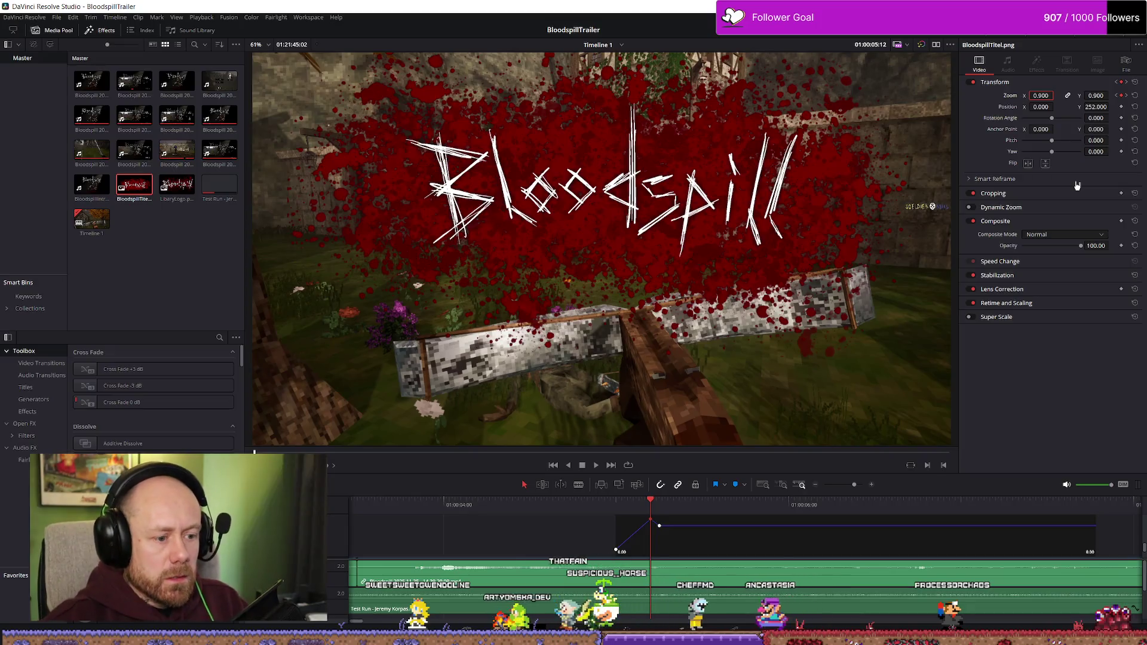
- Set Zoom keyframes of 0.8 and then 0.7 a few frames apart on the Bloodspill title
key("Right")
key("Right")
key("Right")
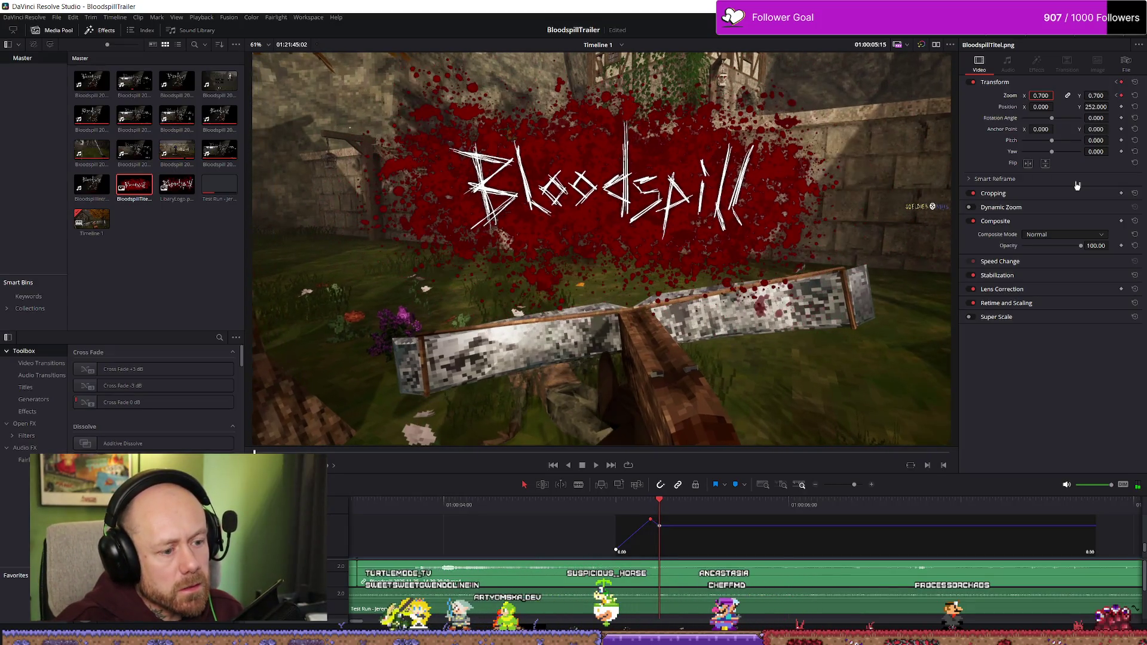
key("Right")
key("Right")
key("Right")
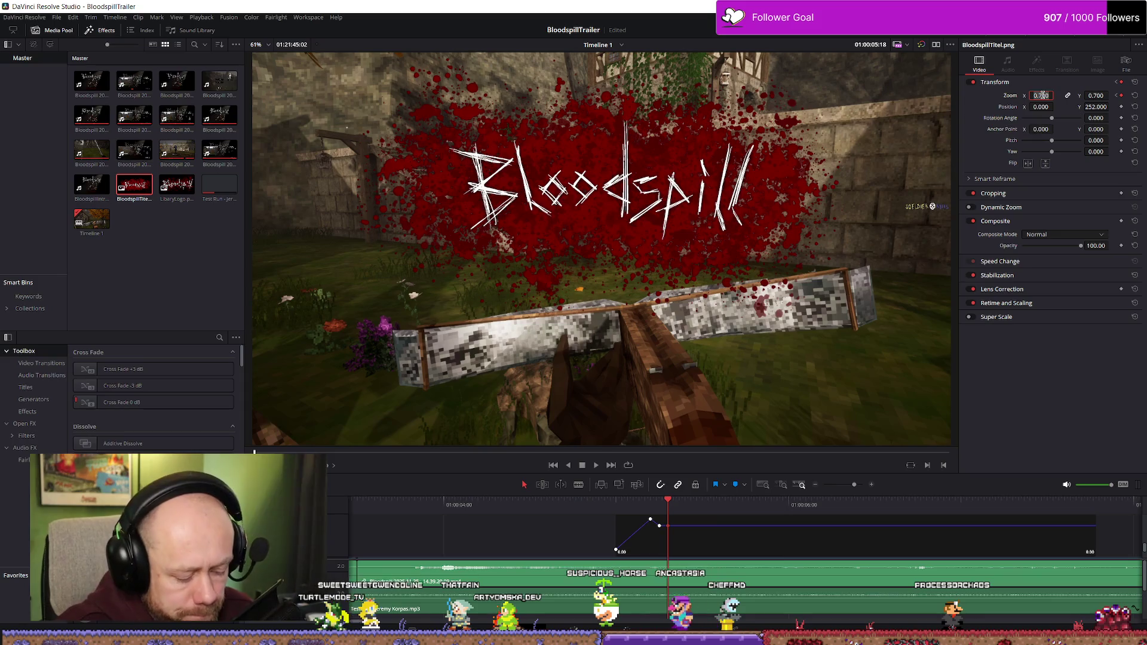
type("0.8")
key("Return")
key("Right")
key("Right")
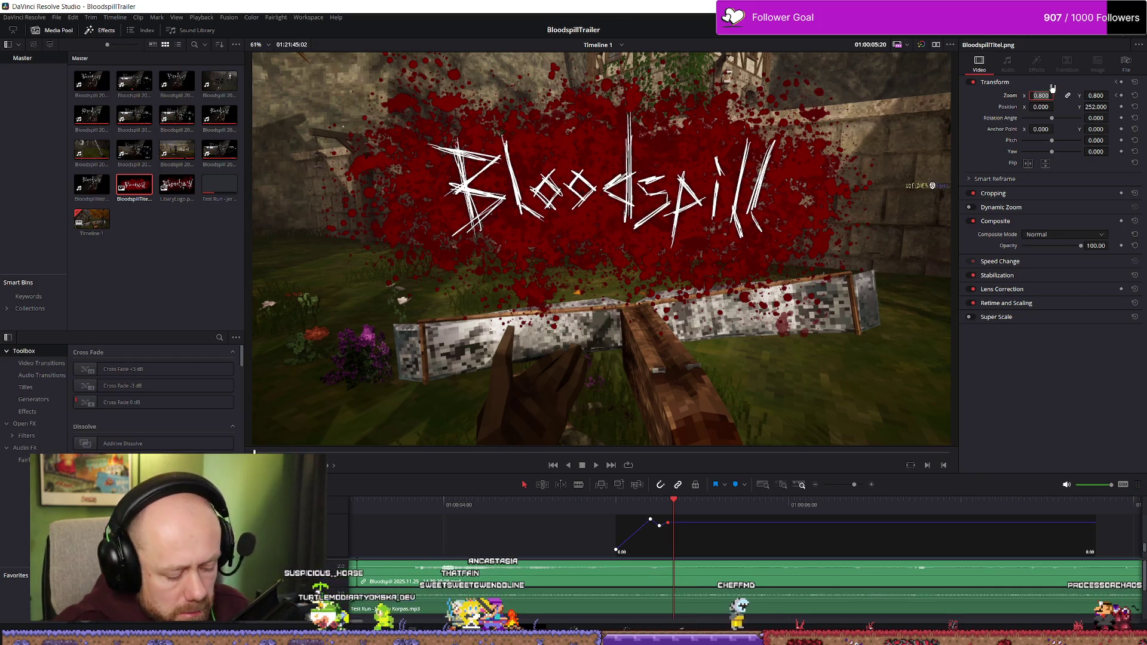
type("0.7")
key("Return")
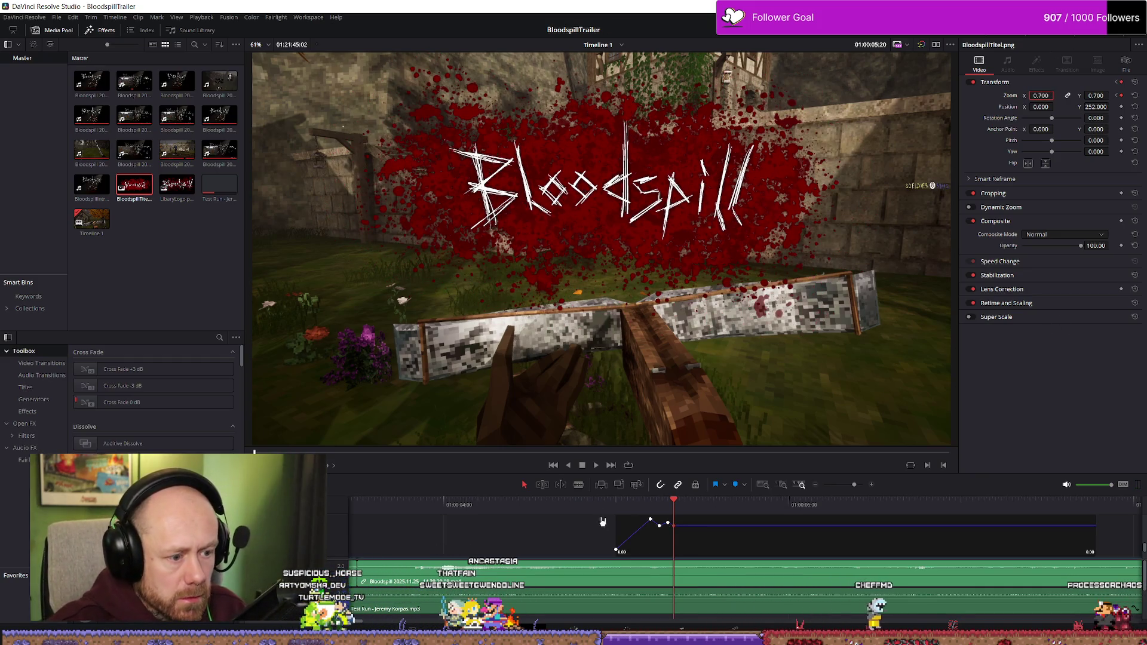
- Replay the title animation and raise a Zoom curve keyframe to about 0.80
left_click(603, 523)
key("space")
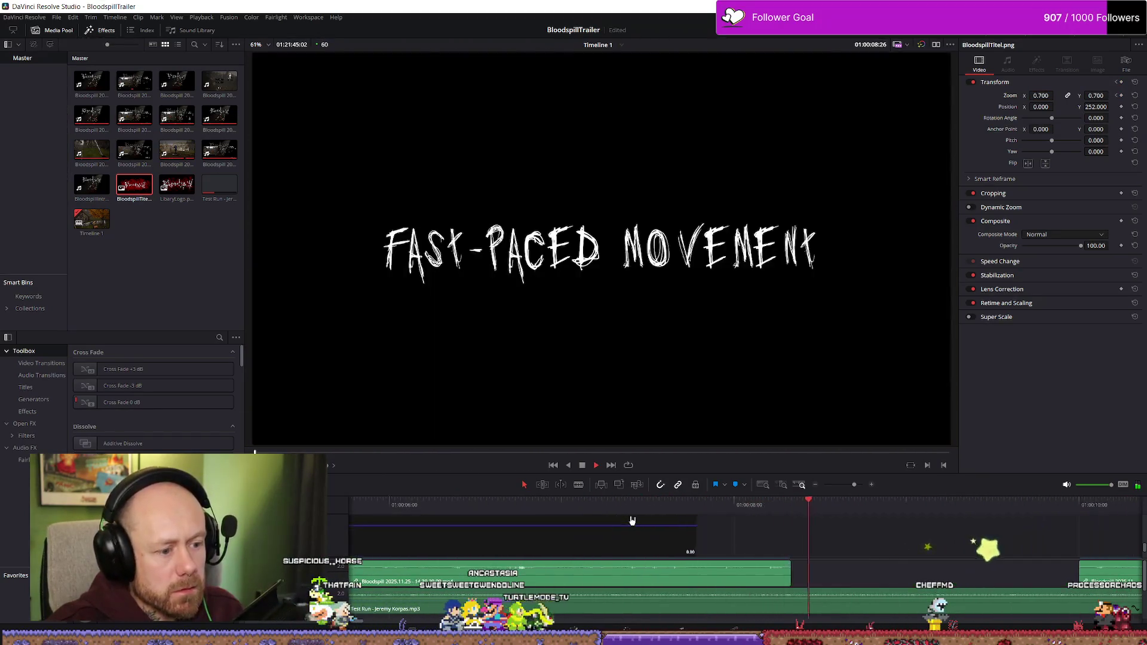
scroll(652, 524, "down", 5)
key("space")
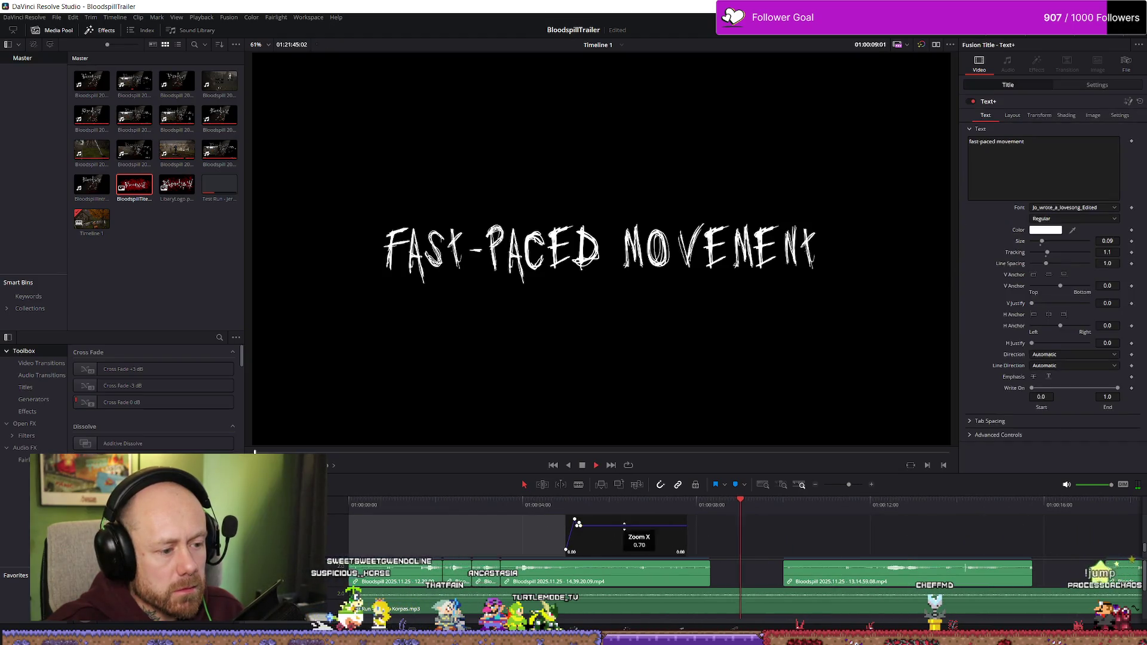
left_click(472, 505)
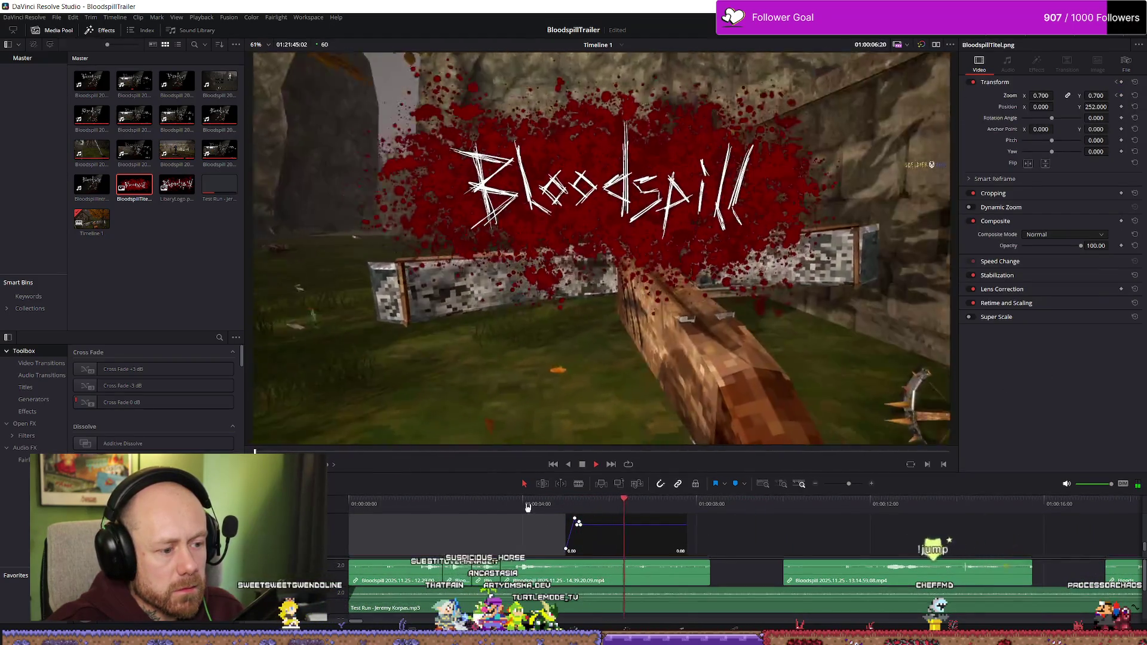
key("space")
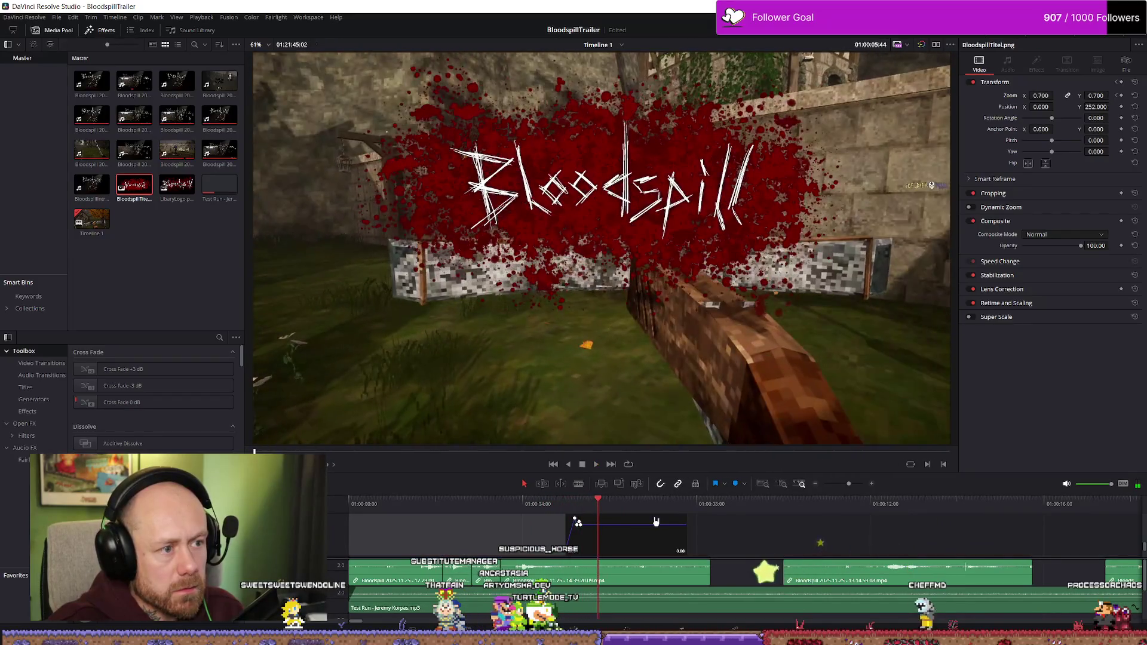
scroll(656, 521, "up", 3)
scroll(663, 525, "up", 3)
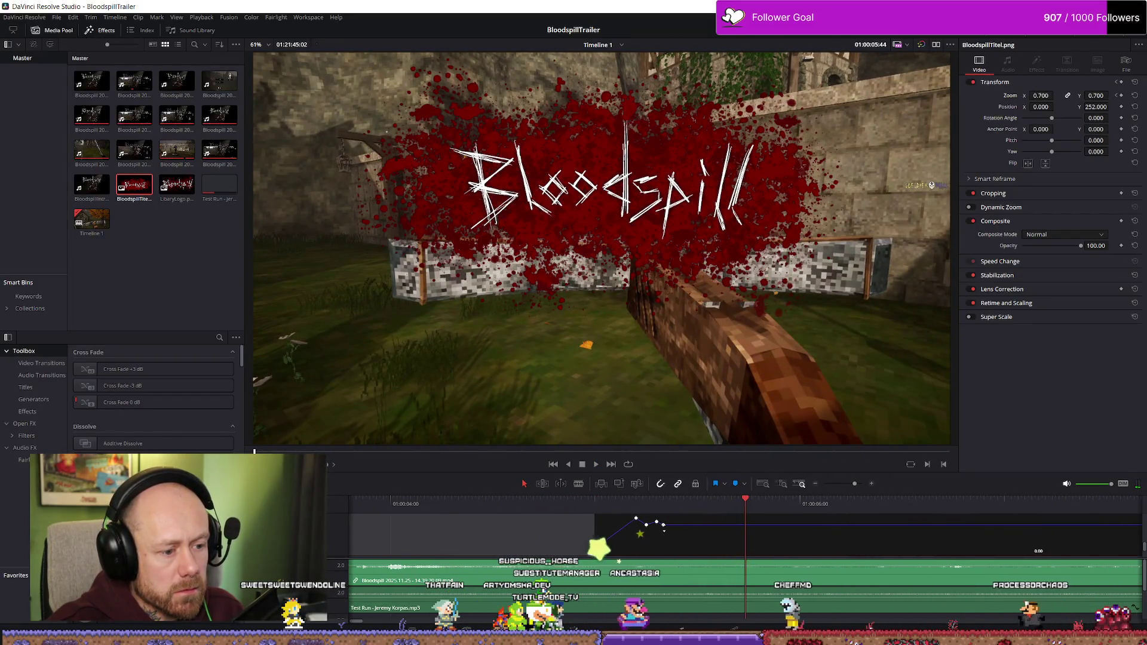
left_click_drag(663, 526, 663, 523)
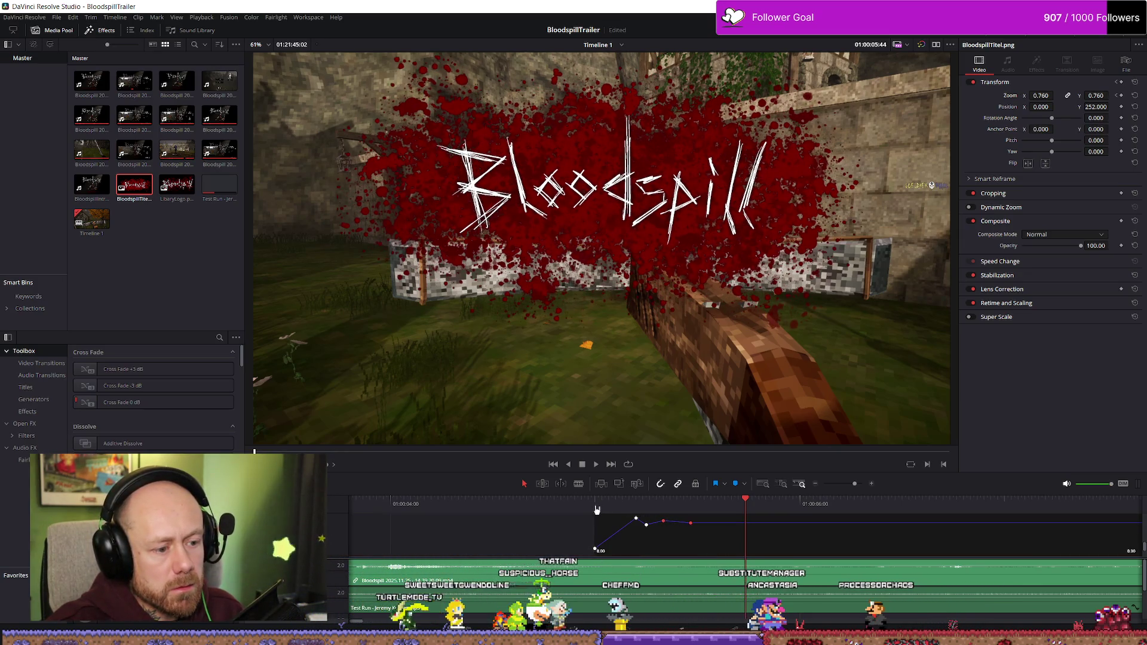
- Nudge the zoom keyframes to about 0.81, replay, and preview in Cinema Viewer
key("space")
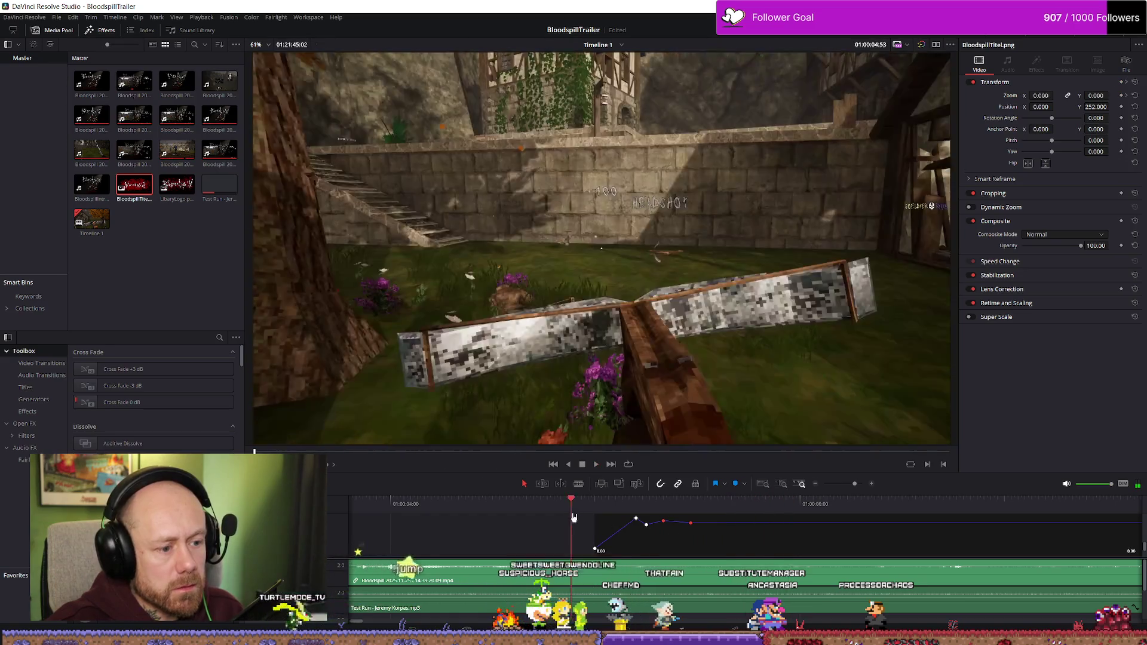
left_click(596, 507)
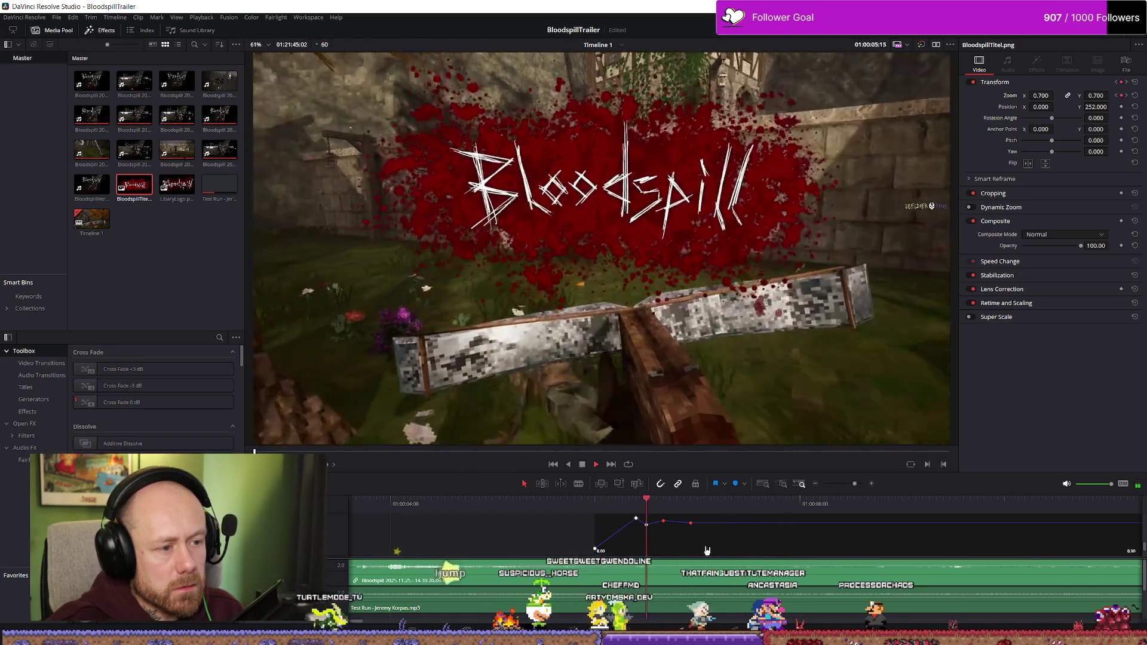
key("space")
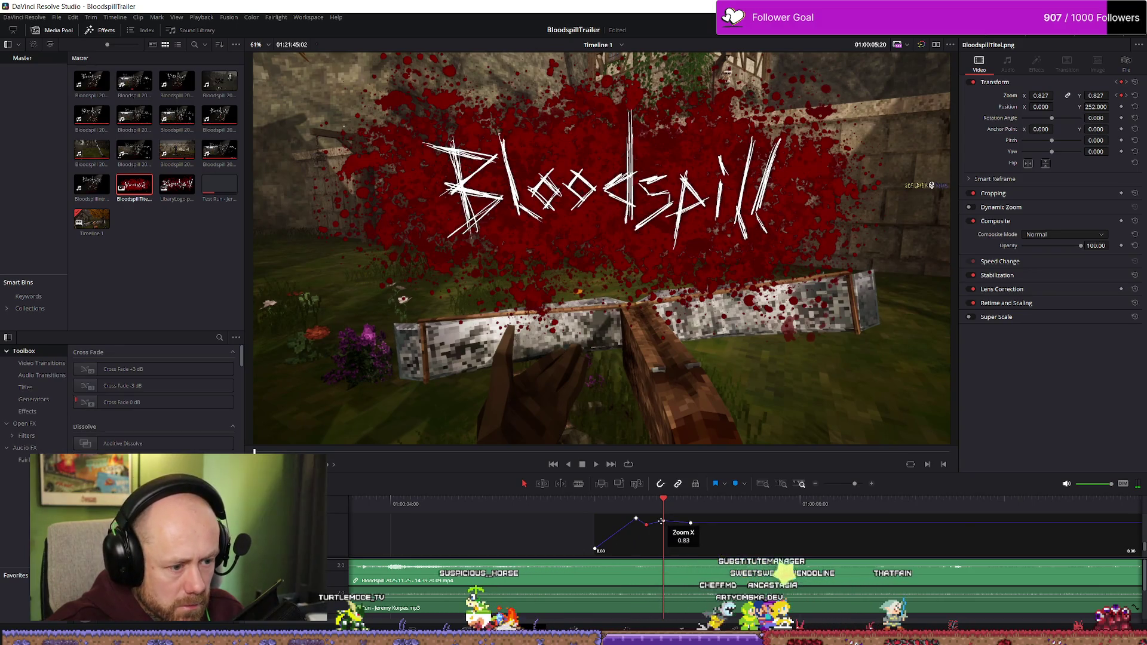
left_click_drag(690, 524, 676, 522)
key("space")
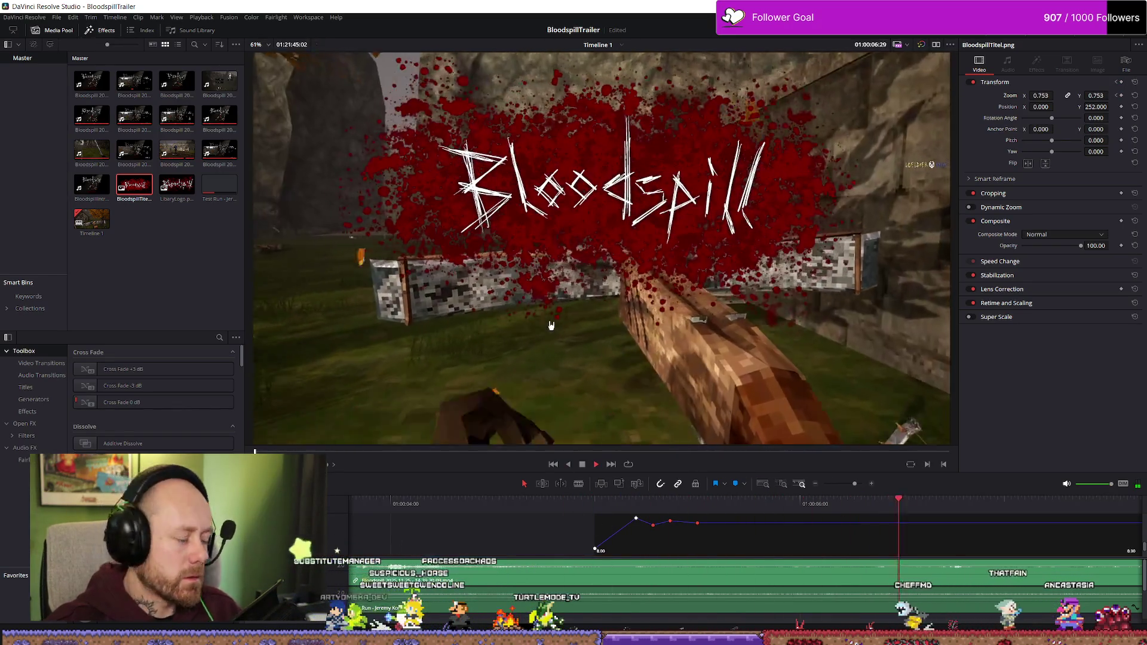
key("ctrl+f")
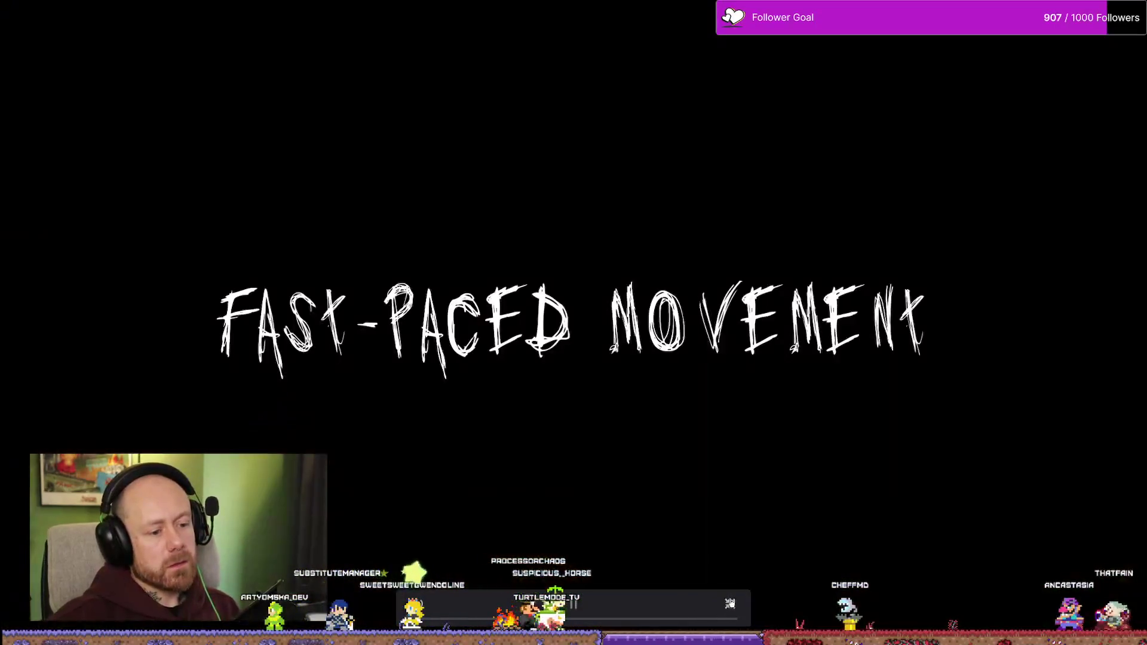
- Play the whole trailer in Cinema Viewer, then exit back to the Edit page
key("Escape")
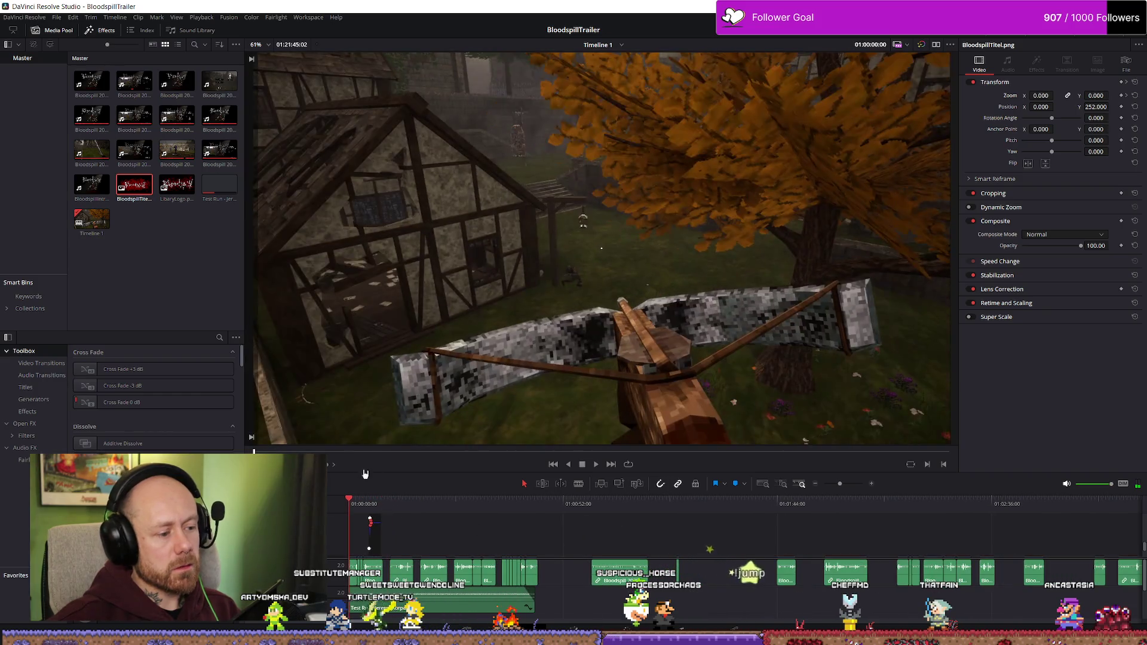
key("ctrl+f")
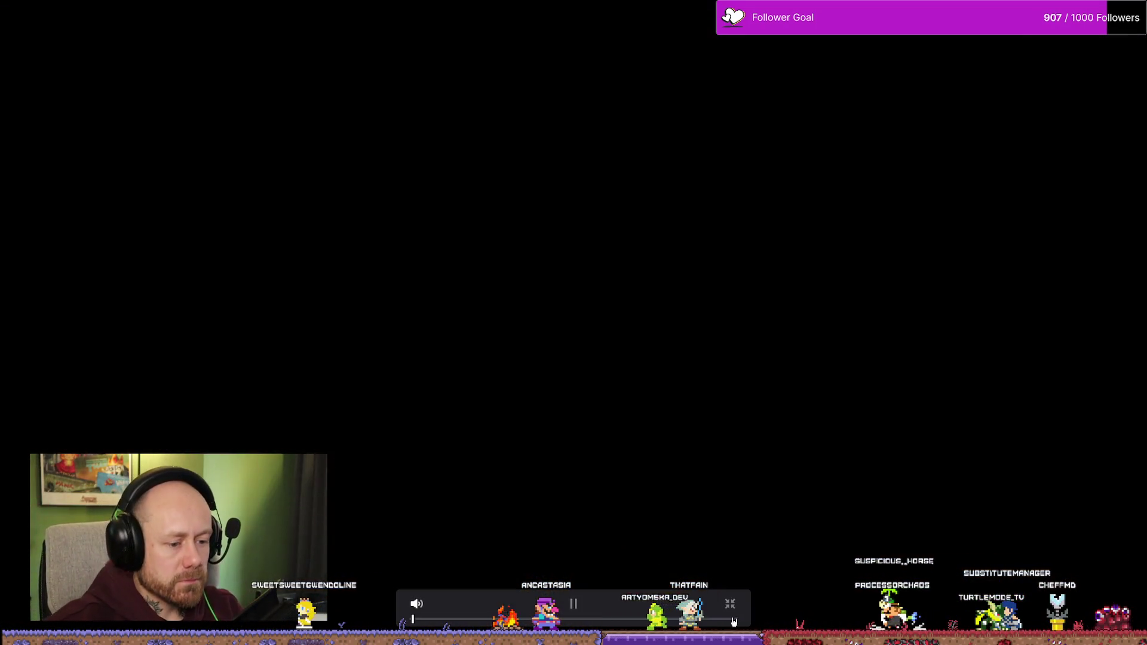
left_click(729, 604)
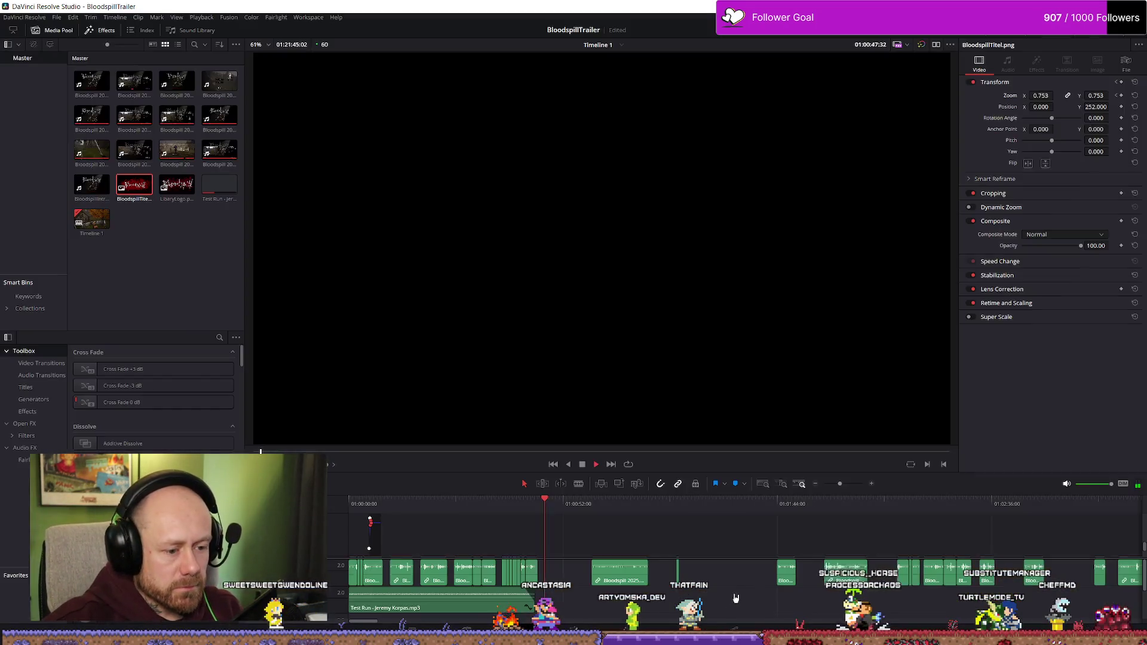
- Replay the trailer from the start, then paste a copy of the Bloodspill title further along
key("Home")
key("space")
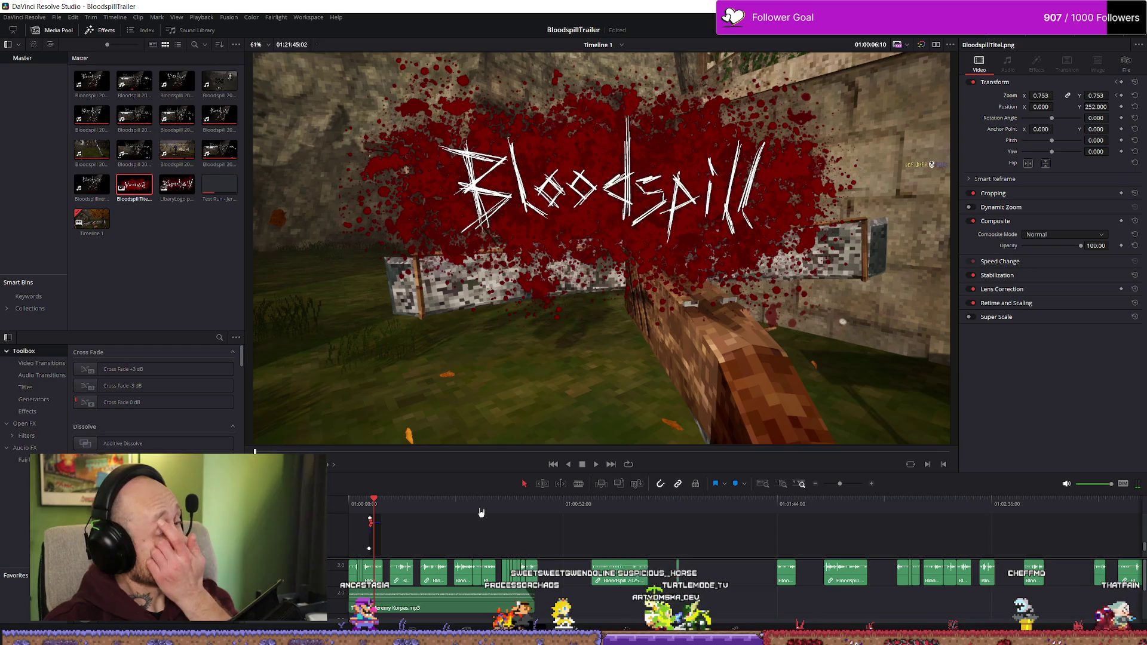
scroll(475, 512, "up", 5)
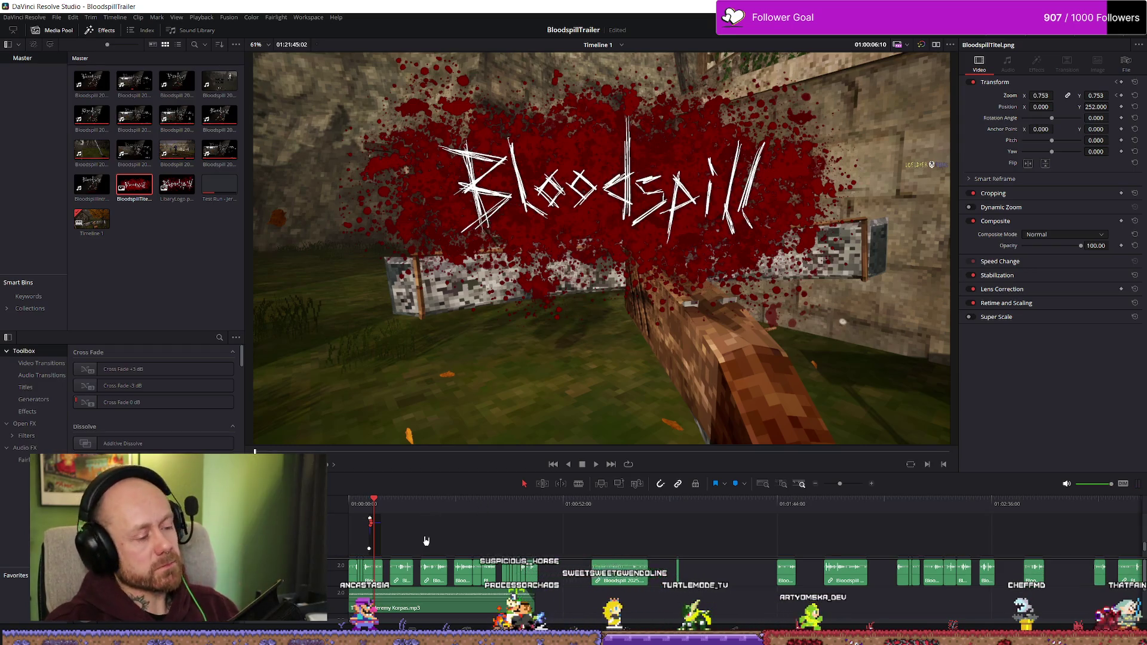
scroll(522, 527, "up", 5)
mouse_move(664, 521)
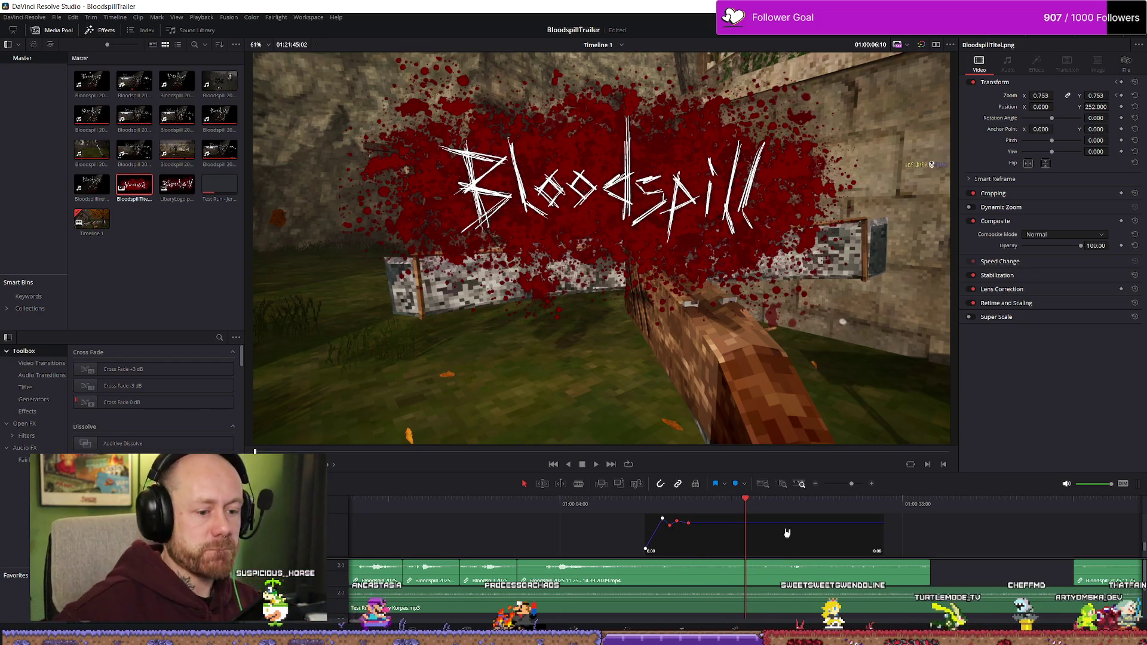
scroll(793, 534, "up", 1)
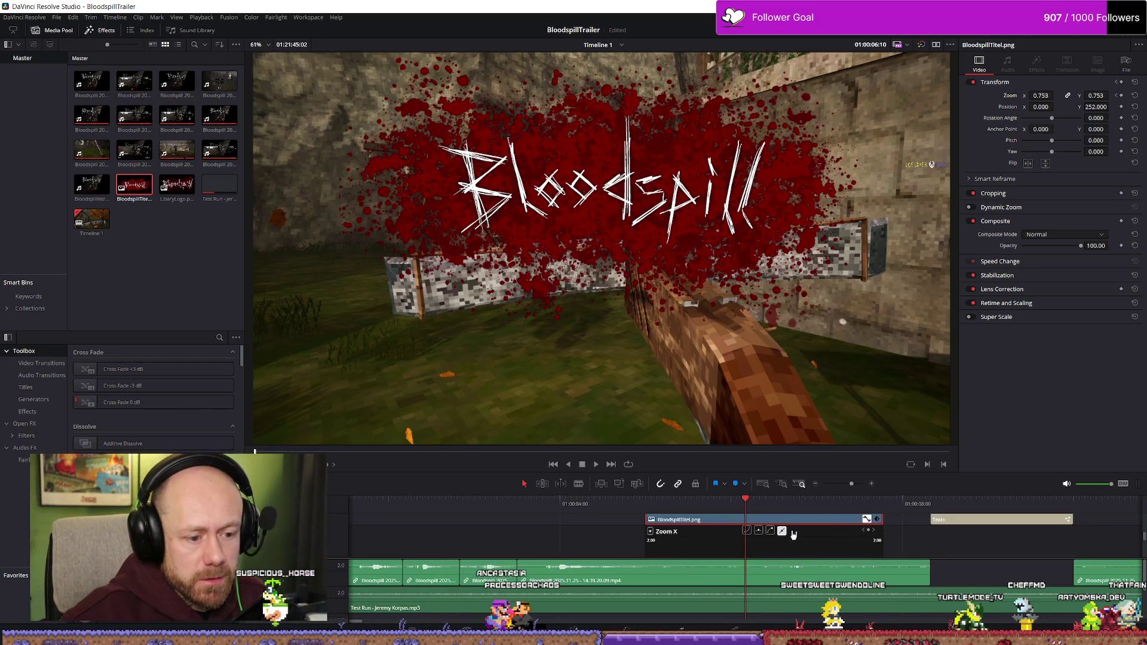
scroll(824, 536, "down", 3)
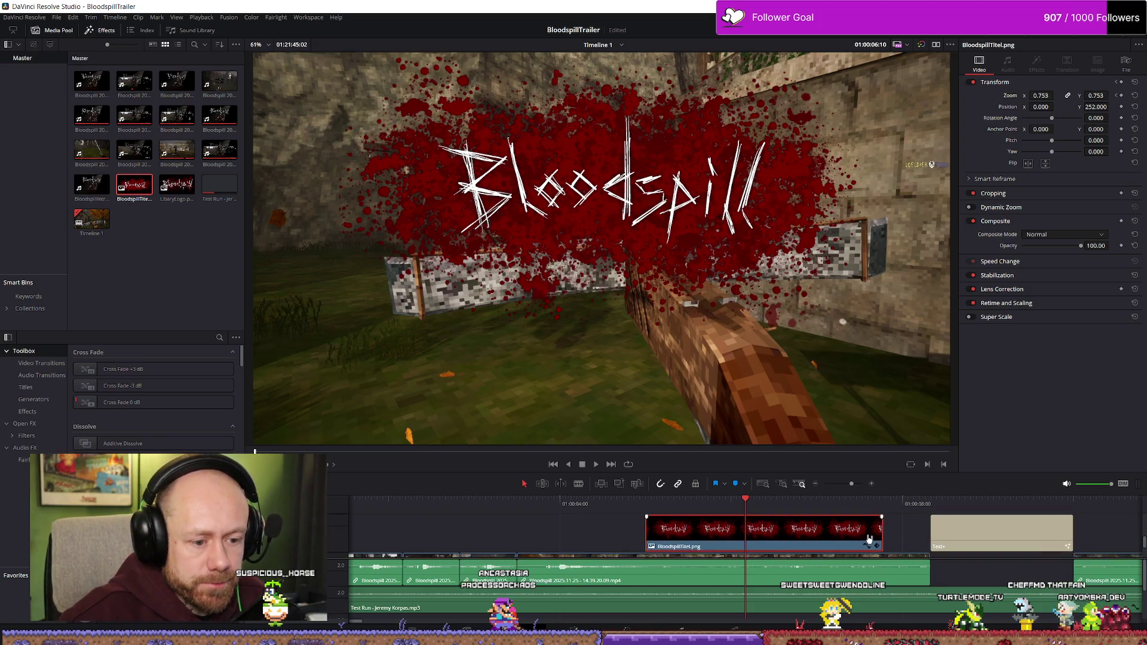
scroll(852, 539, "down", 5)
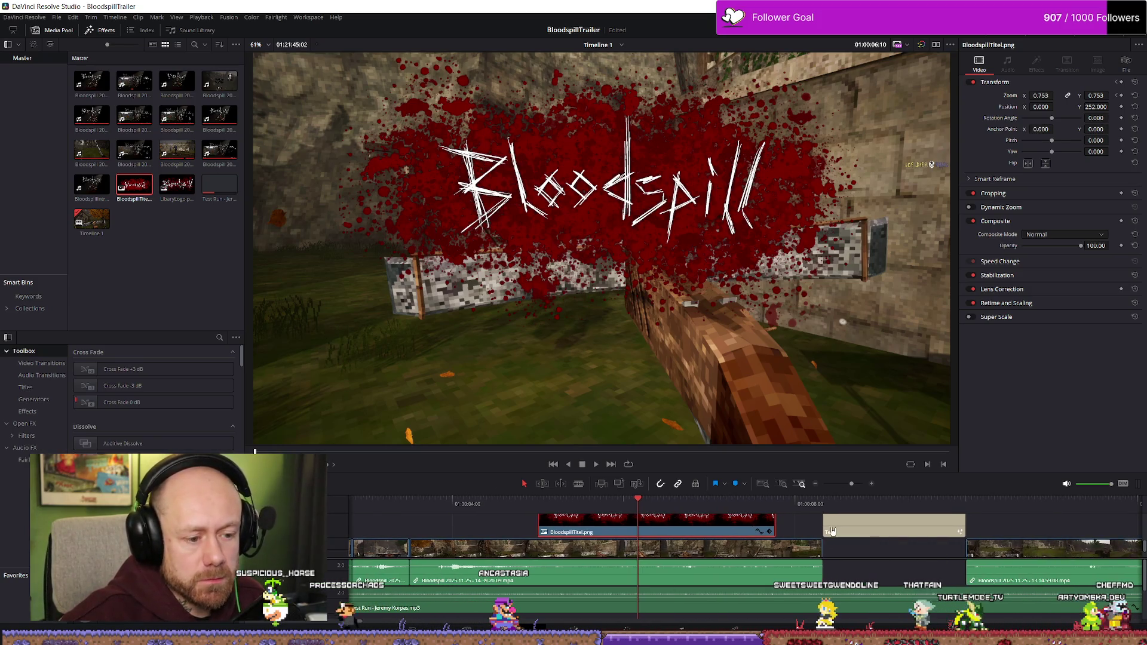
scroll(747, 536, "up", 1)
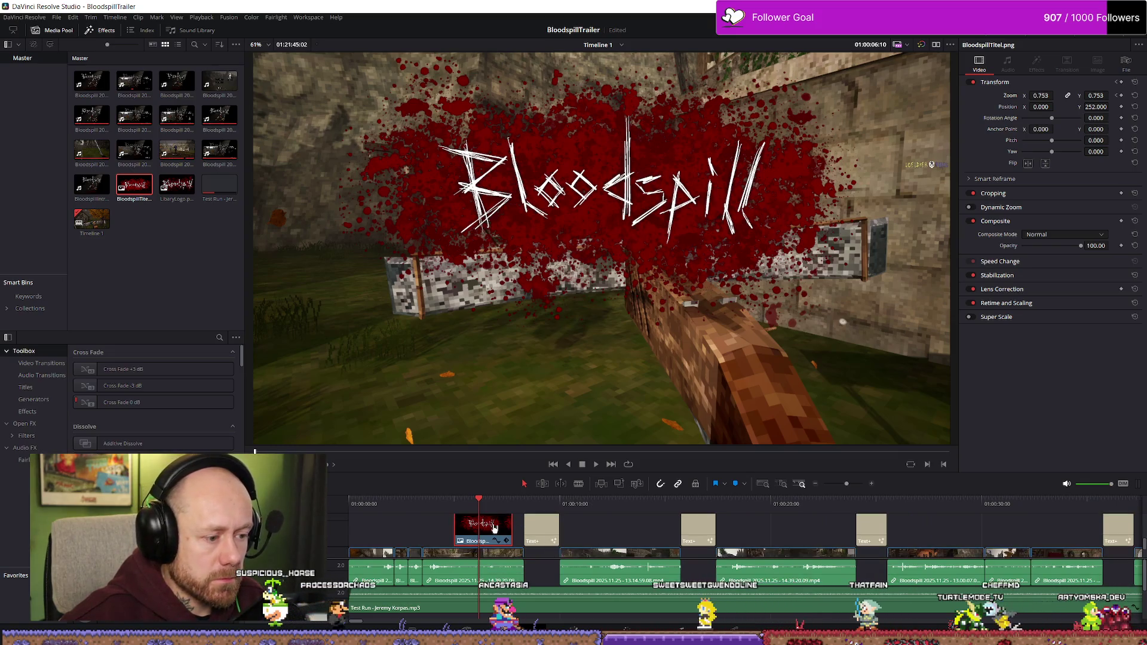
scroll(627, 527, "down", 4)
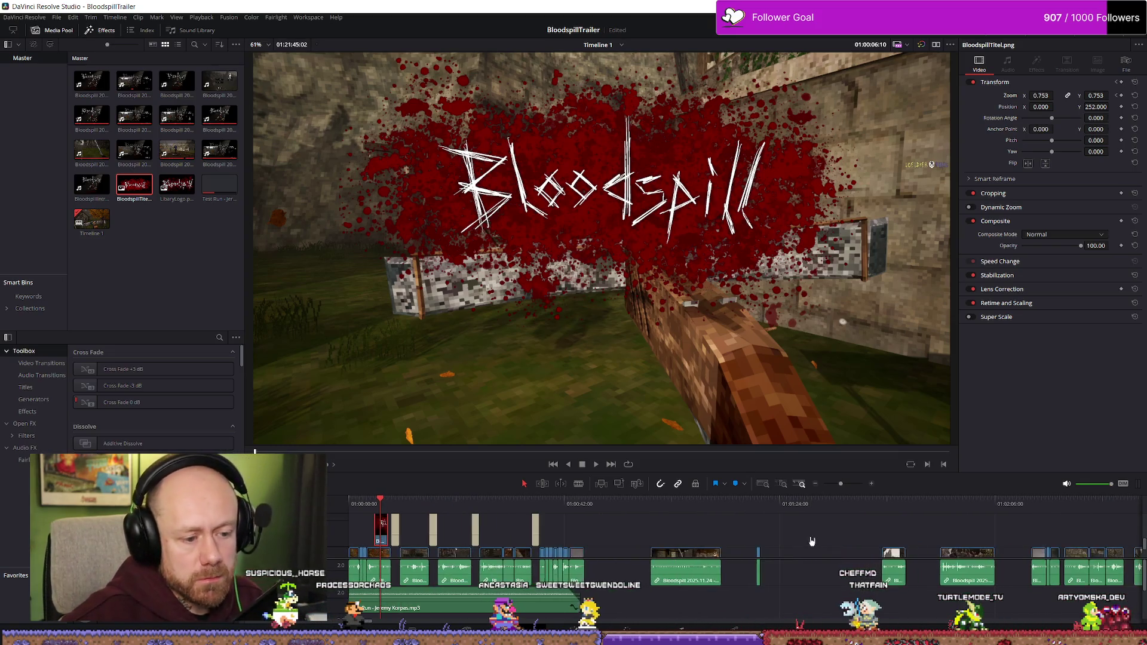
left_click(676, 500)
key("ctrl+v")
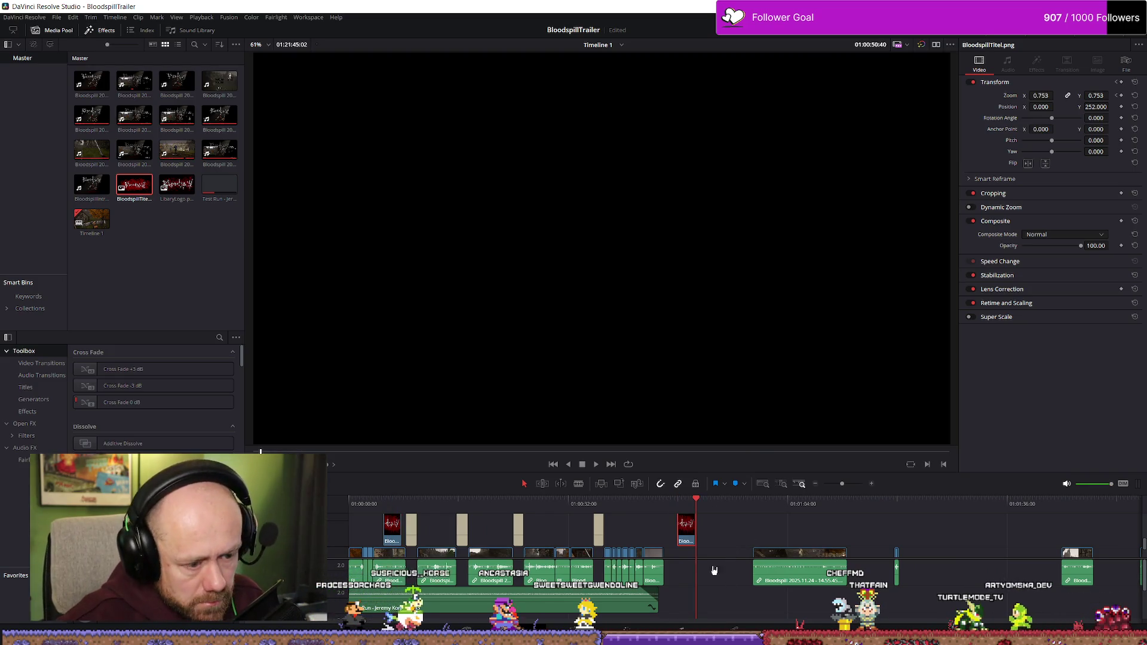
- Pull the copied title's zoom keyframes down and reset its Zoom to 1
left_click(682, 503)
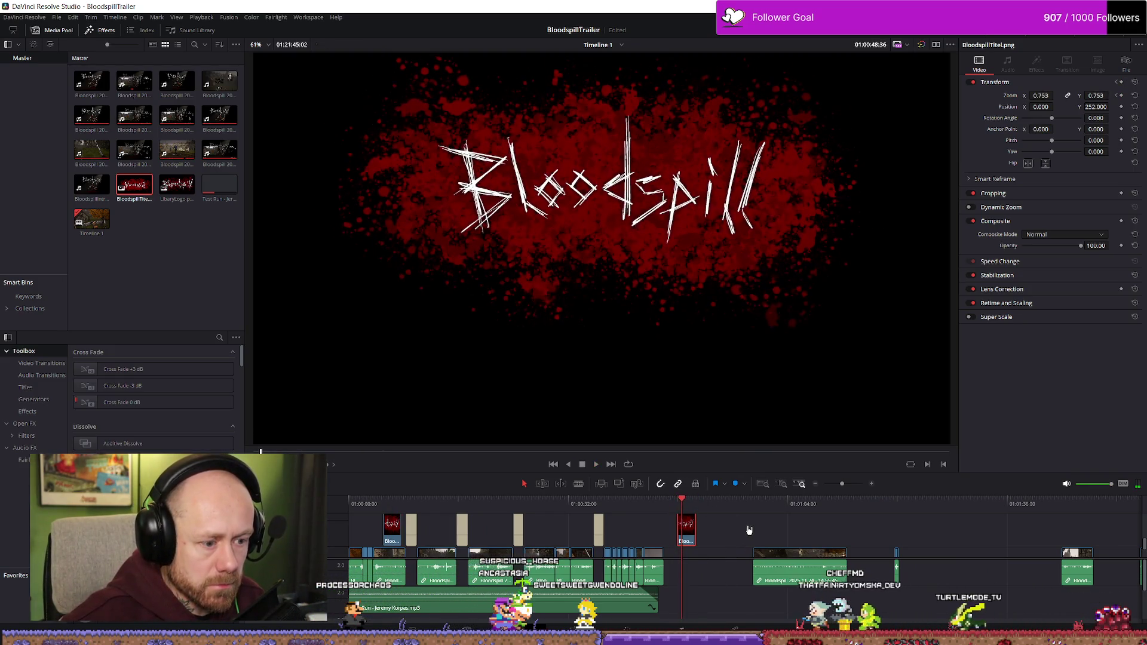
scroll(766, 559, "up", 6)
scroll(765, 558, "up", 3)
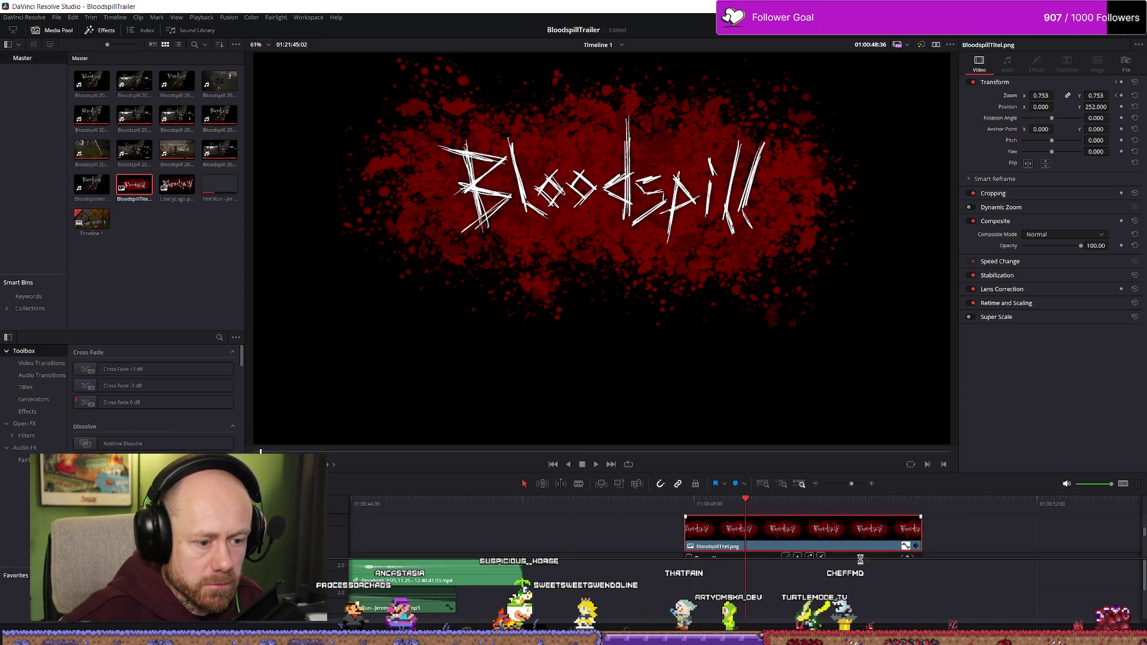
scroll(752, 540, "down", 2)
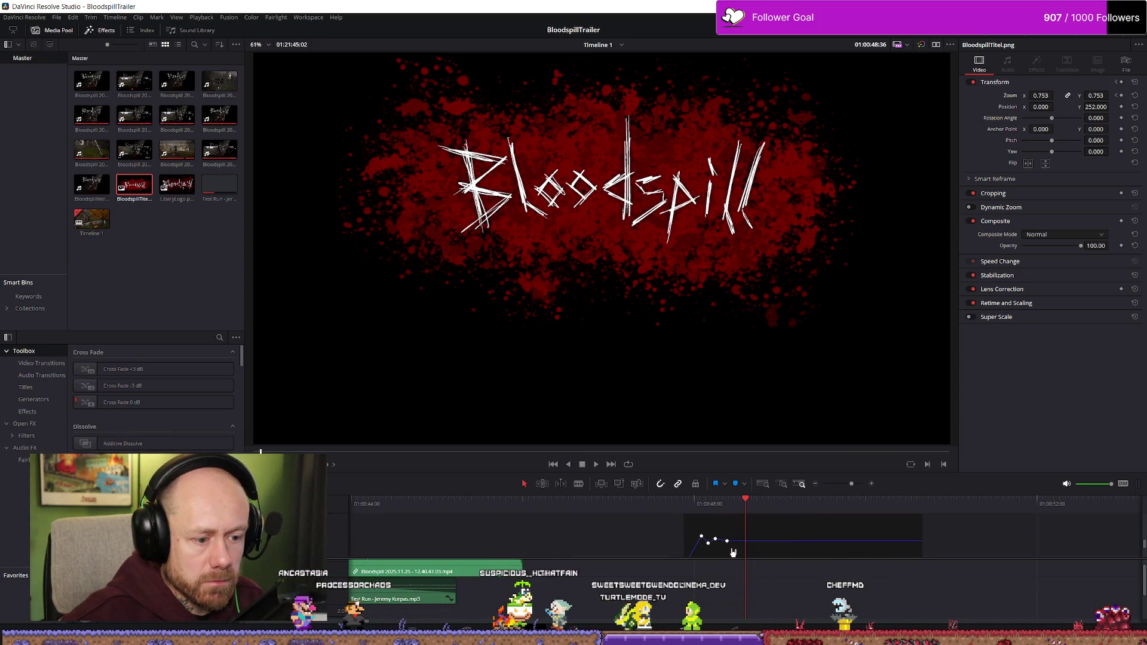
left_click_drag(717, 542, 717, 548)
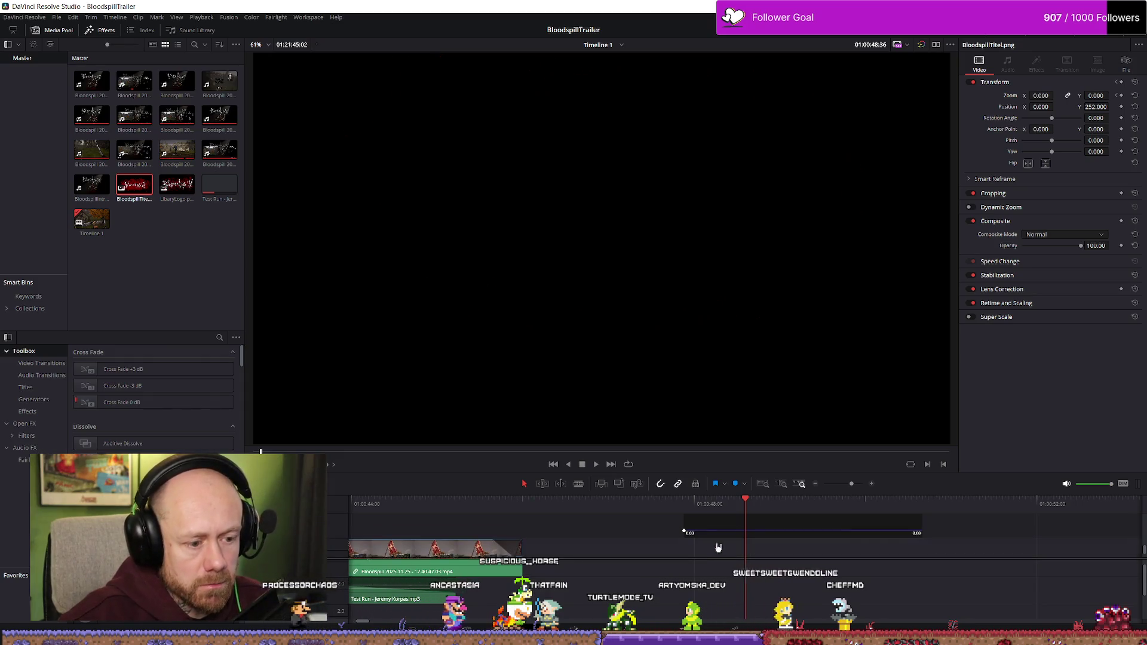
scroll(716, 547, "up", 2)
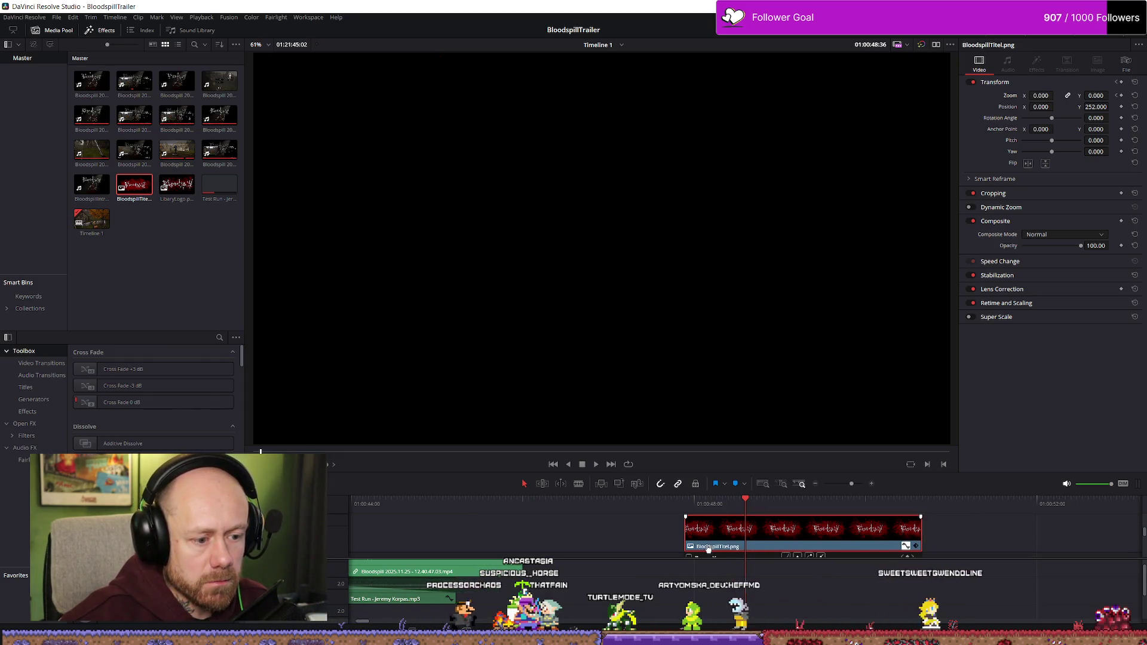
scroll(714, 549, "down", 1)
left_click(1042, 95)
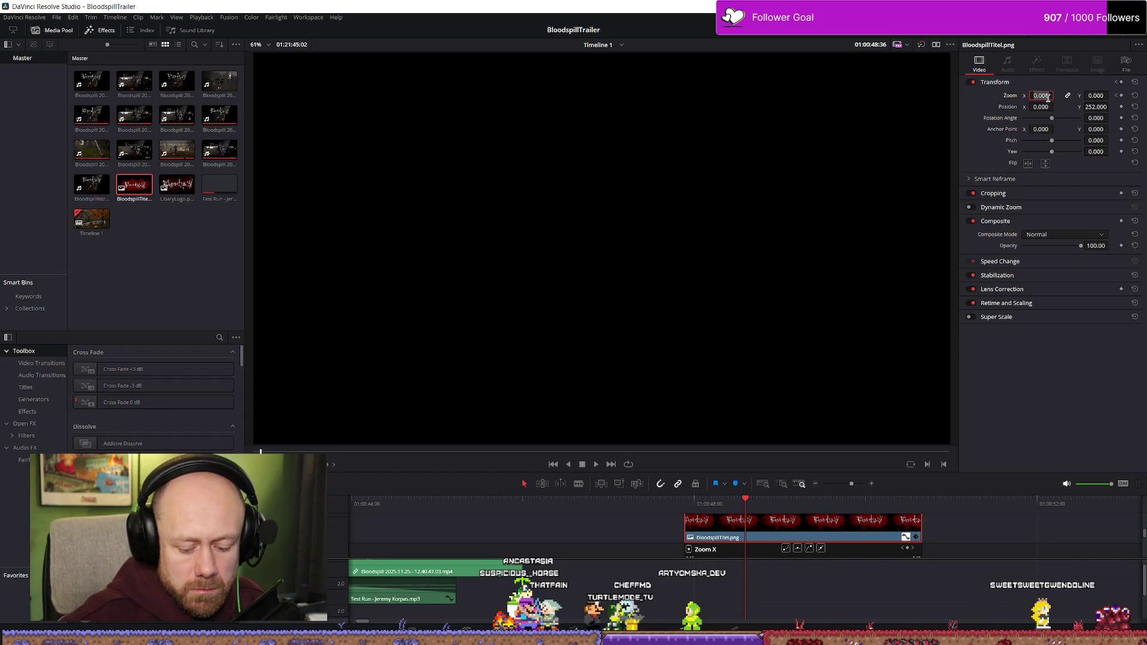
type("1")
key("Return")
- Replace the pasted copy with BloodspillTitel.png dragged from the Media Pool onto the upper track
scroll(817, 530, "down", 2)
scroll(806, 531, "down", 1)
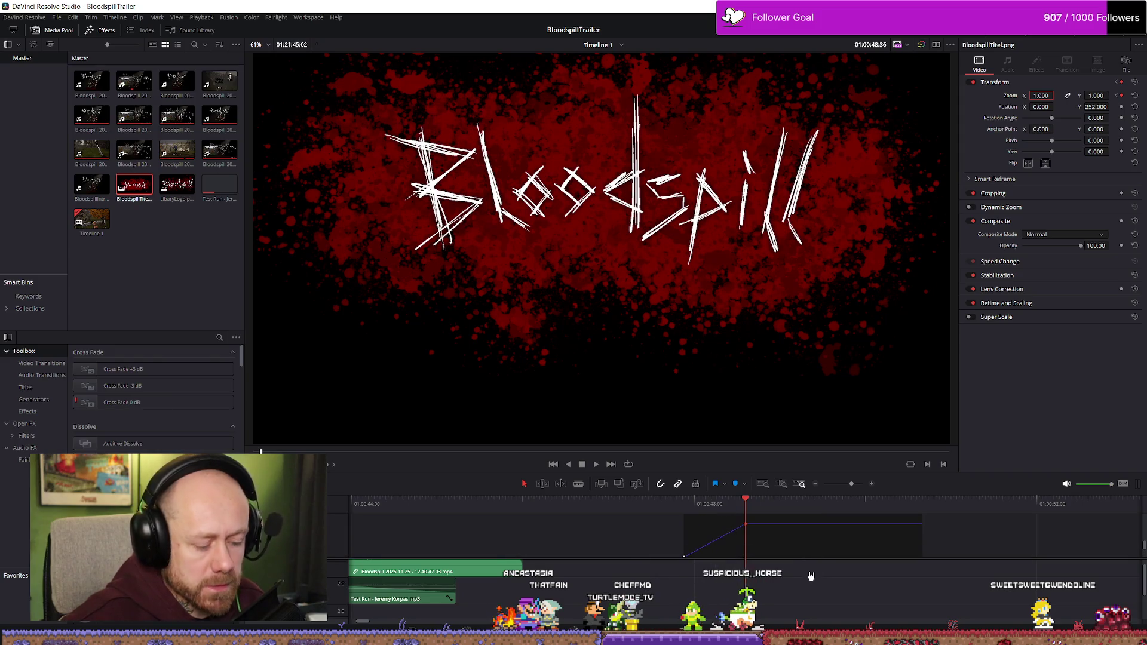
left_click(812, 555)
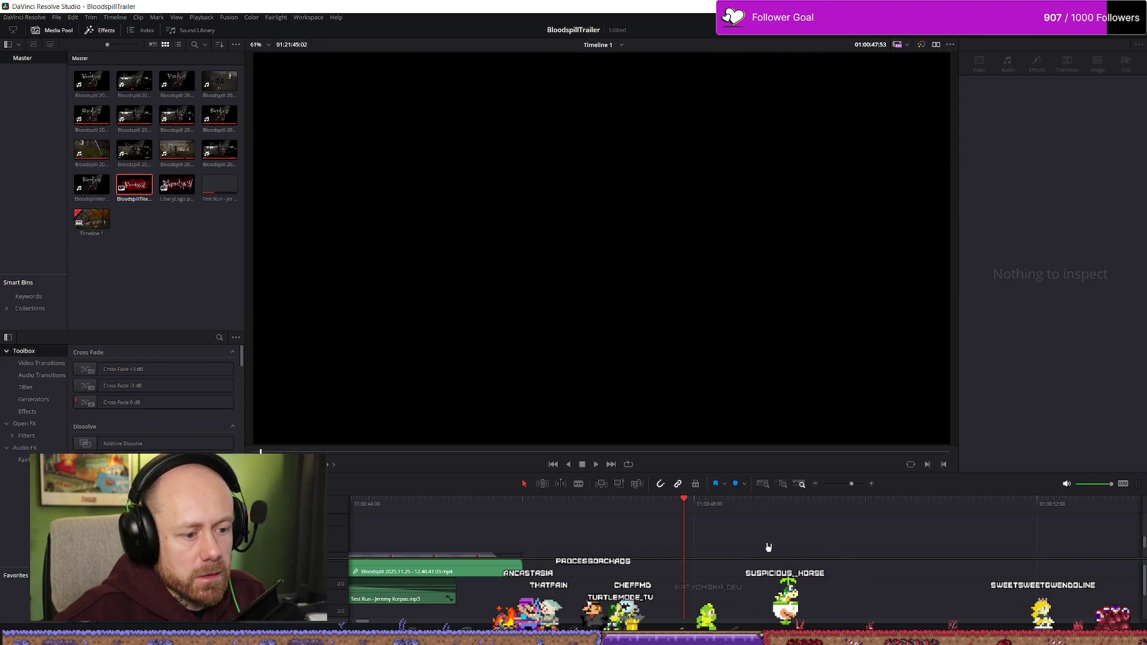
left_click(702, 535)
key("ctrl+v")
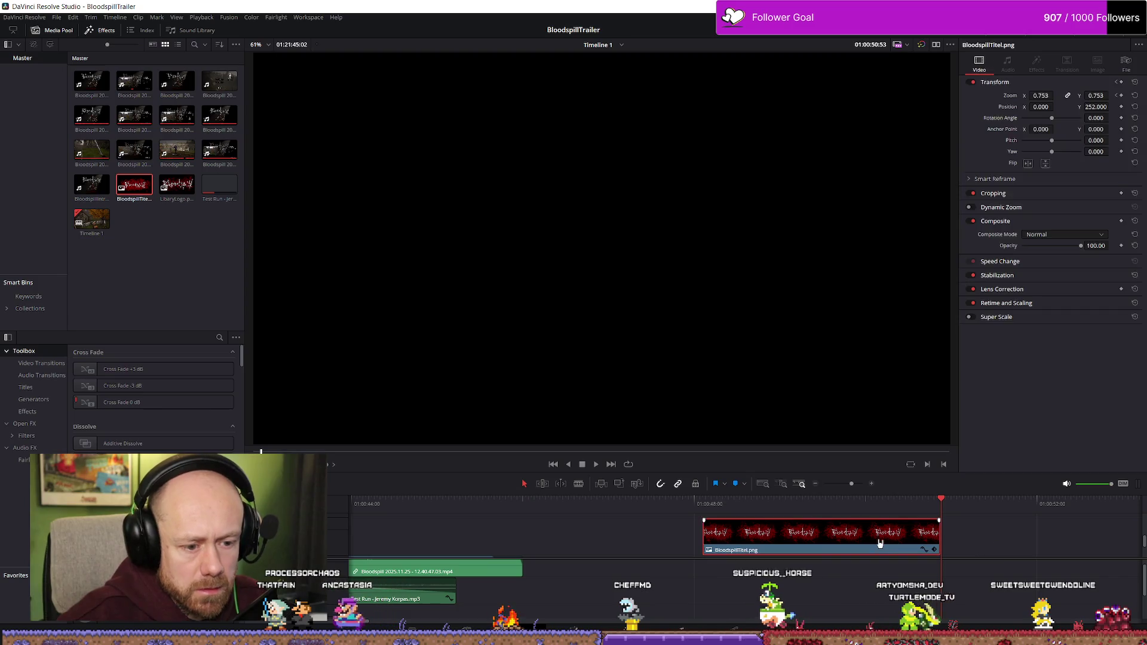
key("Delete")
mouse_move(147, 199)
left_mouse_down()
mouse_move(607, 499)
mouse_move(627, 526)
mouse_move(662, 508)
left_mouse_up()
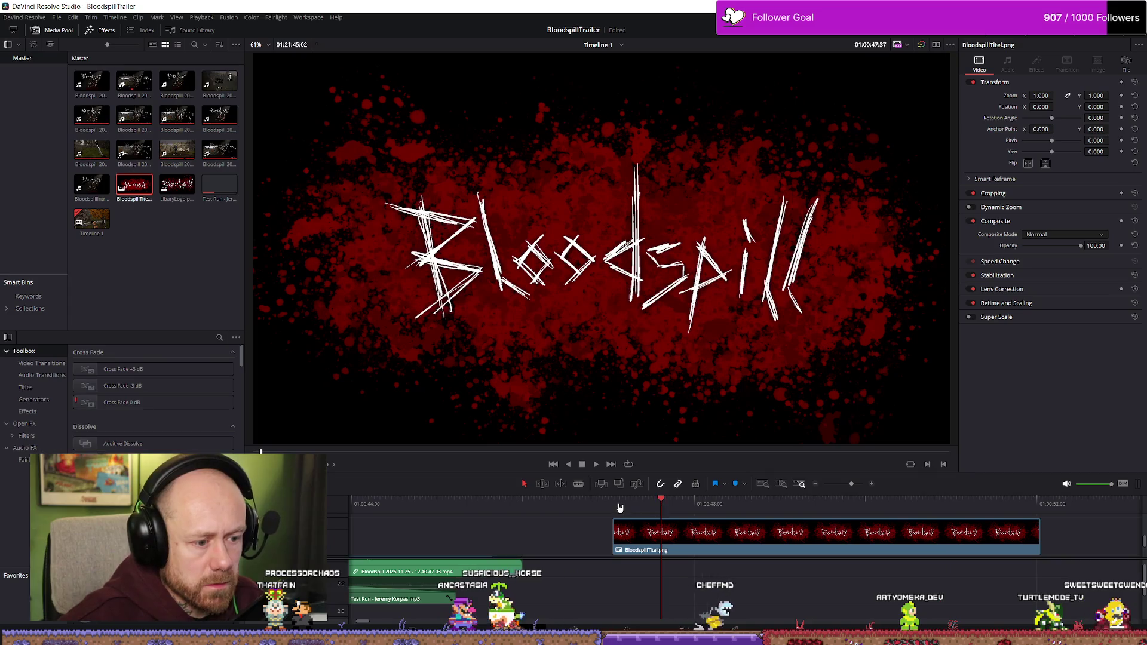
- Scale the new title to 0.570 zoom and browse the OpenFX effects lists
left_click(658, 505)
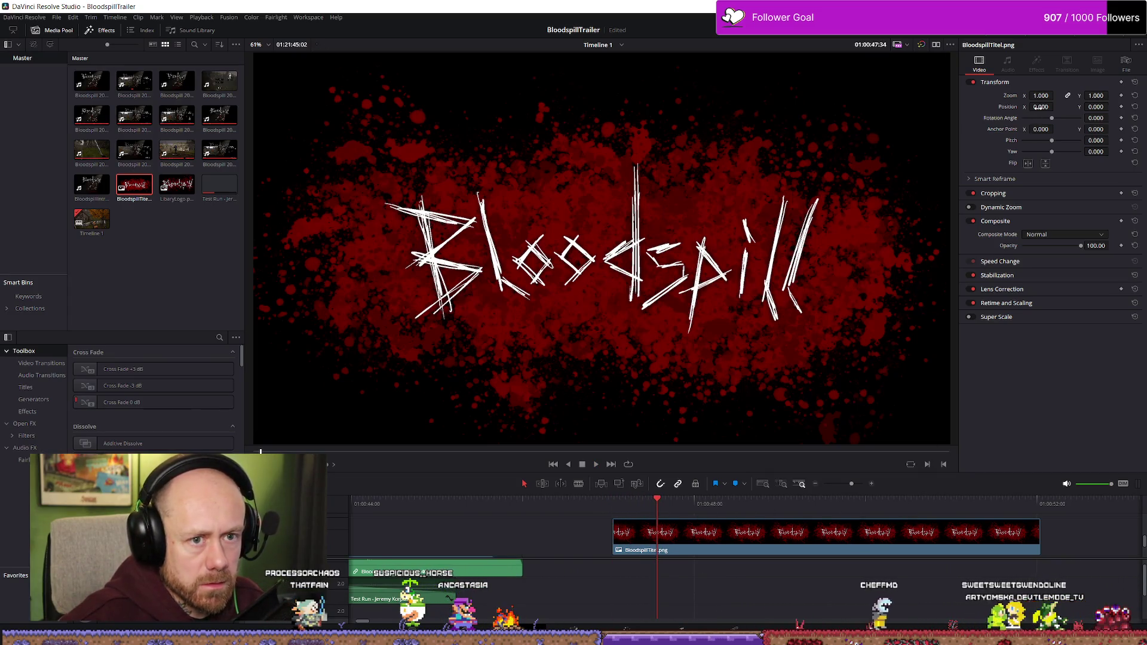
left_click_drag(932, 436, 835, 408)
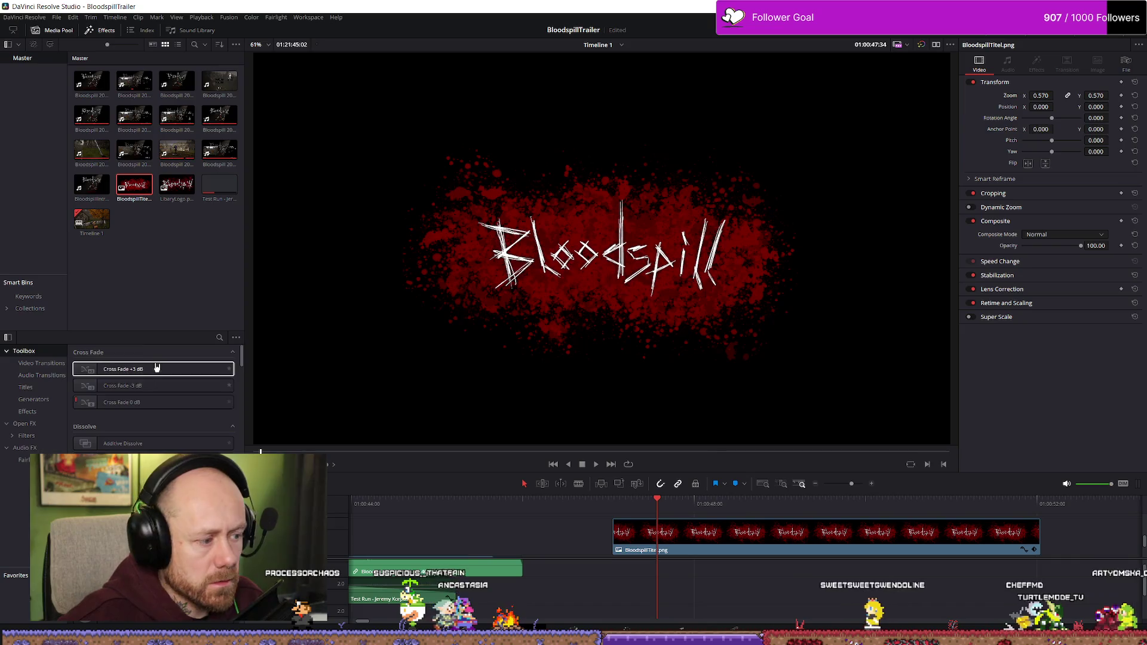
left_click(35, 437)
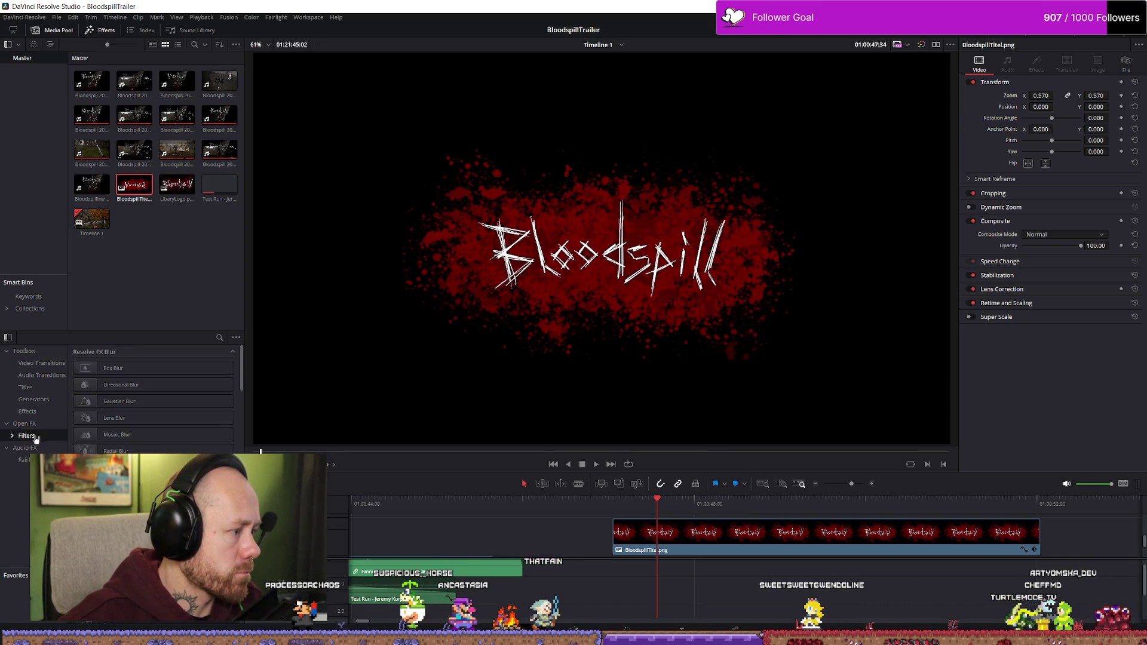
left_click(27, 424)
left_click(51, 412)
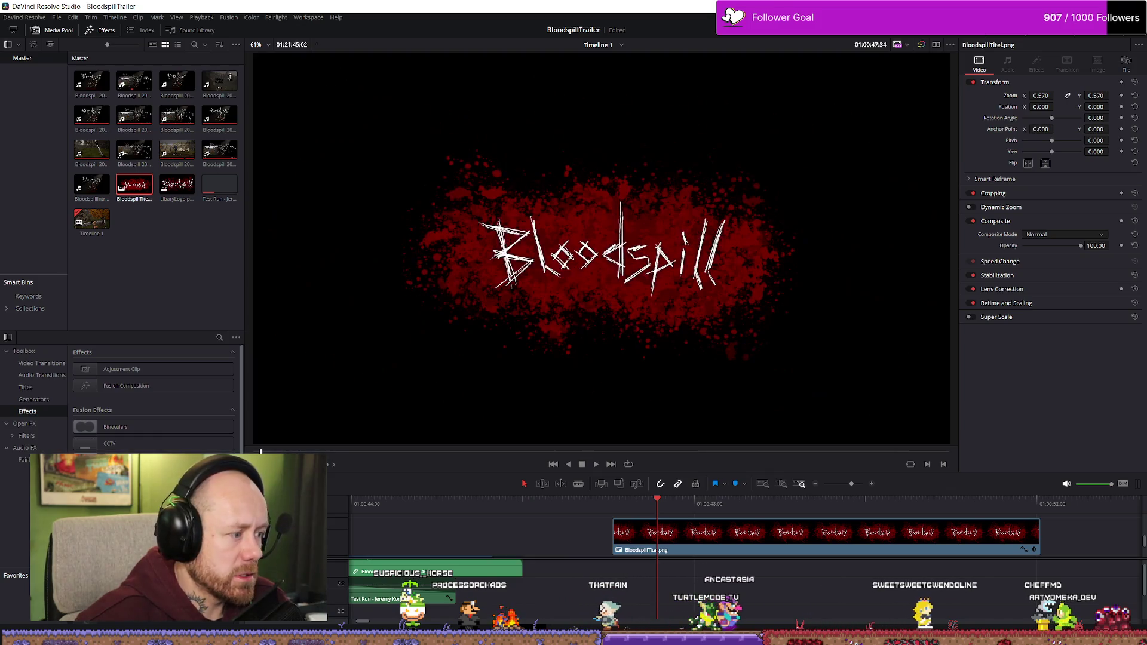
- Browse the Effects and Generators lists in the Effects Library
scroll(152, 397, "down", 5)
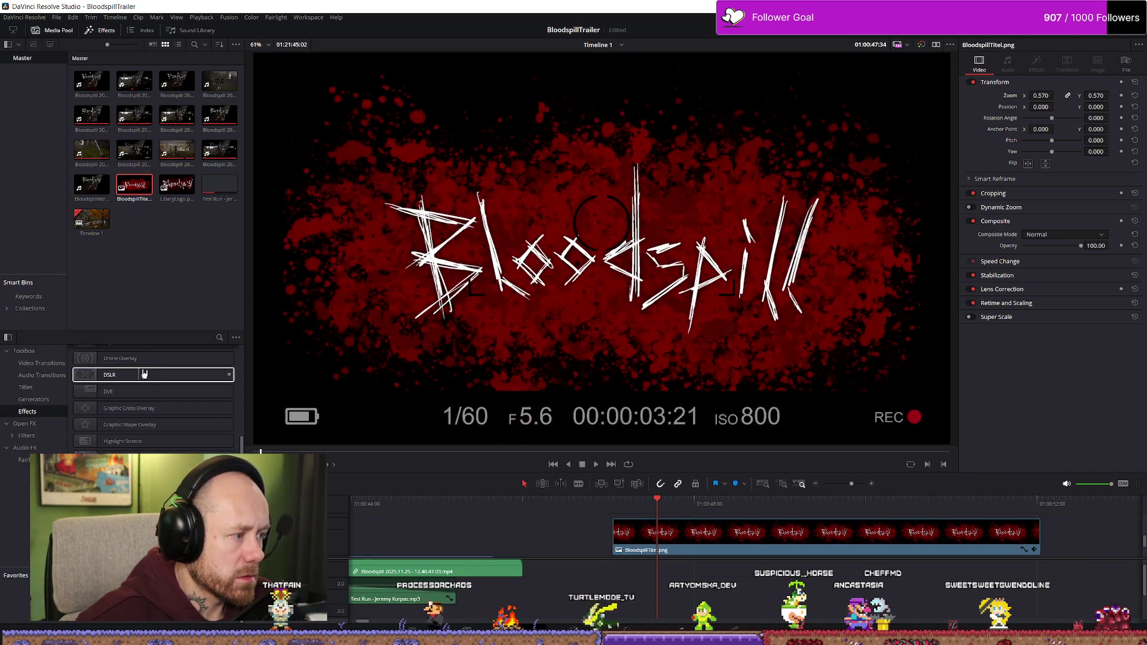
scroll(119, 382, "up", 5)
left_click(39, 401)
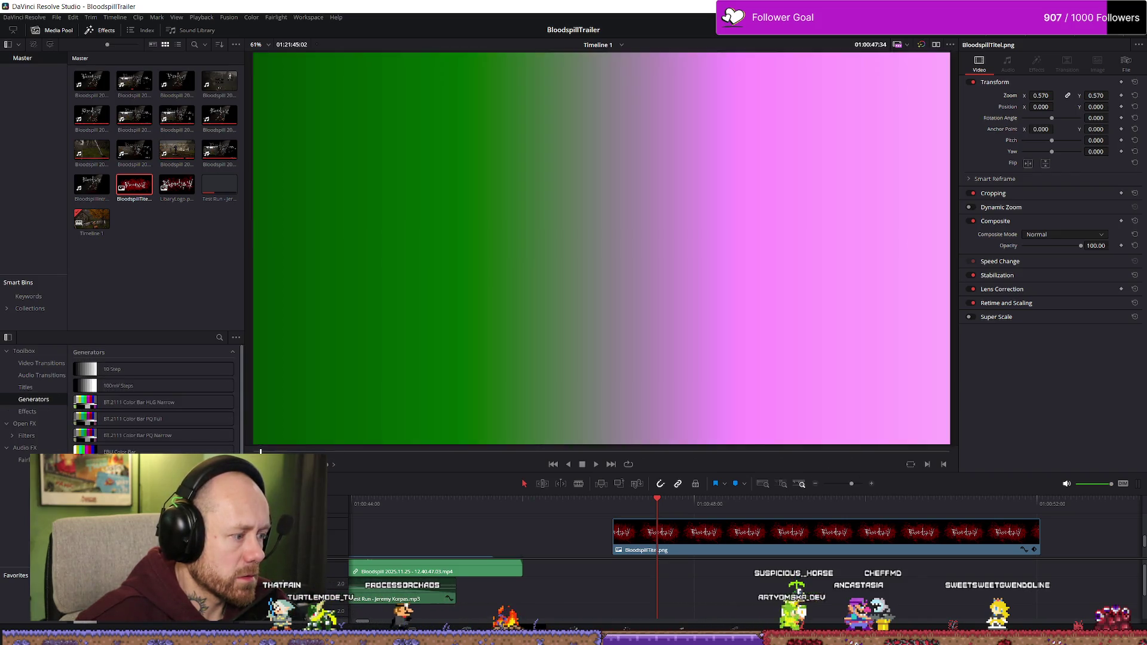
scroll(134, 423, "down", 2)
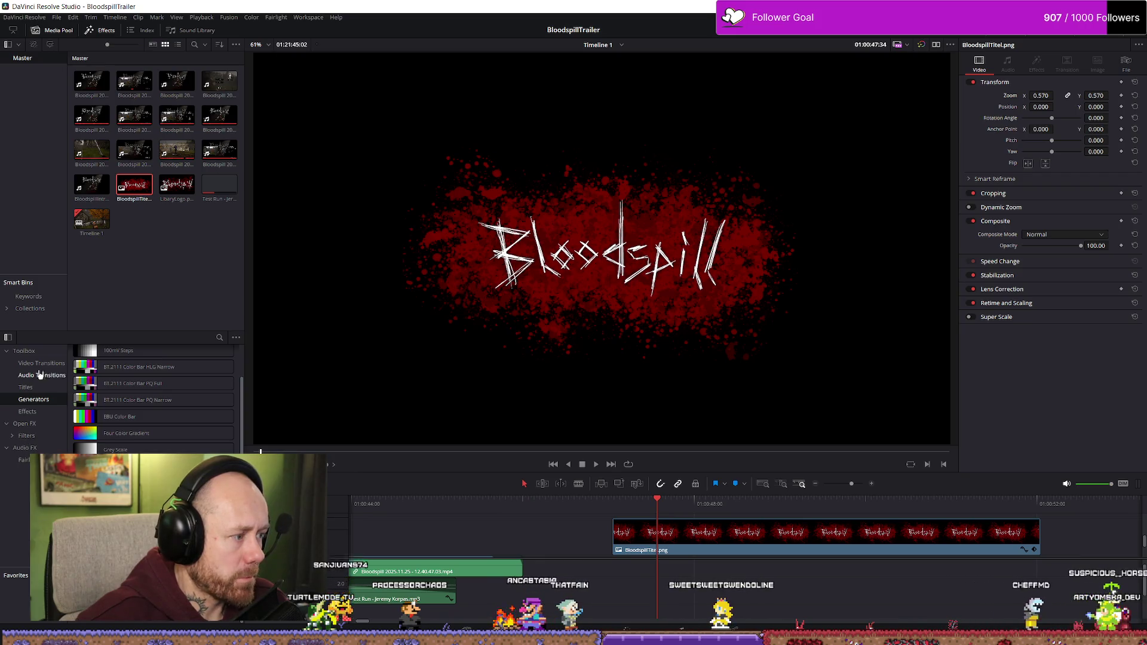
- Preview the Video Transitions looks, then delete the second title clip from the timeline
left_click(46, 364)
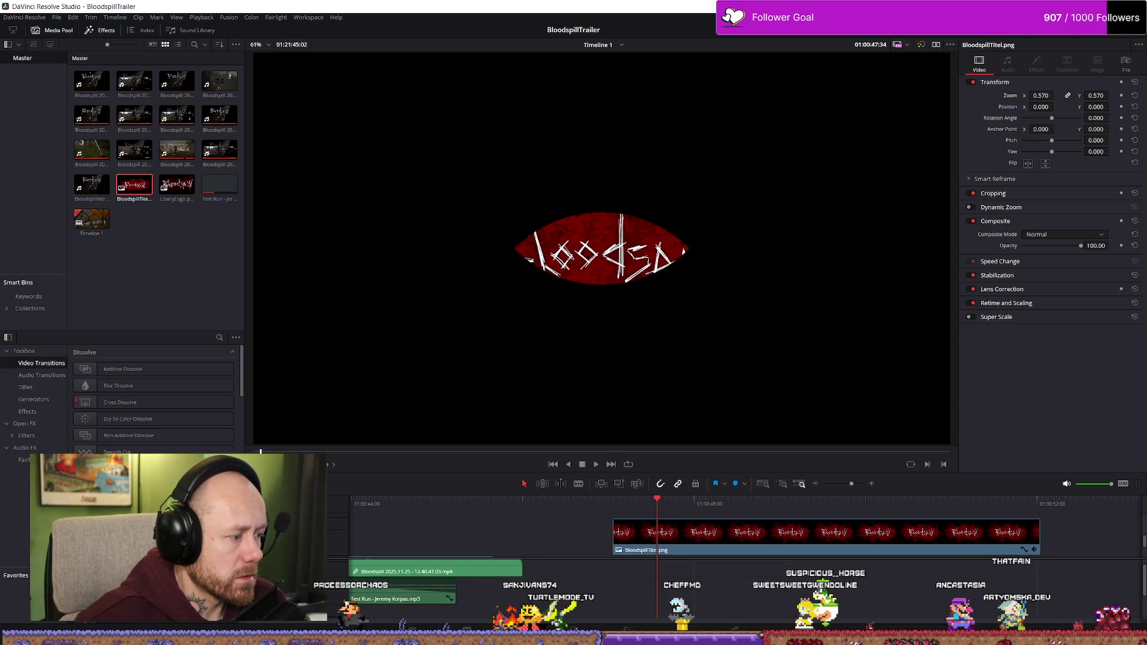
scroll(152, 410, "down", 3)
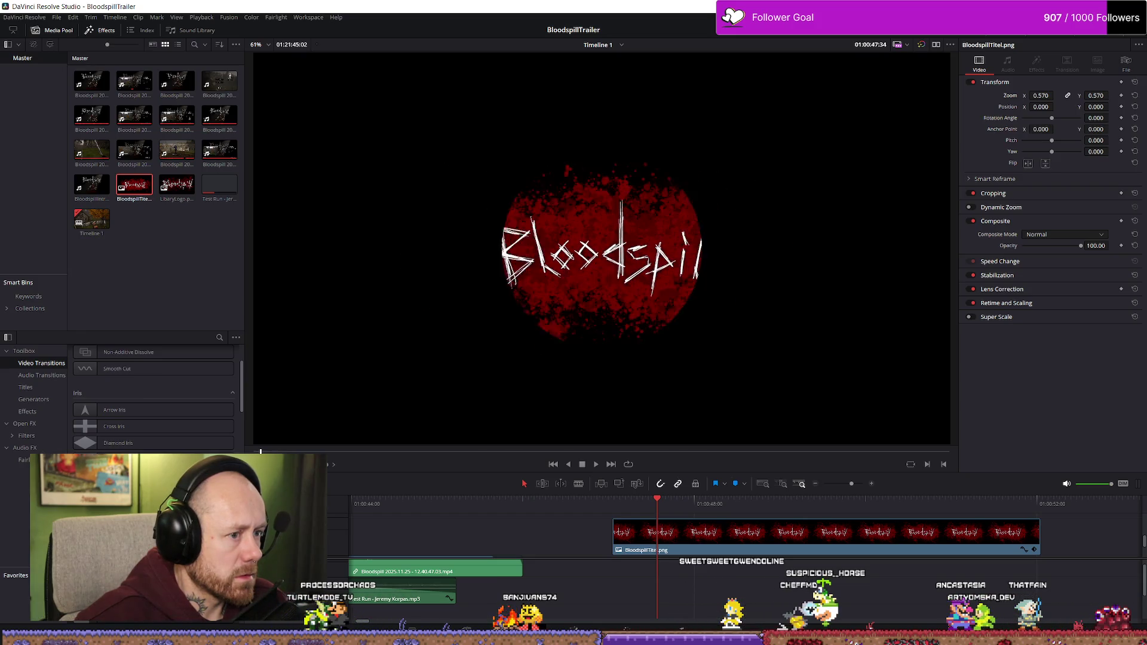
scroll(152, 397, "down", 4)
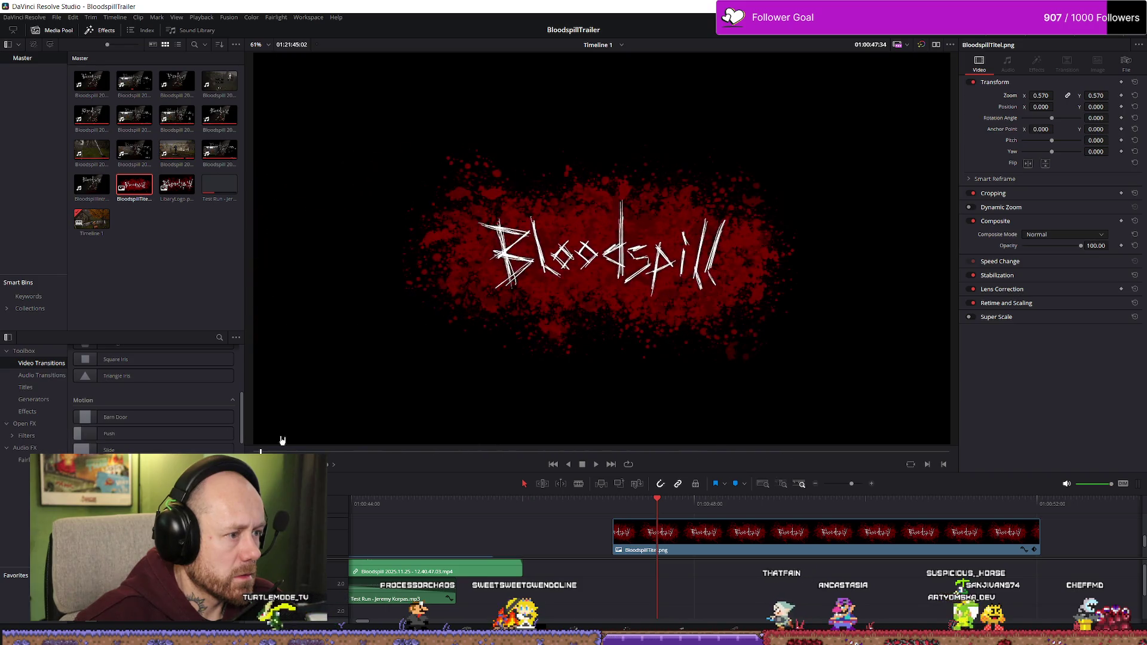
scroll(203, 424, "down", 2)
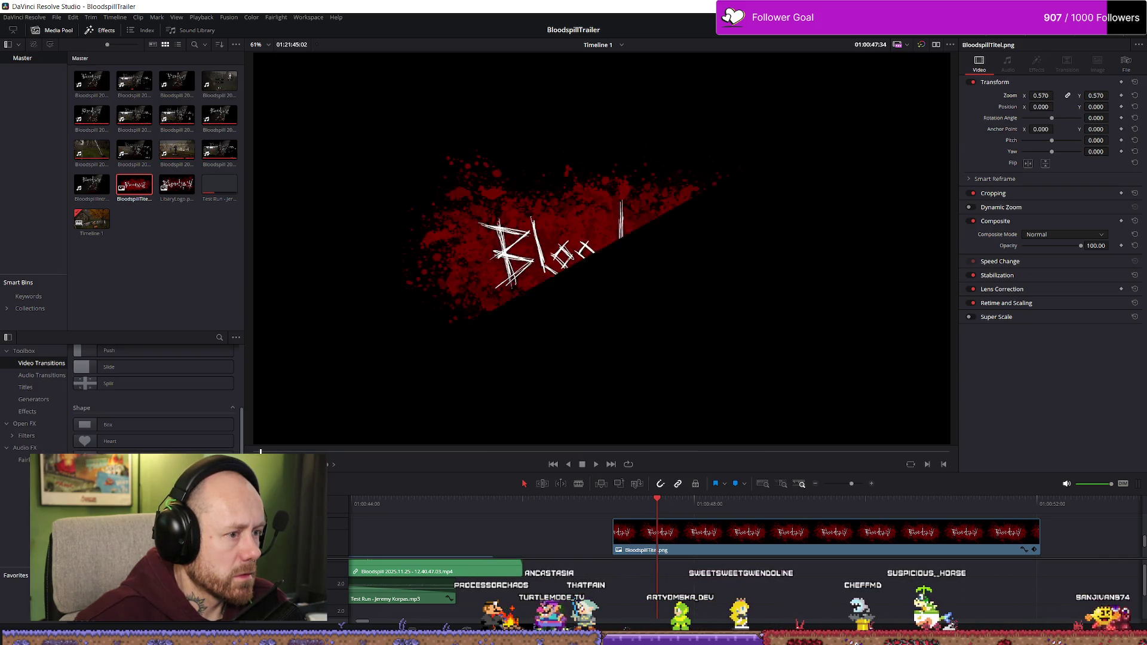
scroll(108, 434, "down", 5)
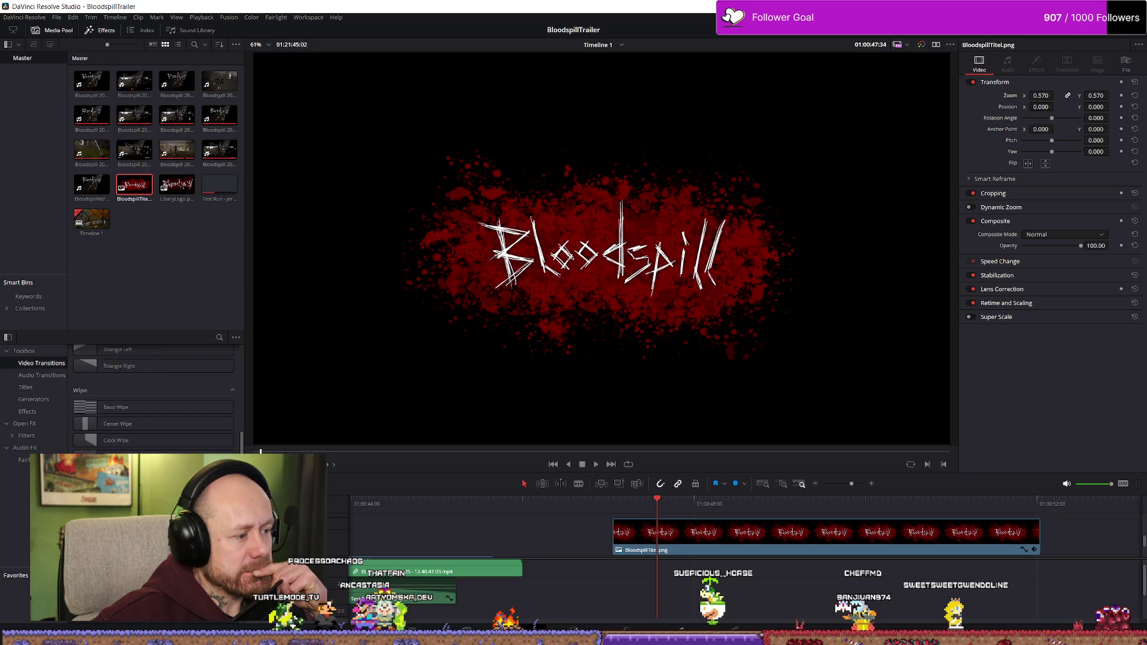
scroll(153, 398, "down", 3)
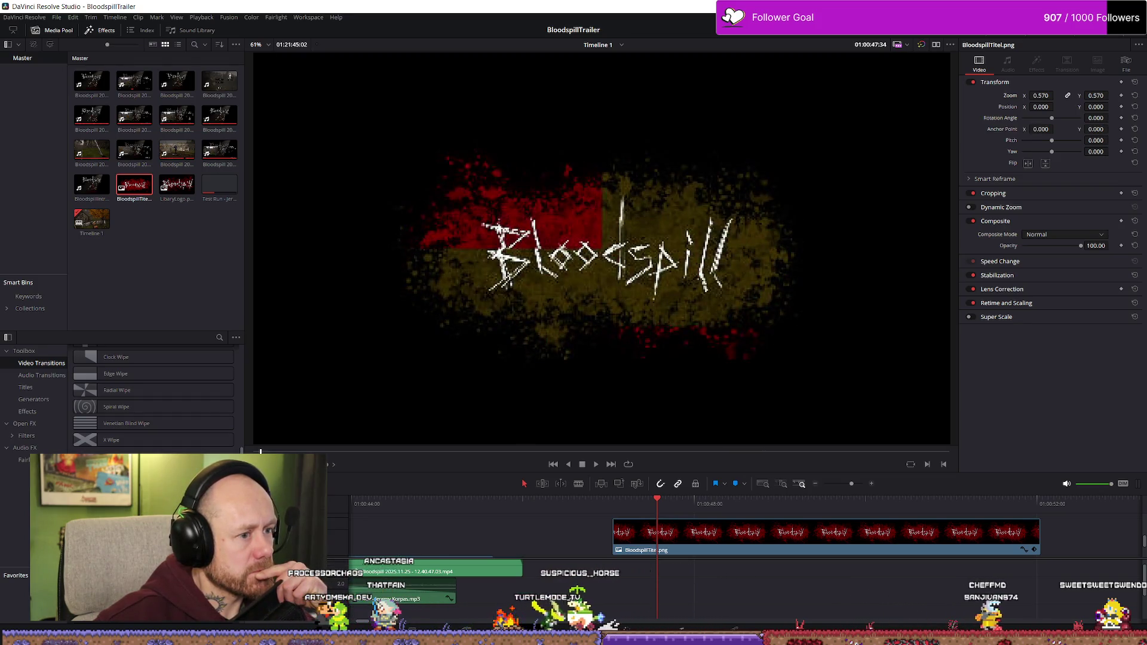
scroll(152, 394, "down", 1)
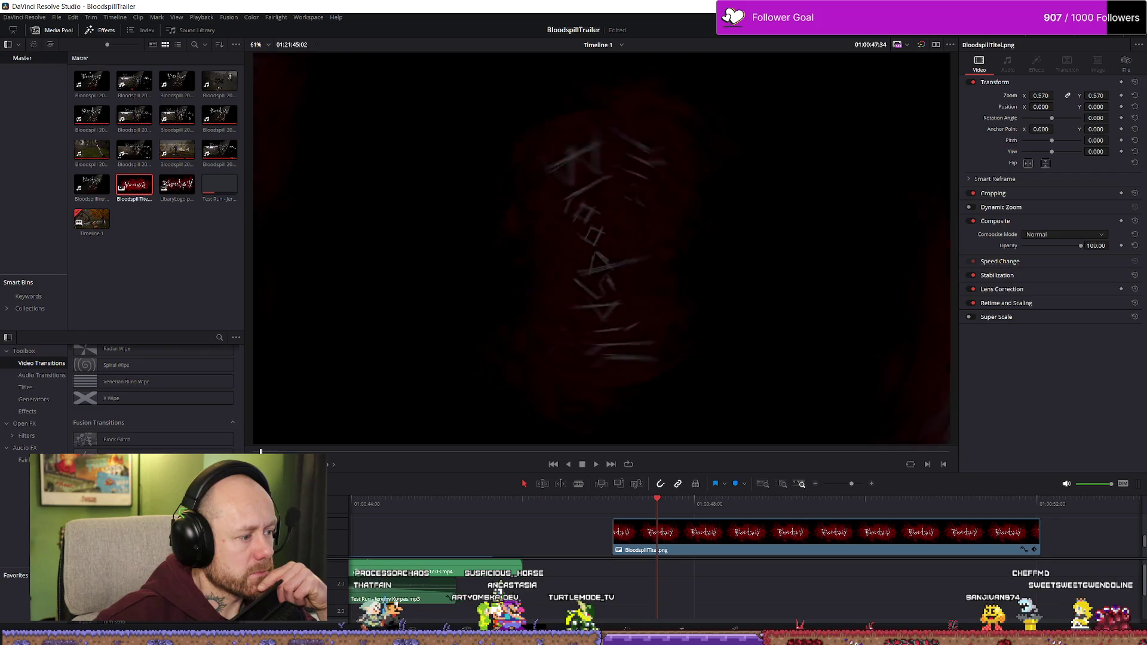
scroll(153, 406, "down", 2)
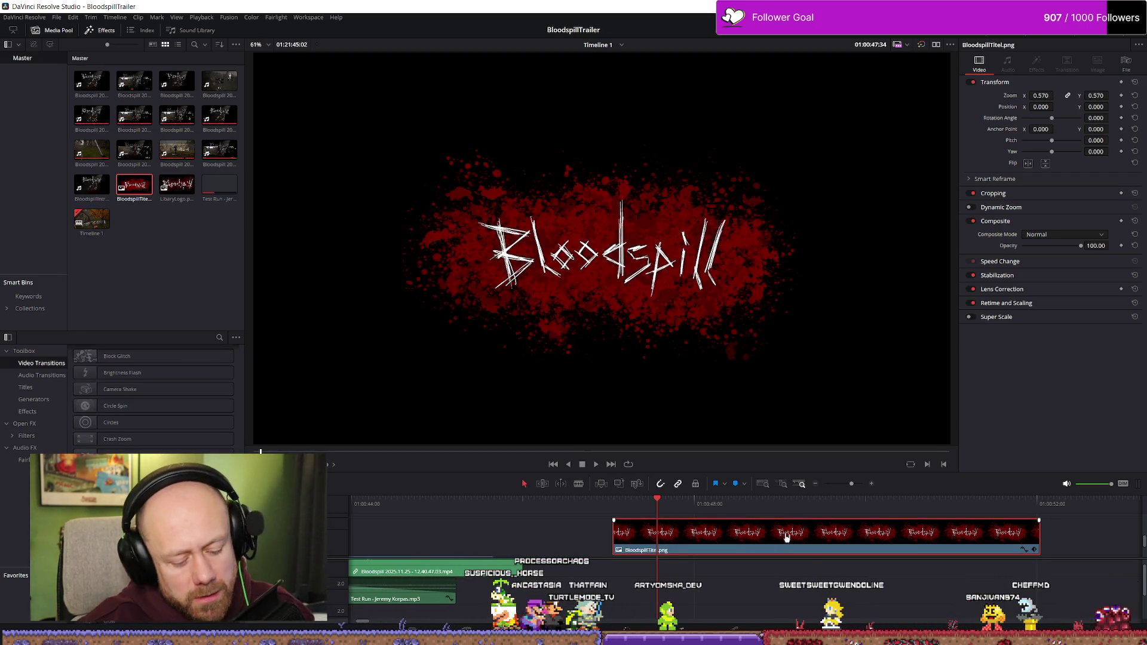
key("Delete")
scroll(574, 537, "down", 5)
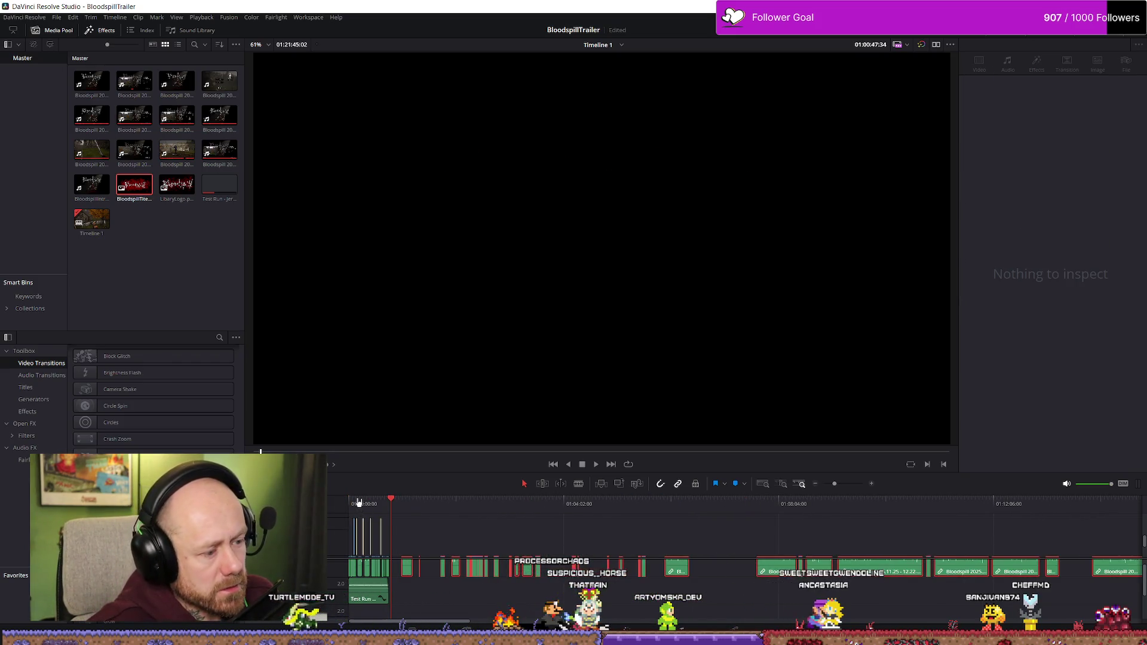
- Delete the old opening title clip at the start of the trailer
left_click(358, 504)
scroll(418, 525, "up", 5)
left_click(499, 532)
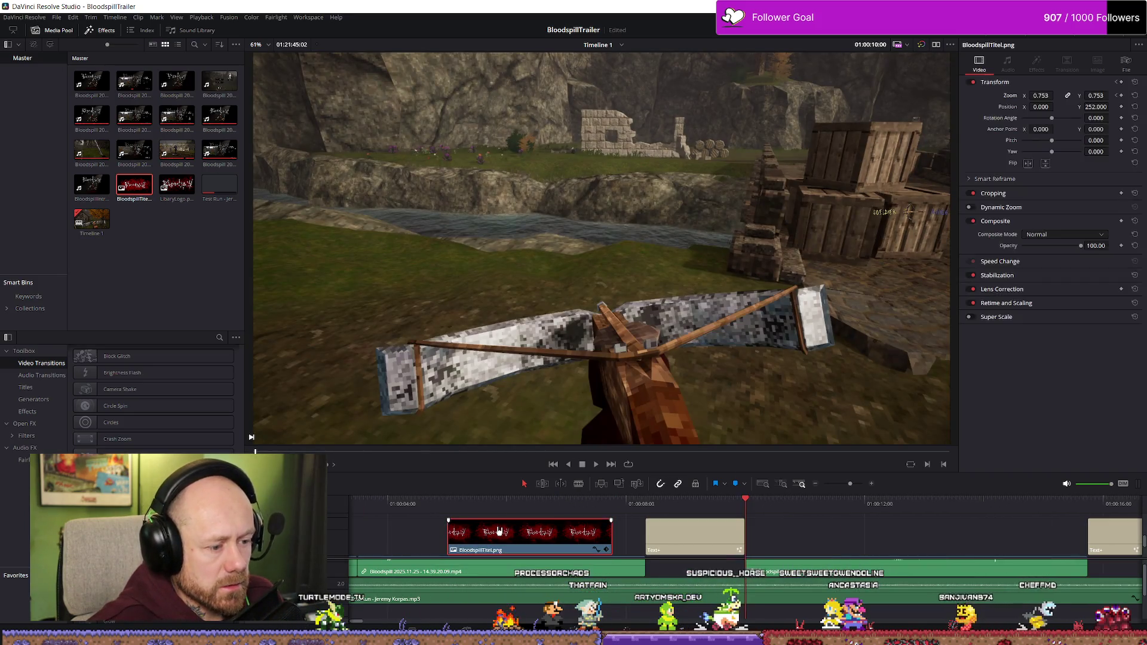
key("Up")
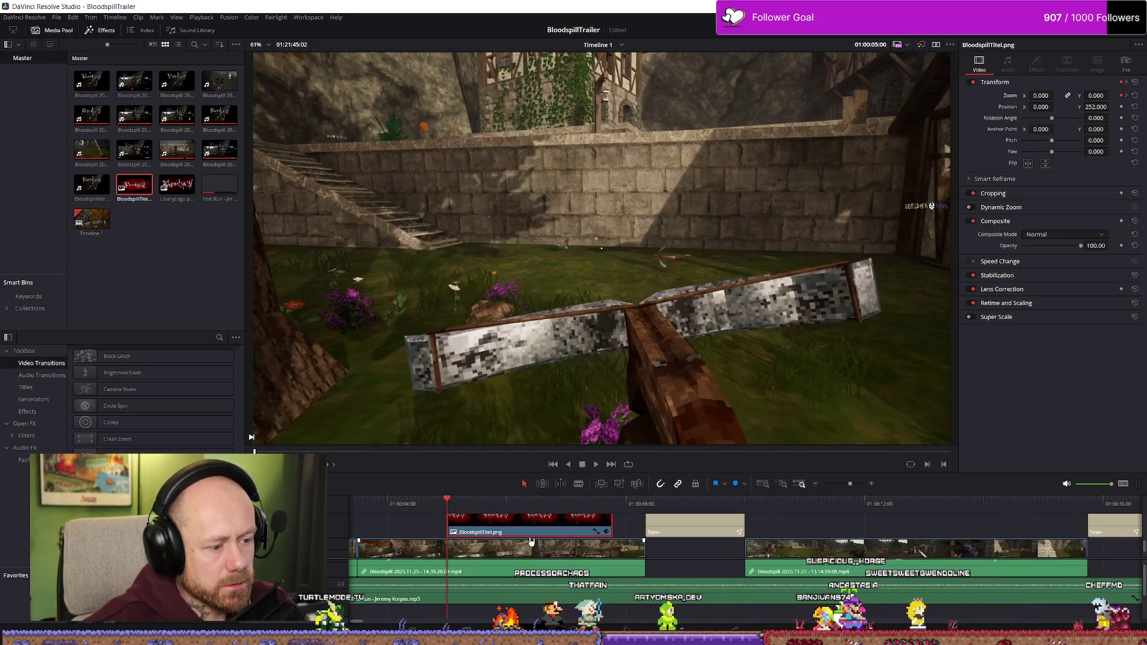
scroll(529, 540, "up", 2)
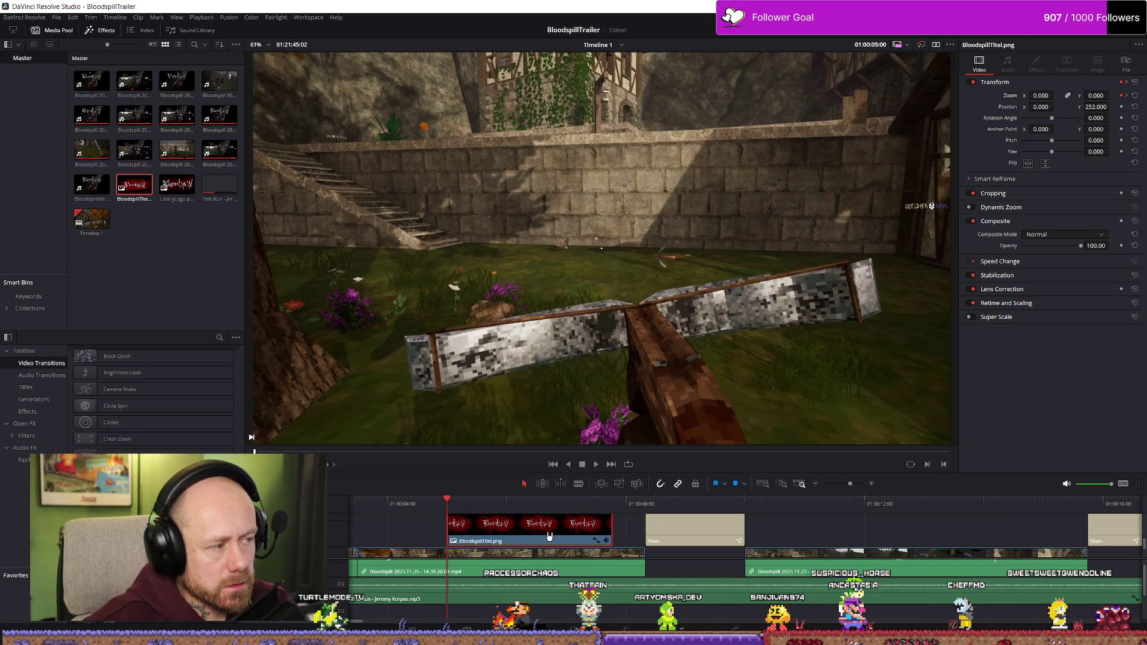
key("Delete")
left_click(608, 550)
- Place BloodspillTitel.png at the trailer start with Zoom 0.7 and Position Y 256
mouse_move(137, 190)
left_mouse_down()
mouse_move(412, 529)
mouse_move(365, 526)
mouse_move(490, 539)
mouse_move(477, 526)
mouse_move(588, 528)
left_mouse_up()
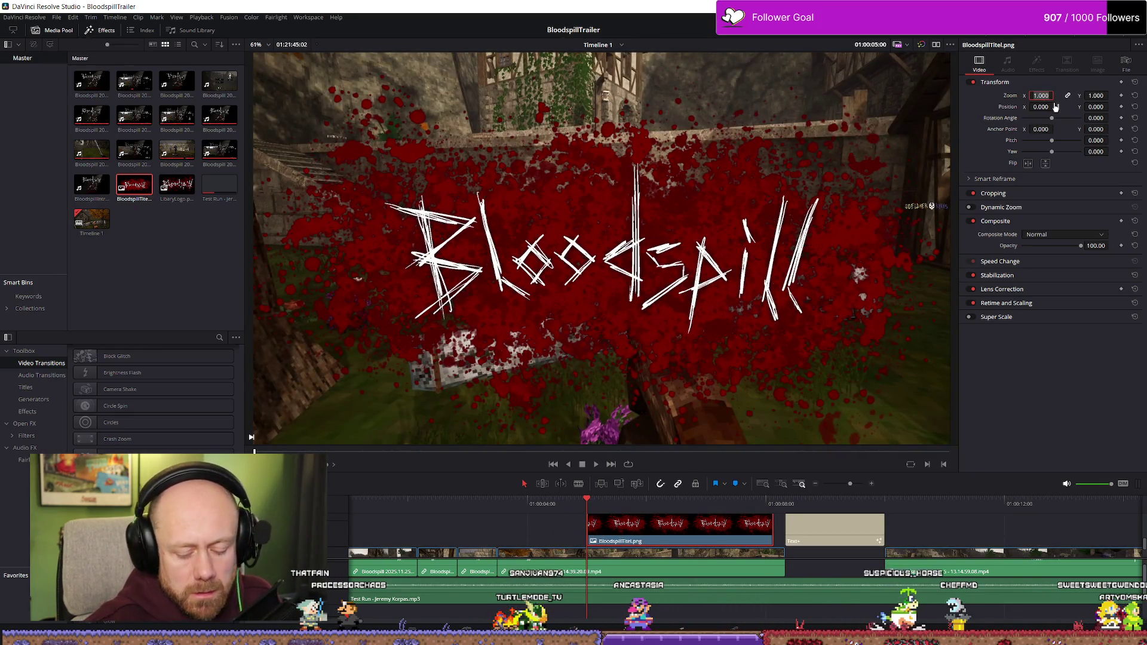
type("0.7")
key("Return")
left_click_drag(1095, 106, 1111, 107)
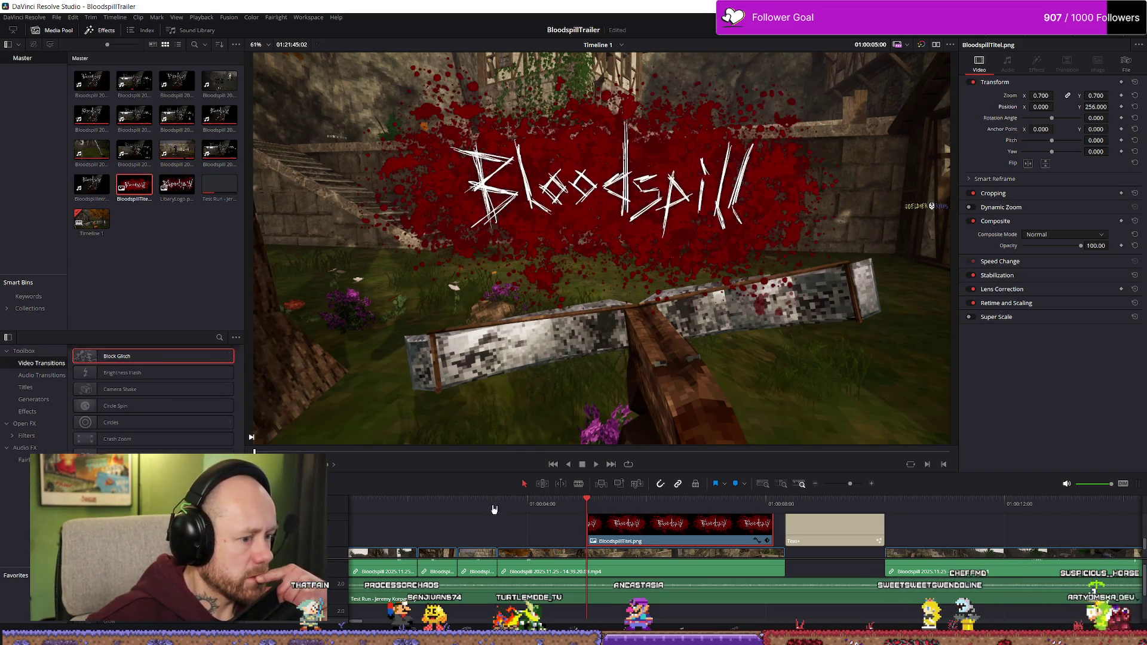
- Try a Block Glitch transition on the start of the title clip and preview it
key("space")
left_click(542, 503)
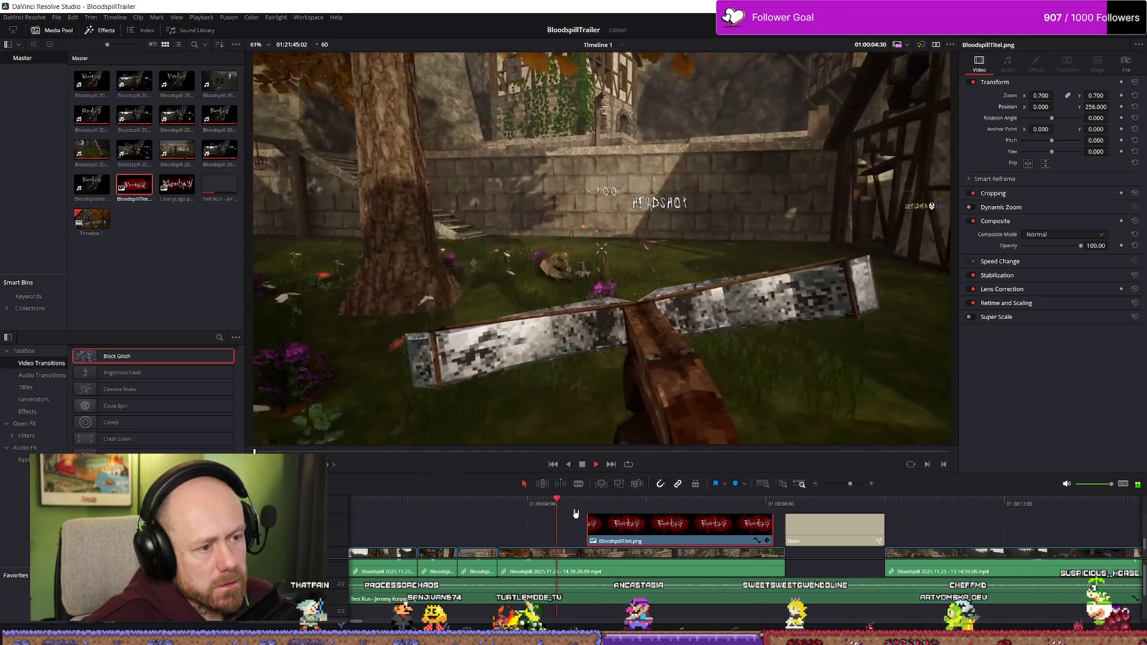
key("space")
mouse_move(149, 356)
left_mouse_down()
mouse_move(669, 533)
mouse_move(650, 530)
left_mouse_up()
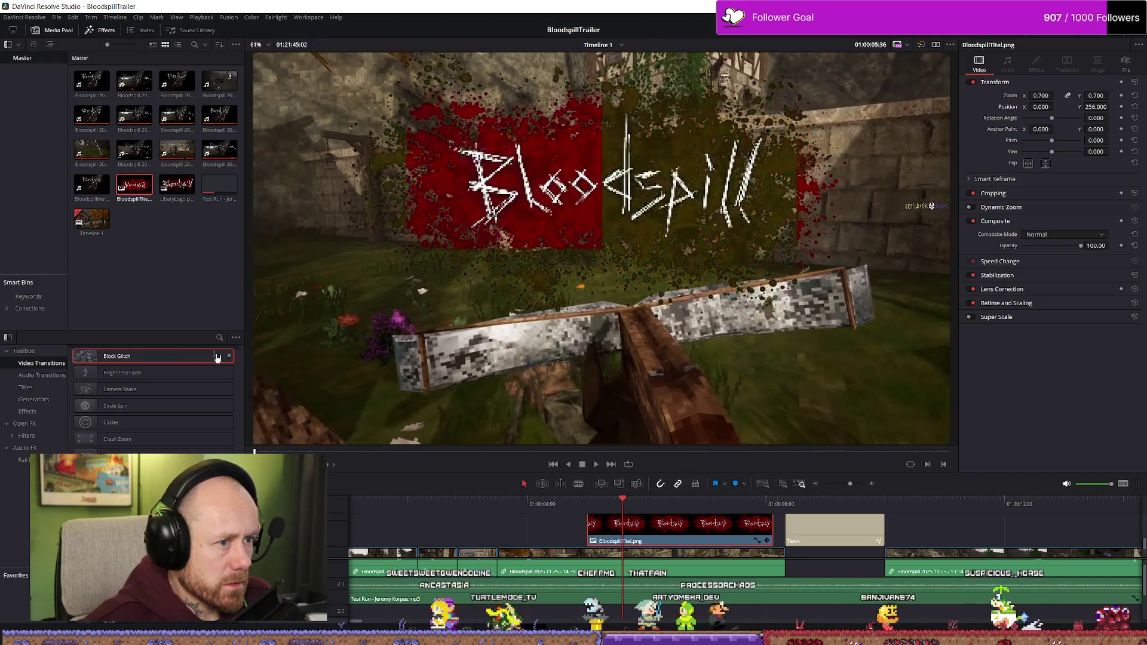
mouse_move(119, 357)
left_mouse_down()
mouse_move(734, 564)
mouse_move(741, 545)
mouse_move(621, 515)
left_mouse_up()
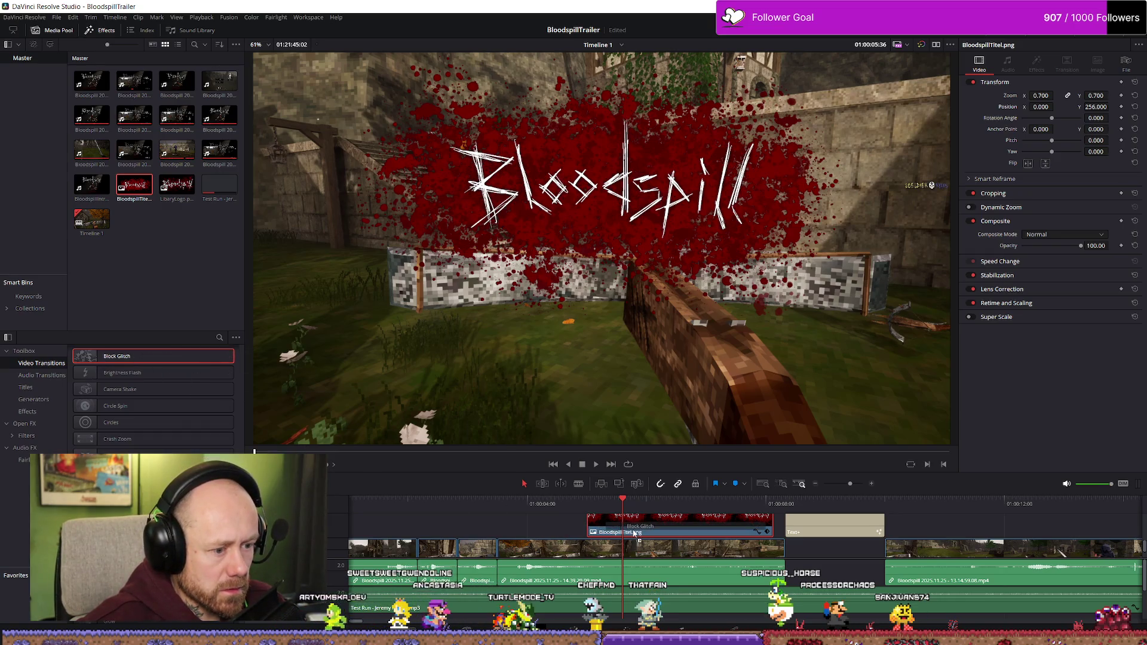
key("slash")
key("space")
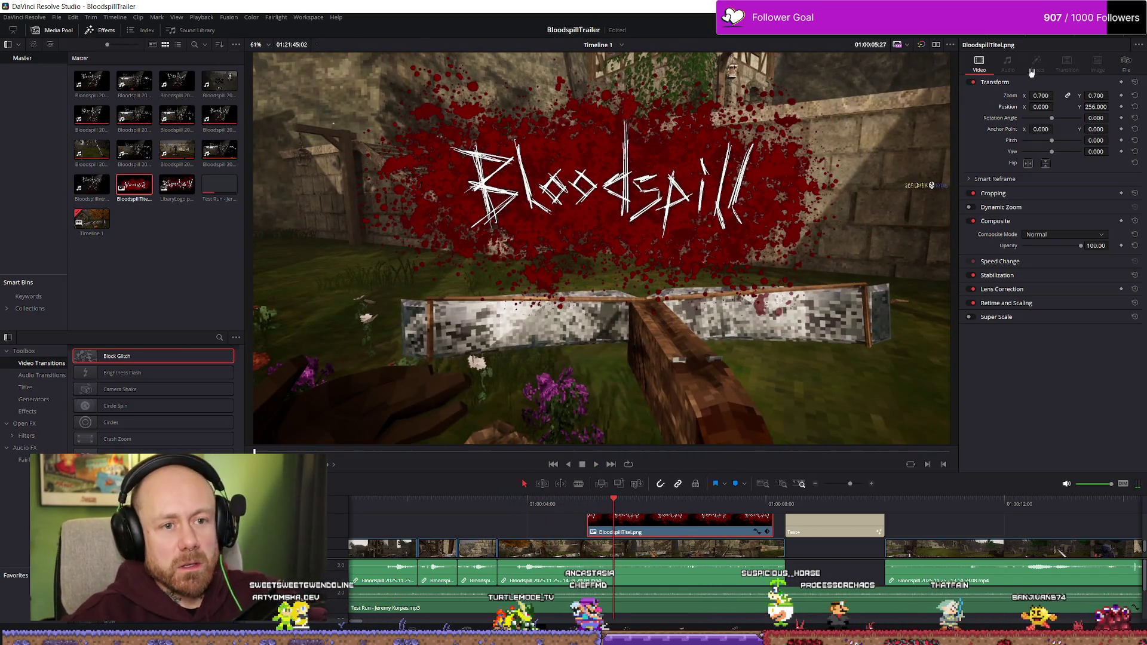
- Swap in a Brightness Flash transition at the title's start and play it back
scroll(826, 446, "down", 1)
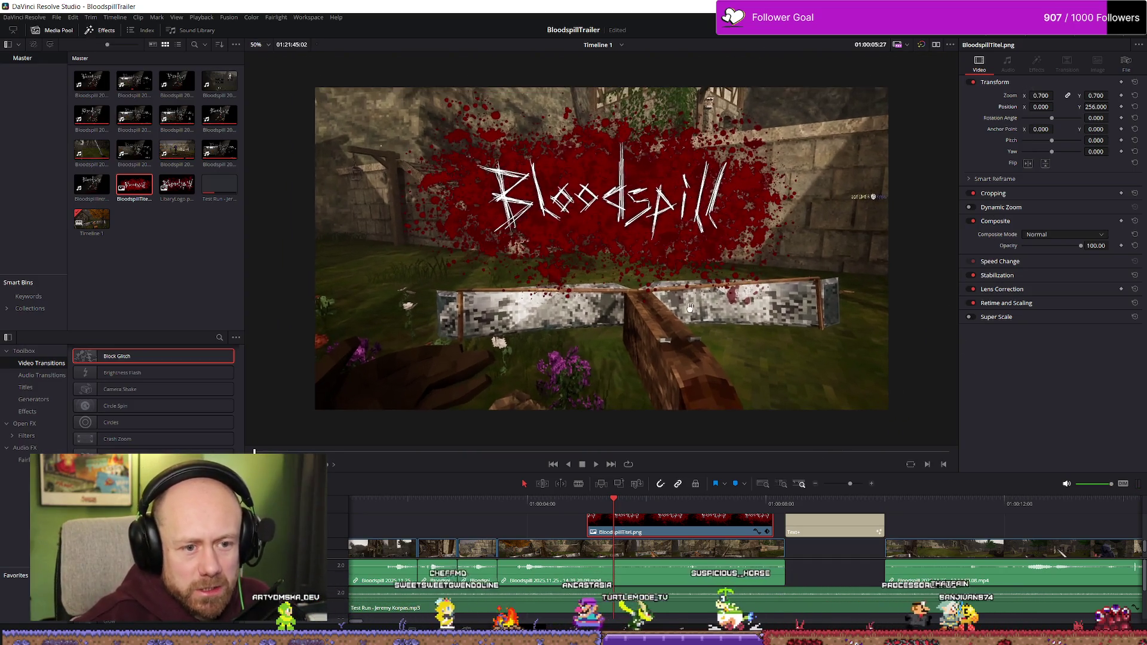
mouse_move(117, 373)
left_mouse_down()
mouse_move(615, 517)
mouse_move(741, 539)
left_mouse_up()
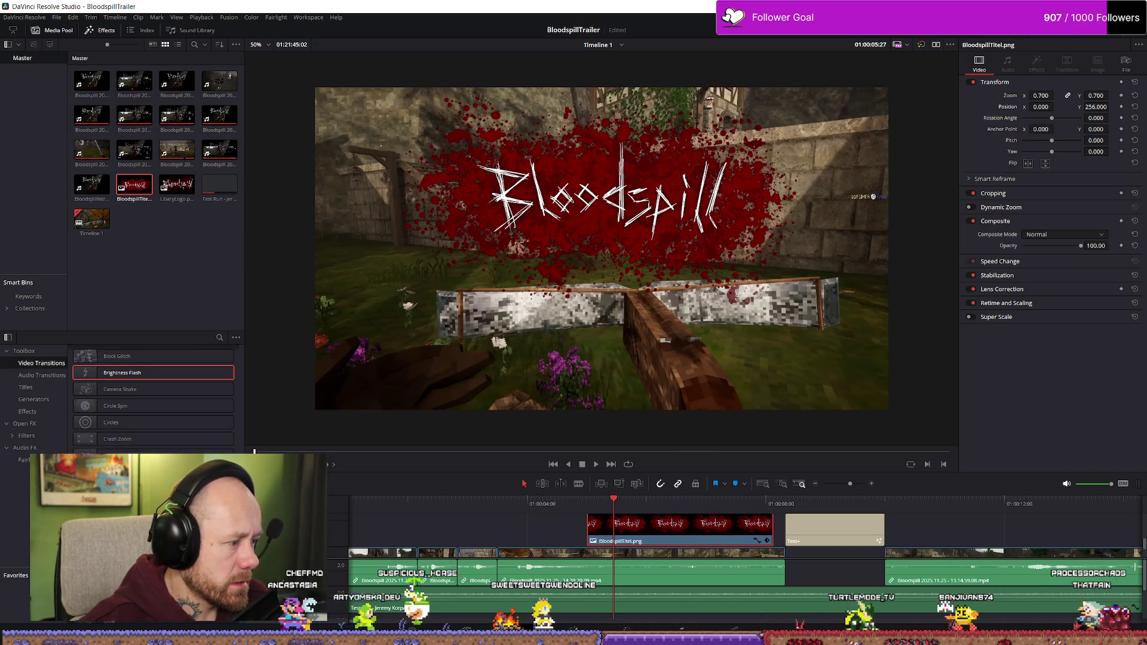
key("slash")
scroll(153, 398, "down", 5)
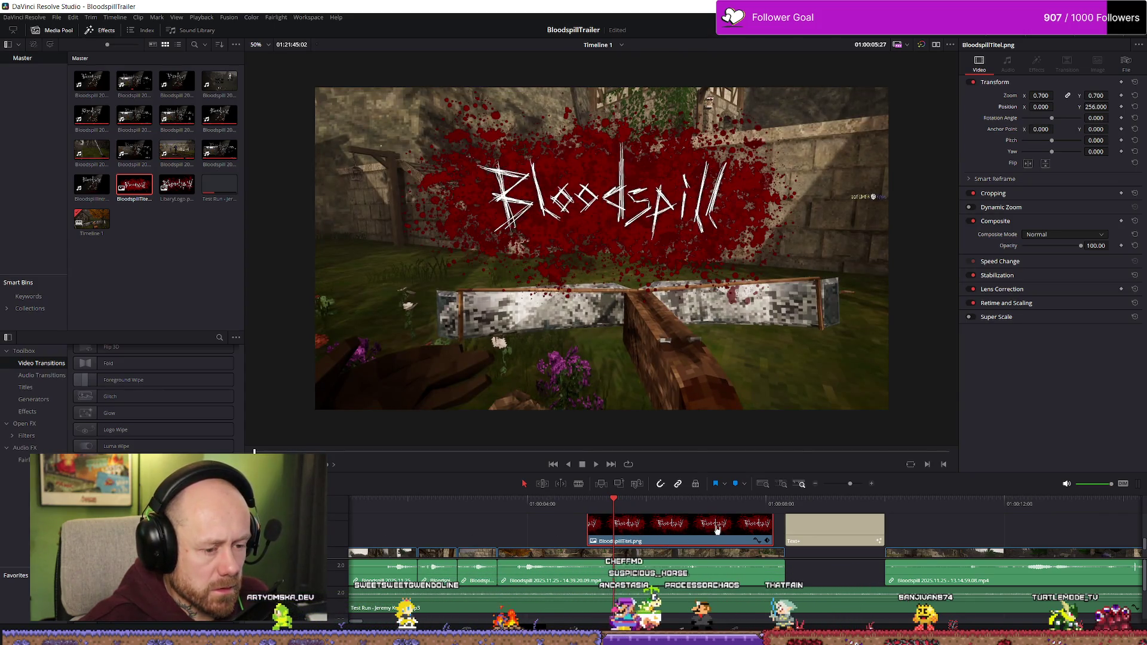
scroll(716, 529, "down", 3)
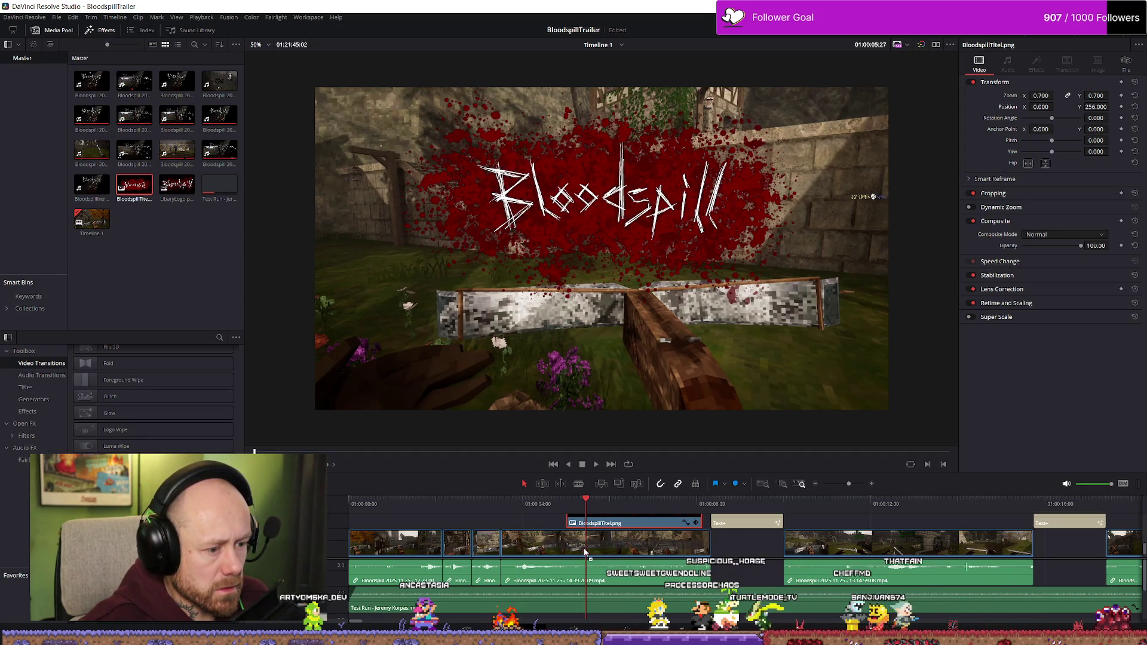
- Save the project with Ctrl+S and scroll through Video Transitions to locate Shash
left_click(585, 551)
key("ctrl+s")
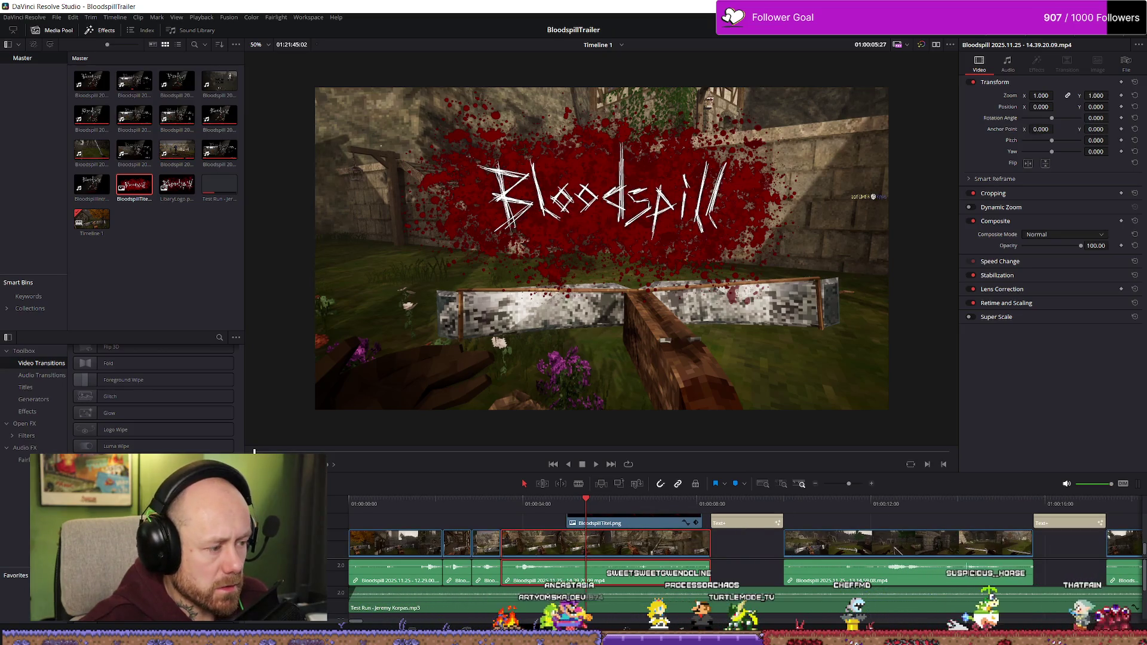
scroll(655, 547, "up", 2)
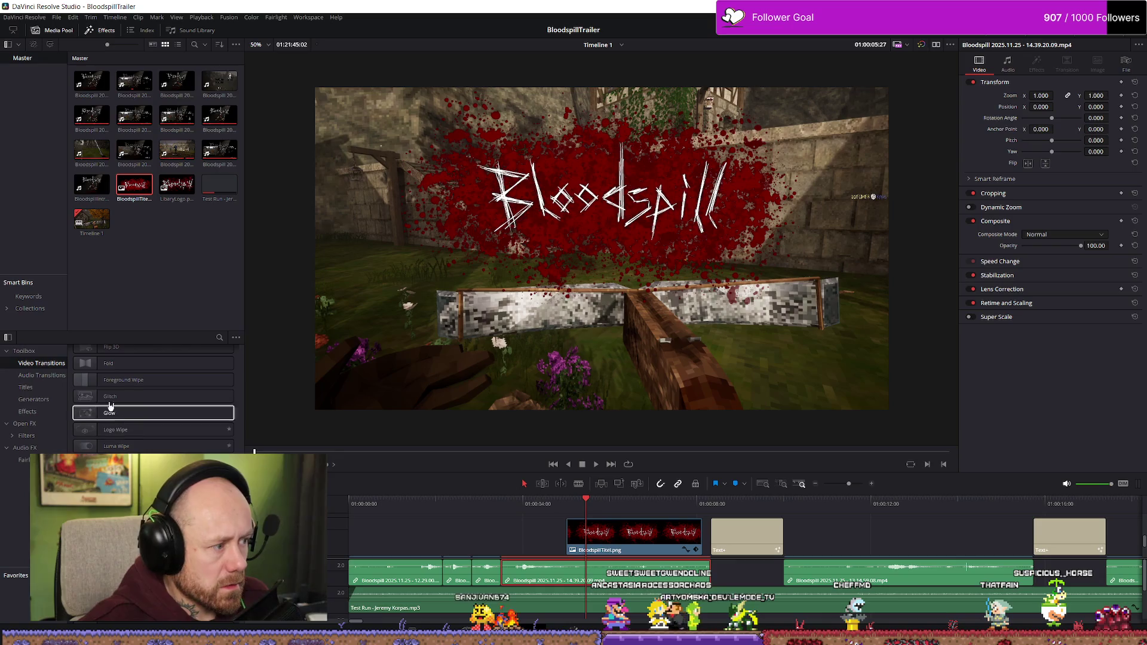
left_click(43, 377)
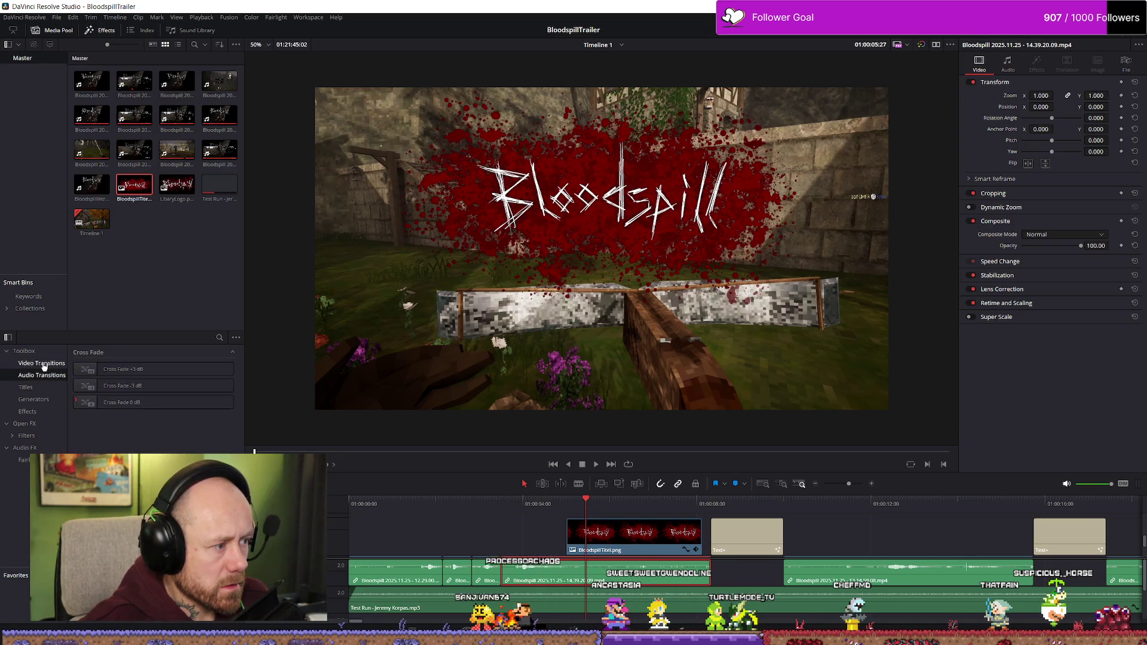
left_click(48, 364)
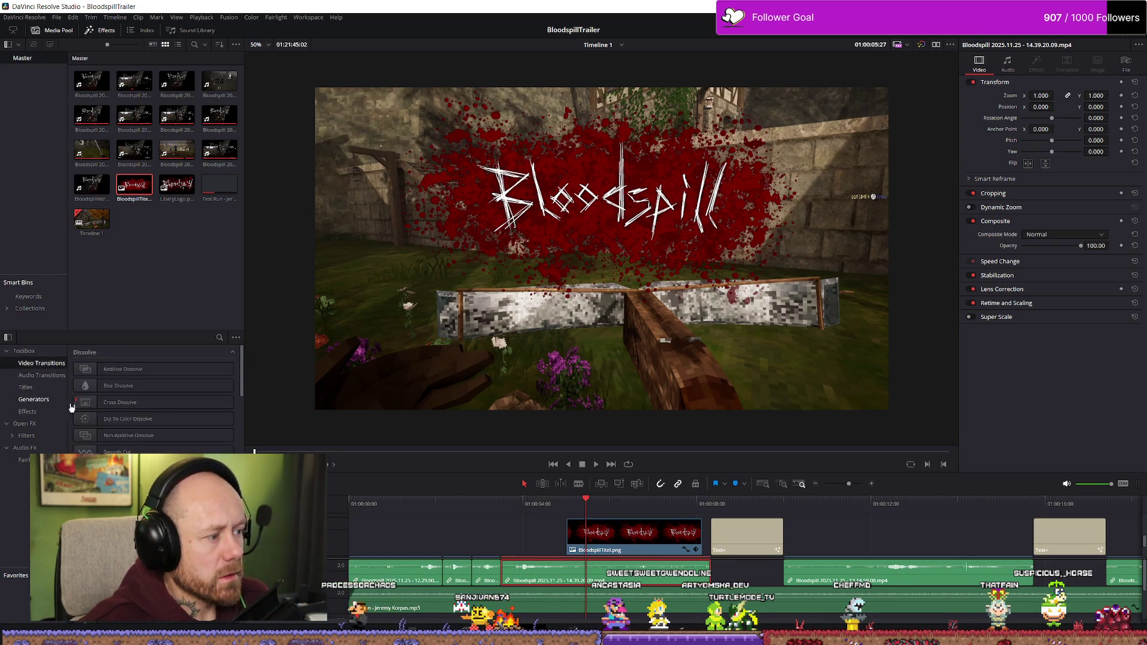
scroll(150, 412, "down", 10)
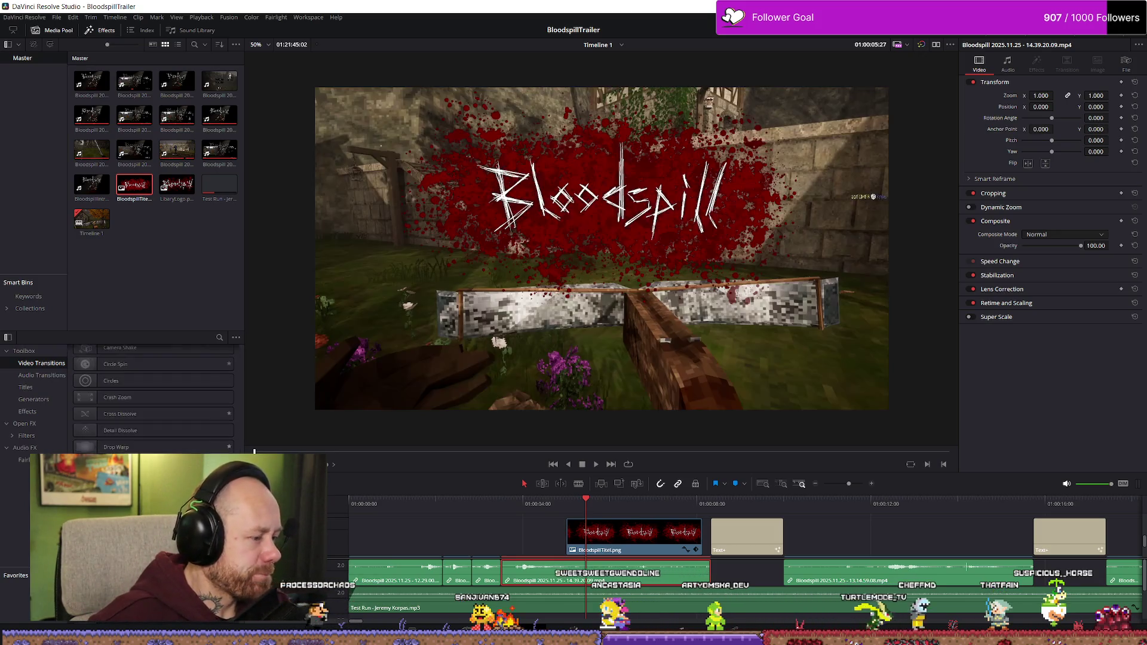
scroll(153, 397, "down", 15)
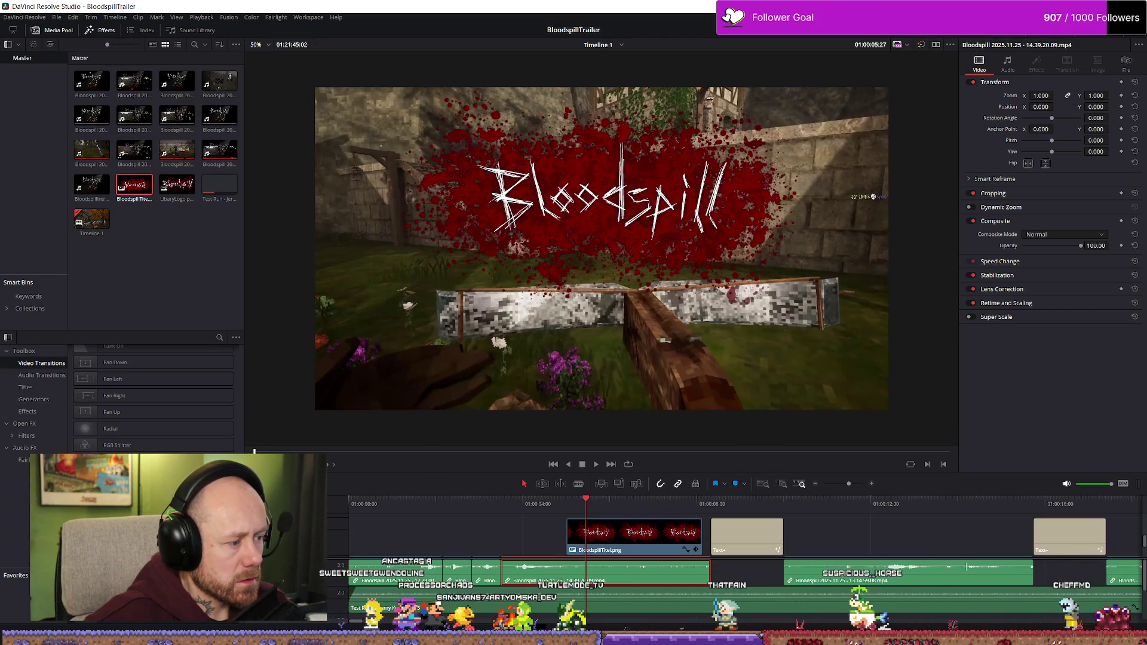
scroll(152, 400, "down", 3)
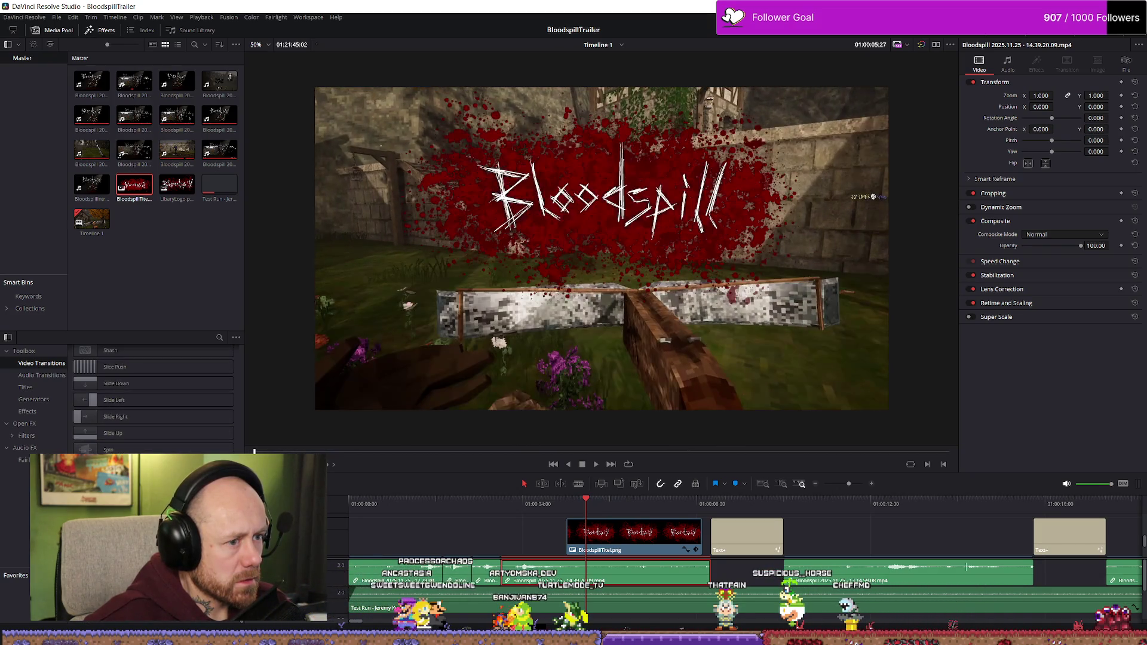
scroll(114, 450, "up", 3)
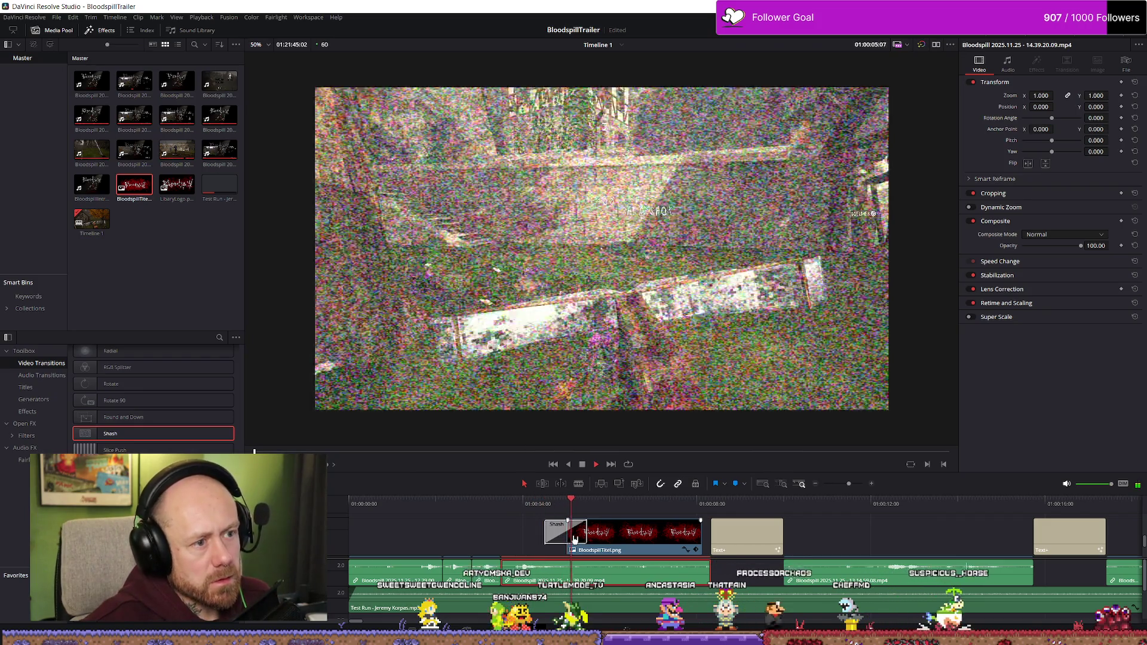
- Select the Shash transition and check its Easing curve and settings in the Inspector
key("space")
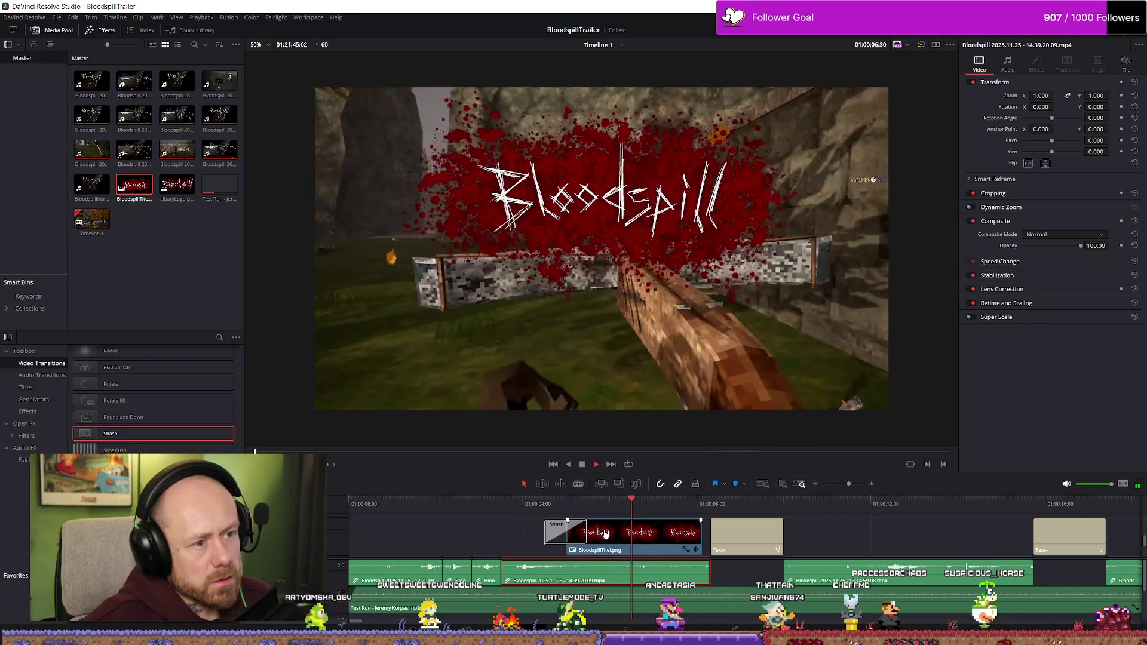
key("space")
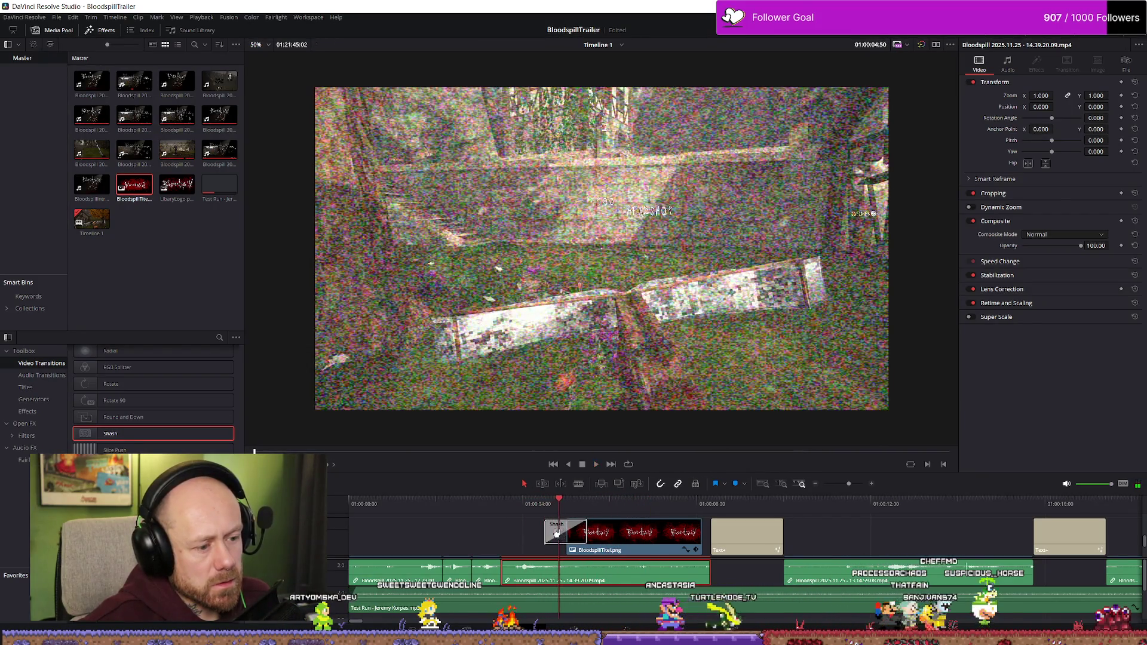
left_click(560, 533)
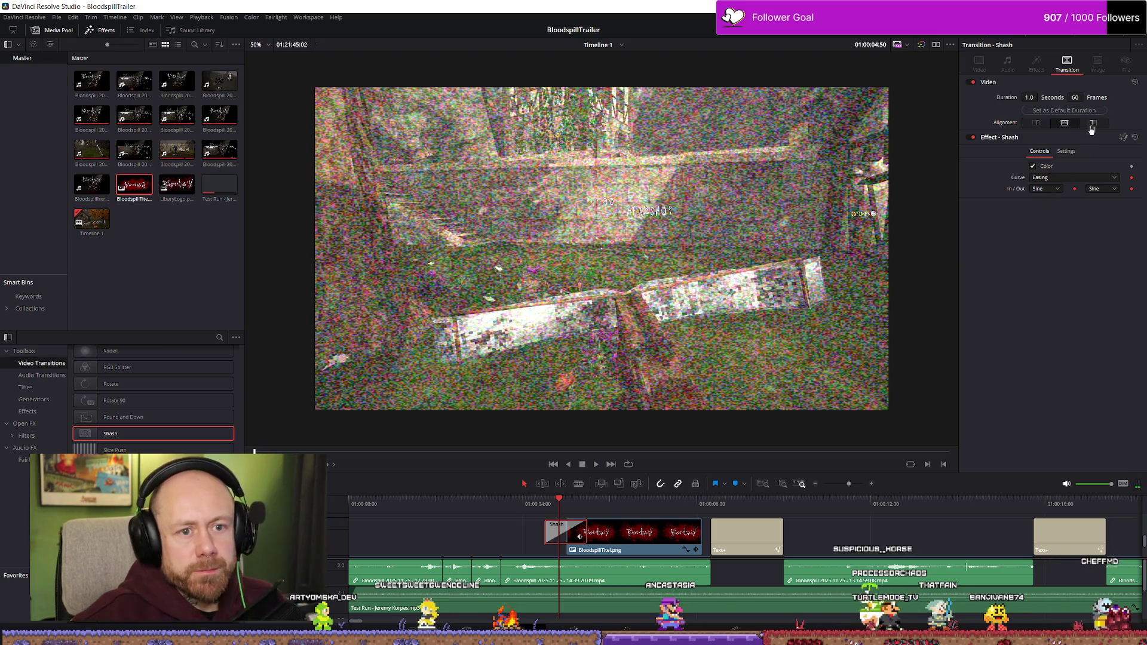
left_click(1069, 178)
left_click(1070, 183)
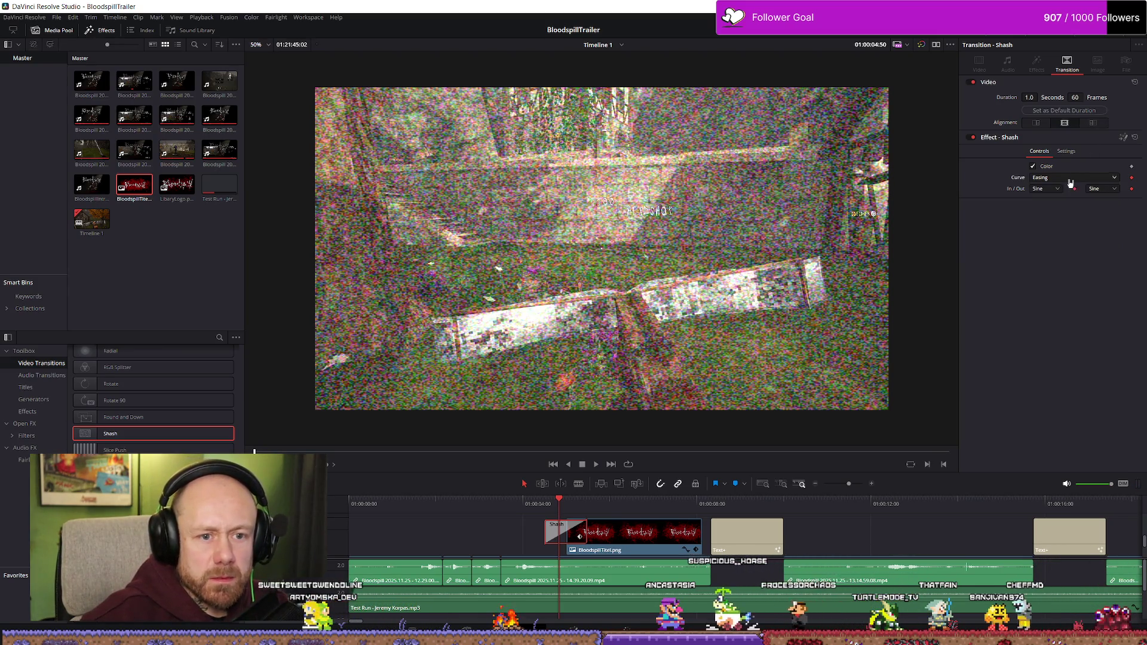
left_click(1070, 154)
left_click(1040, 151)
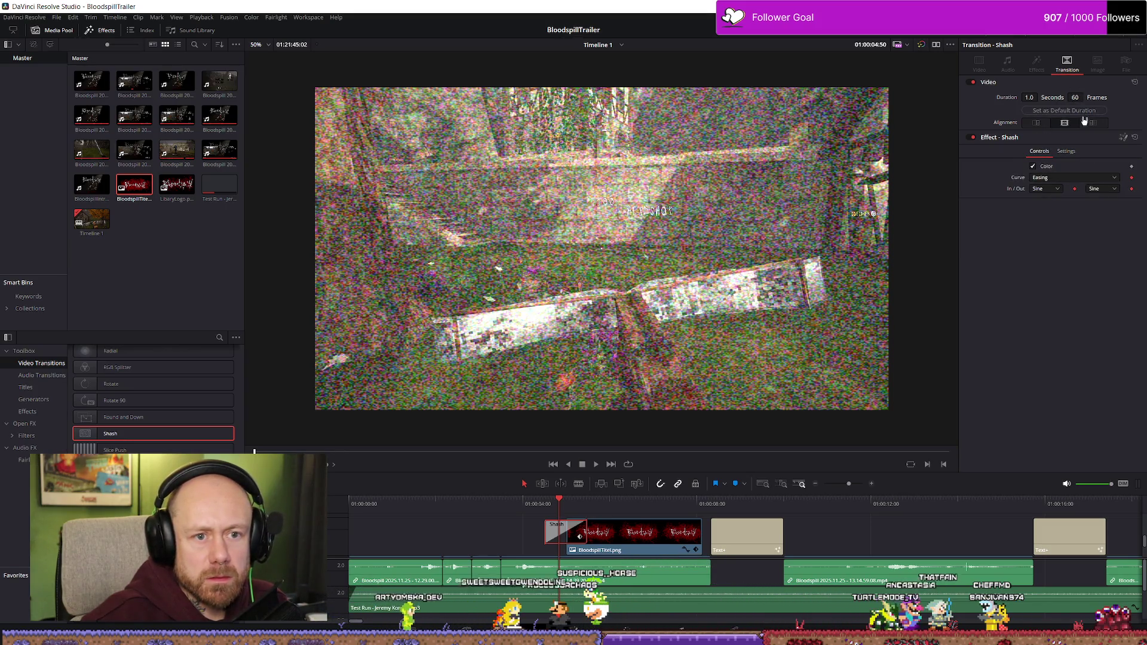
- Compare Start and Center alignment for Shash, previewing the cut into the title
left_click(1065, 125)
left_click(1061, 124)
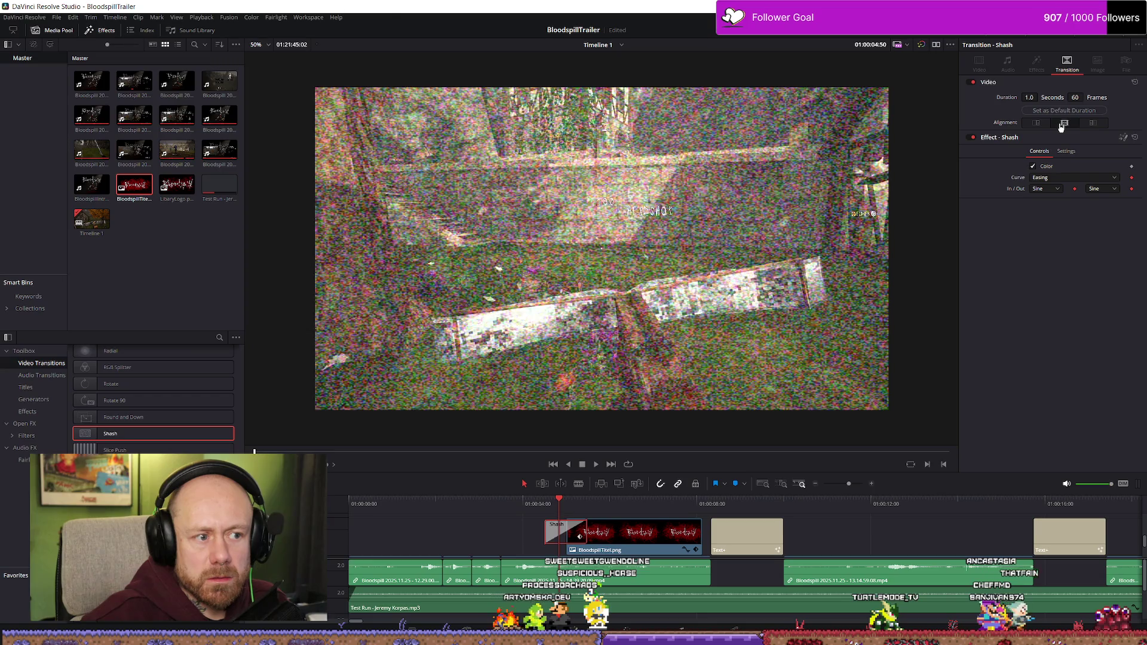
left_click(1091, 125)
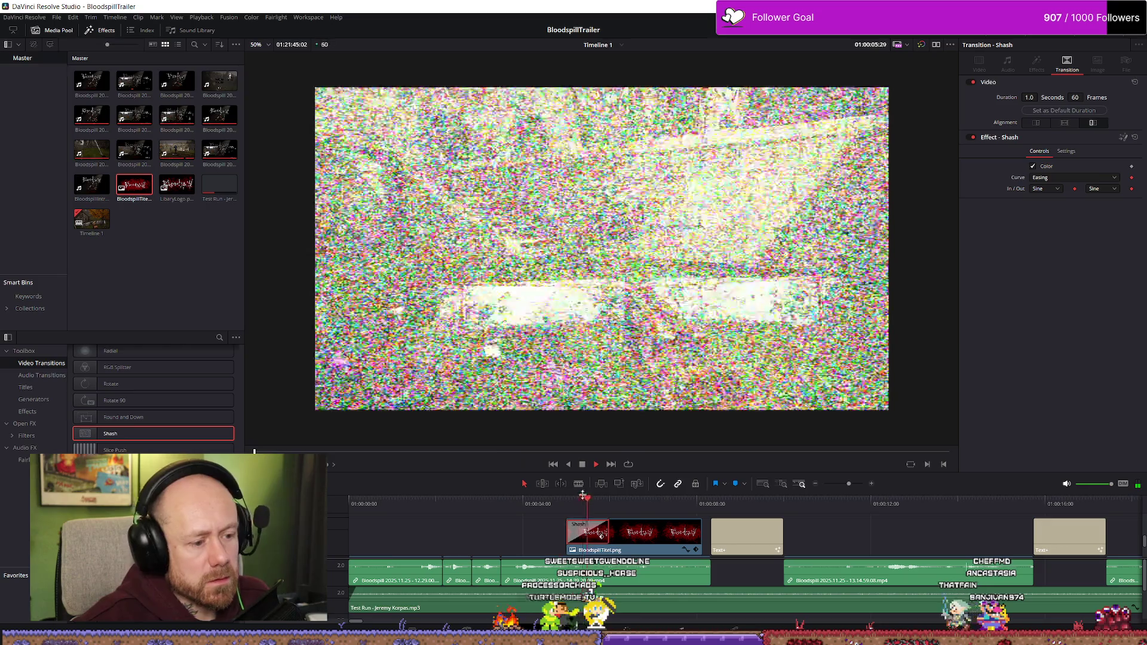
left_click(523, 507)
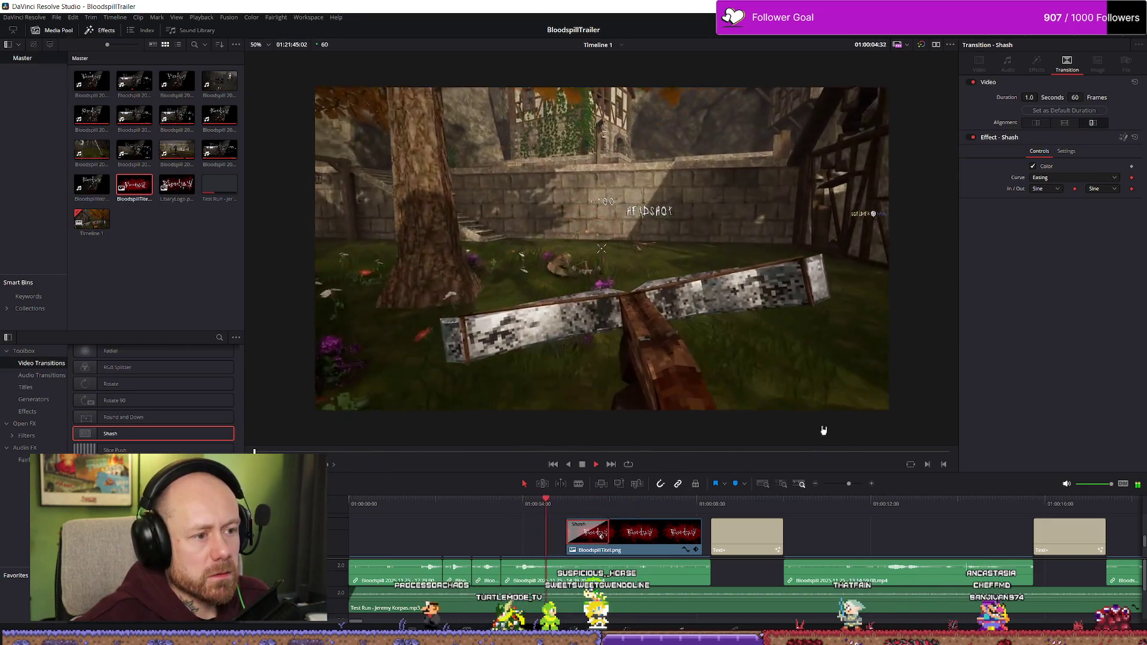
key("space")
left_click(1065, 123)
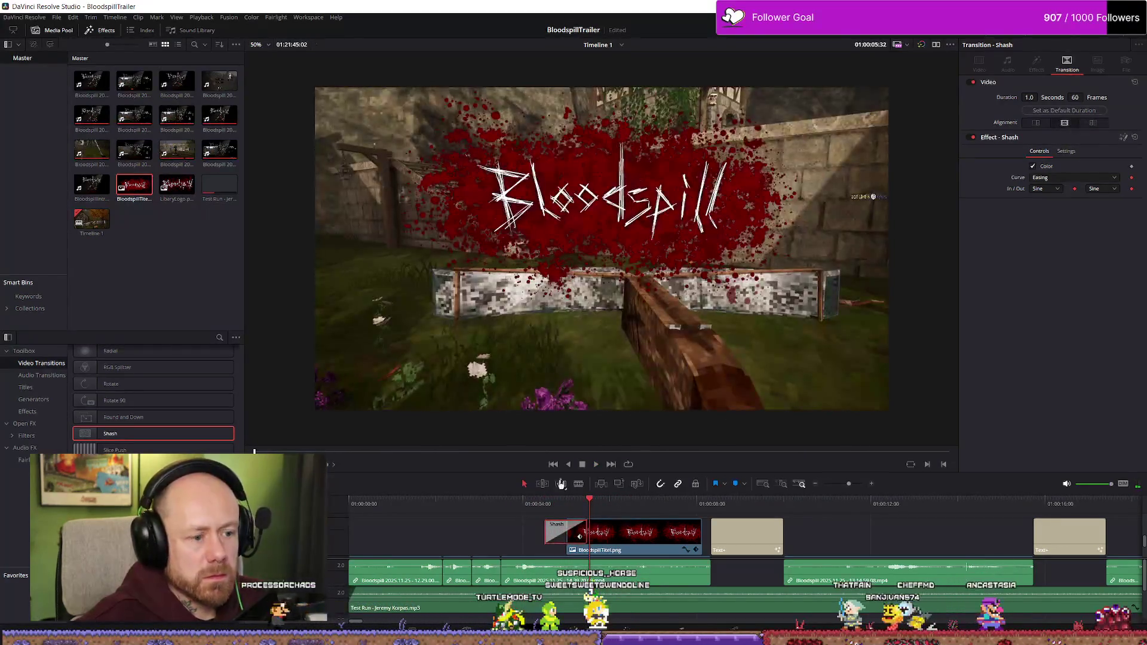
left_click(505, 512)
key("space")
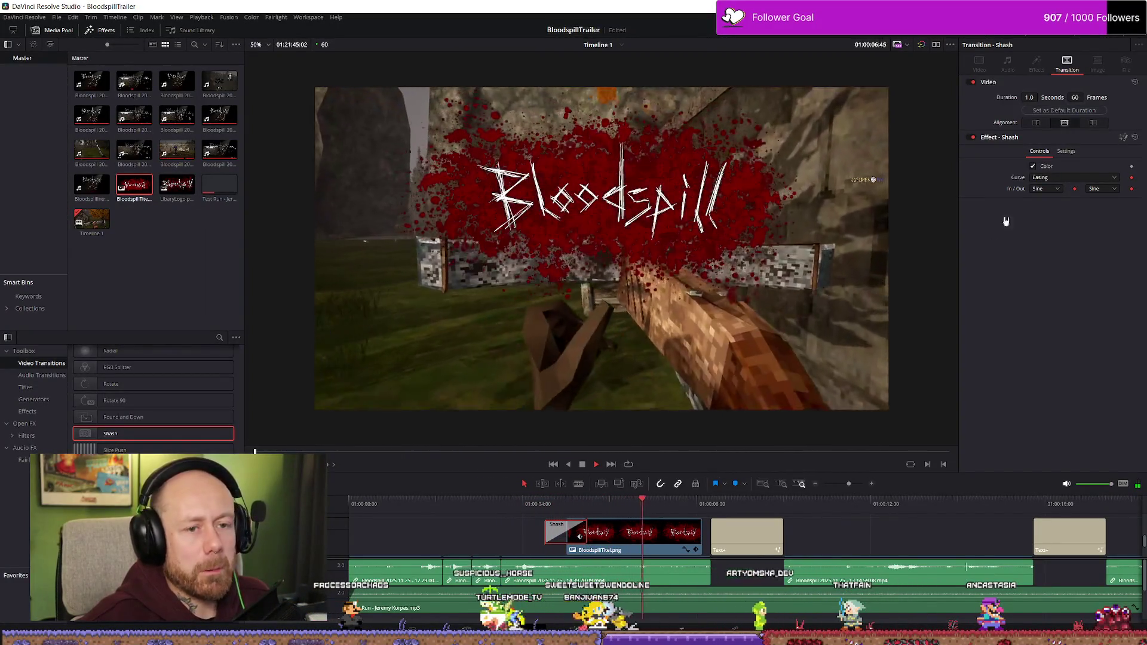
- Try End alignment, then settle on Center alignment for the Shash transition
left_click(1036, 123)
left_click(502, 512)
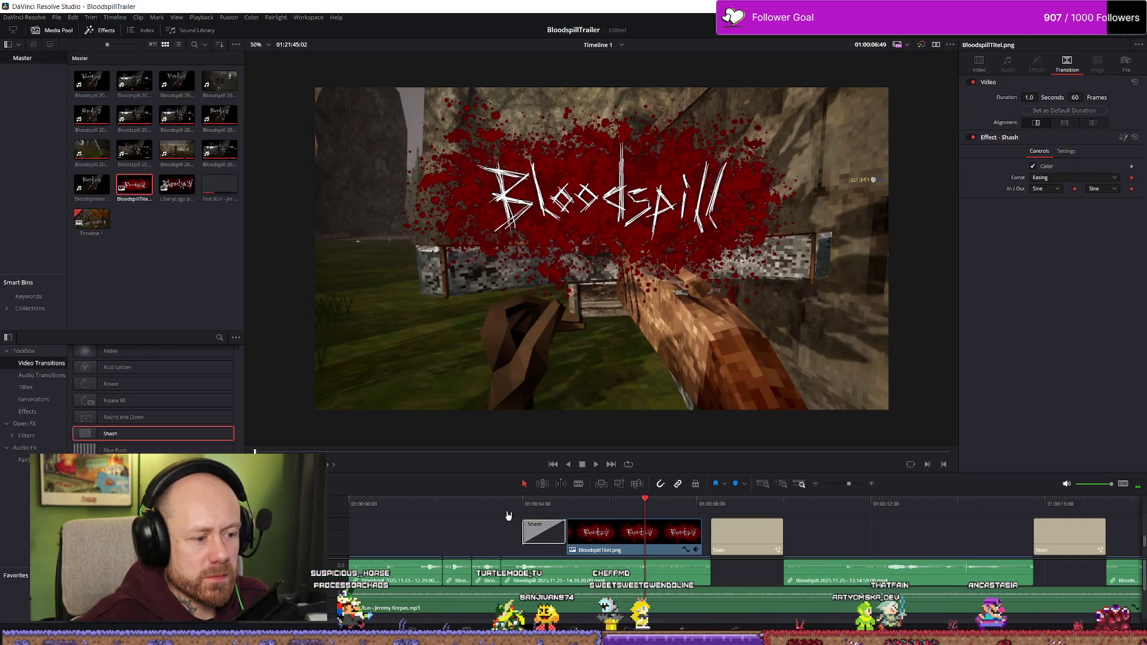
key("space")
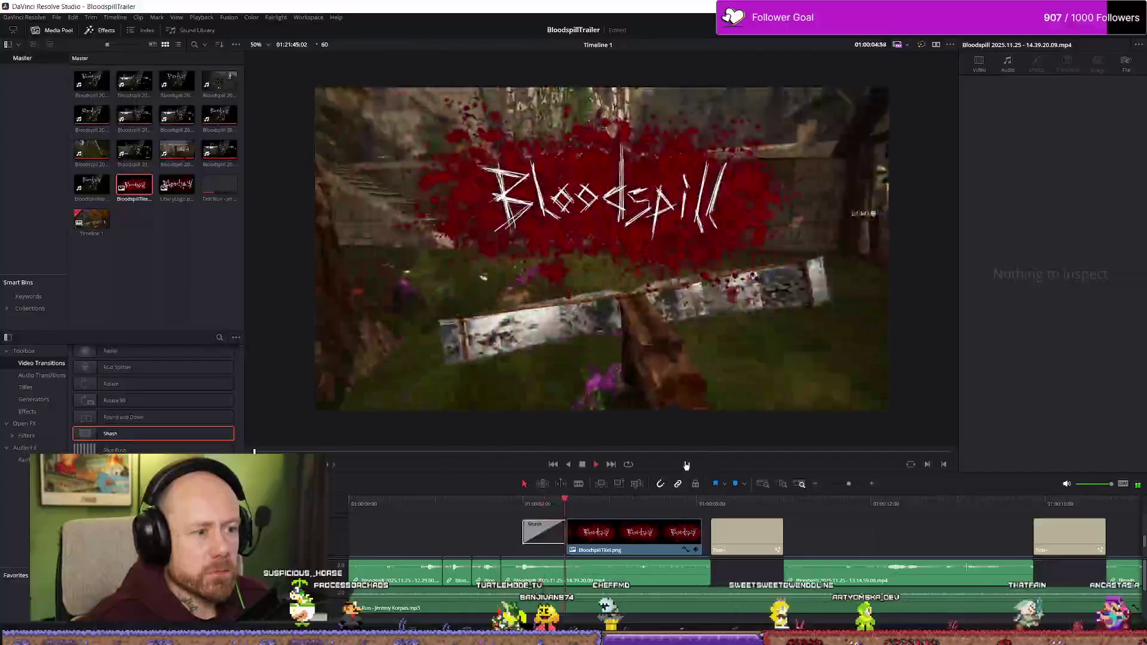
left_click(602, 521)
left_click(1065, 122)
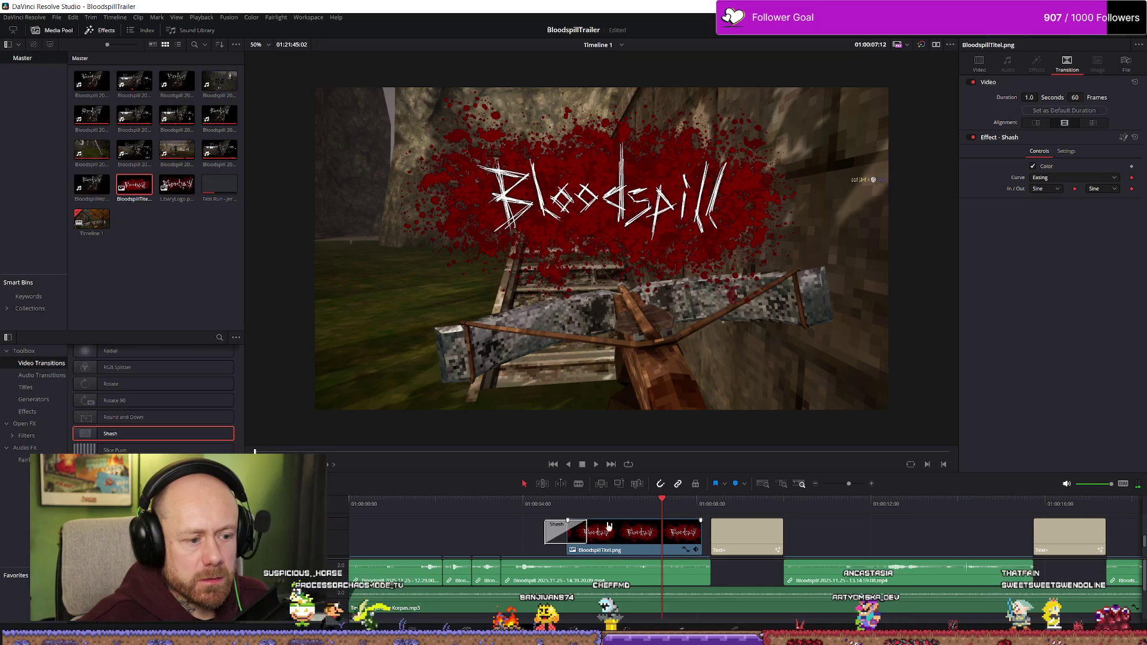
left_click(555, 513)
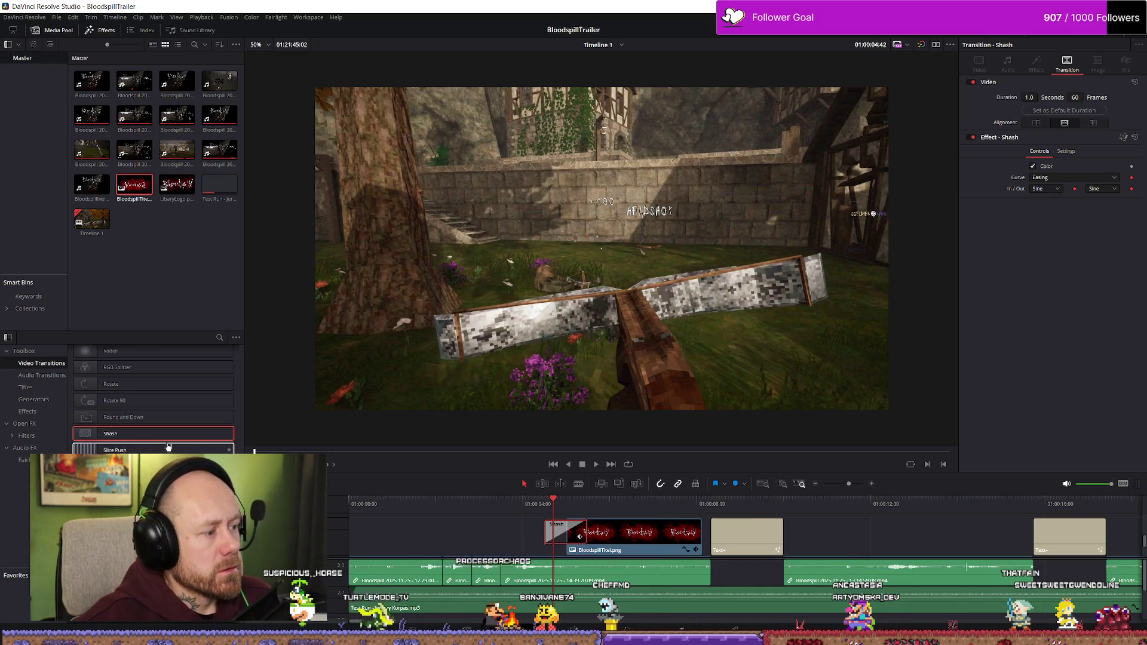
scroll(165, 430, "up", 3)
scroll(166, 412, "down", 5)
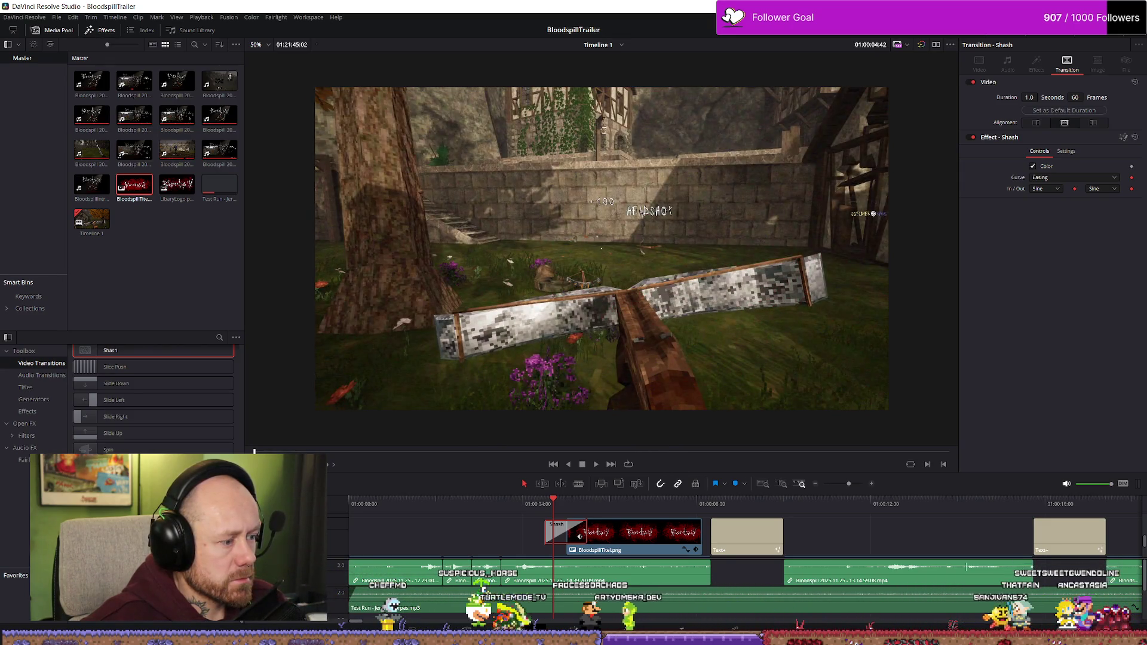
scroll(176, 418, "up", 10)
scroll(173, 419, "down", 5)
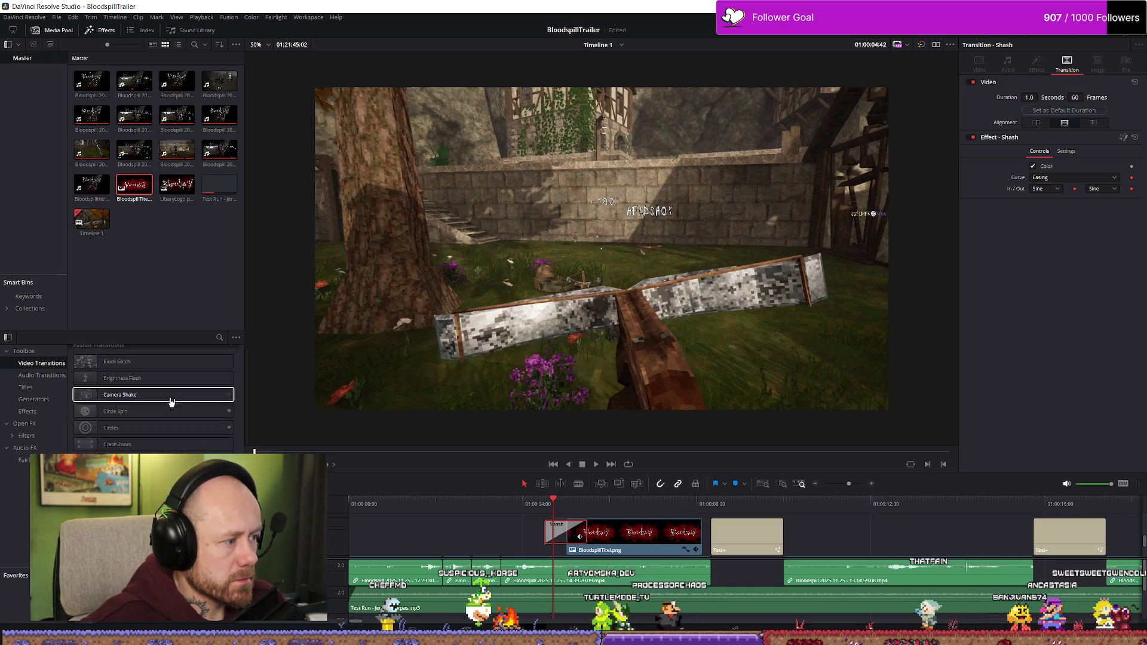
- Apply the Block Glitch transition to the Bloodspill title's start and preview it
mouse_move(149, 361)
left_mouse_down()
mouse_move(568, 517)
mouse_move(565, 533)
left_mouse_up()
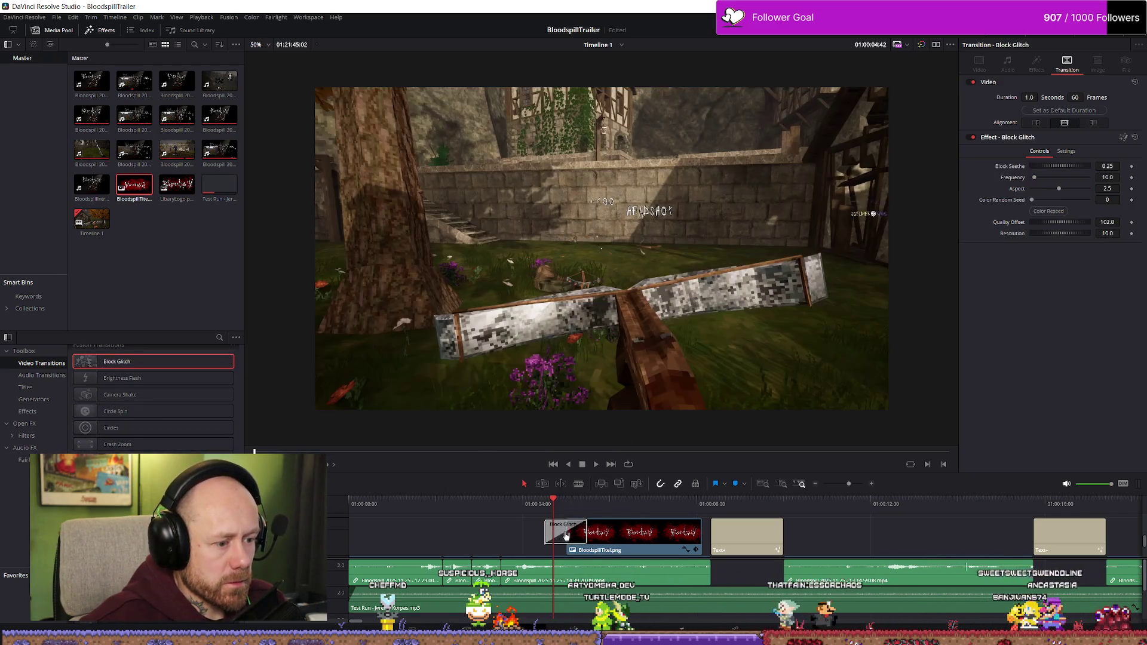
left_click(532, 517)
key("space")
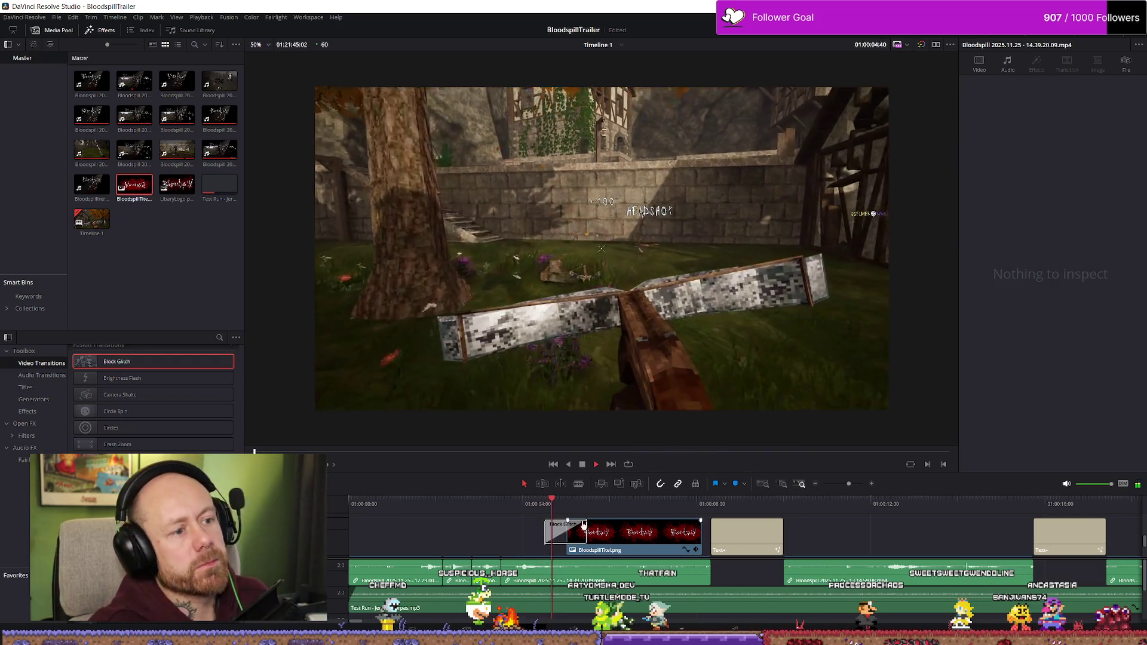
- Reseed the Block Glitch colour and set its Color Random Seed to 4390
left_click(548, 521)
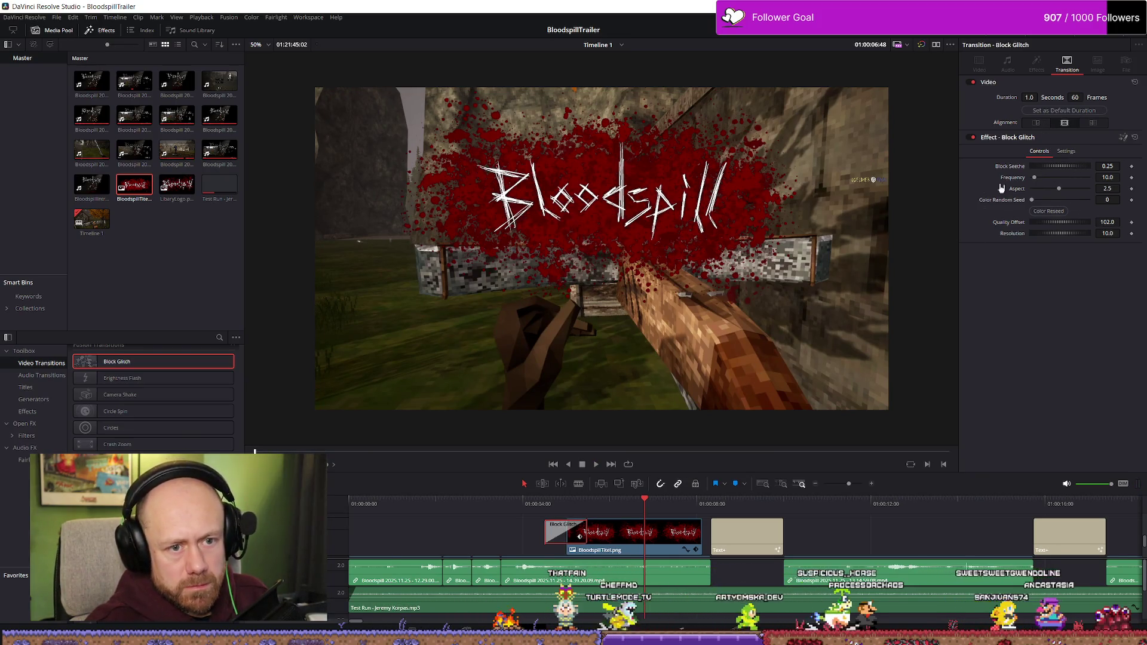
left_click(1066, 217)
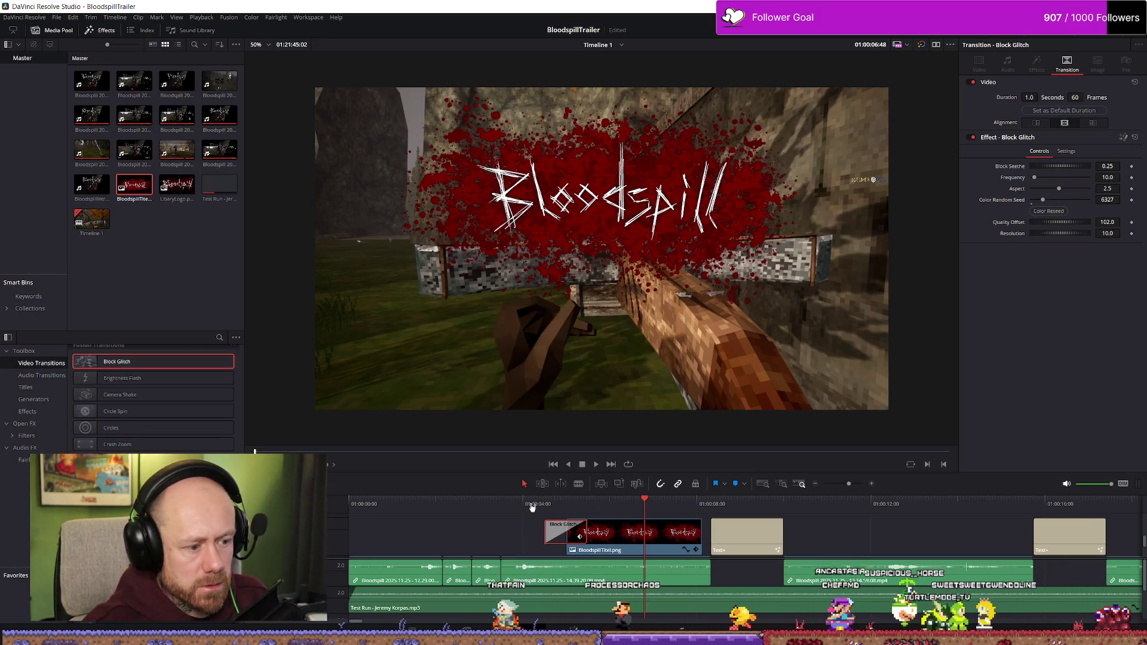
key("slash")
key("space")
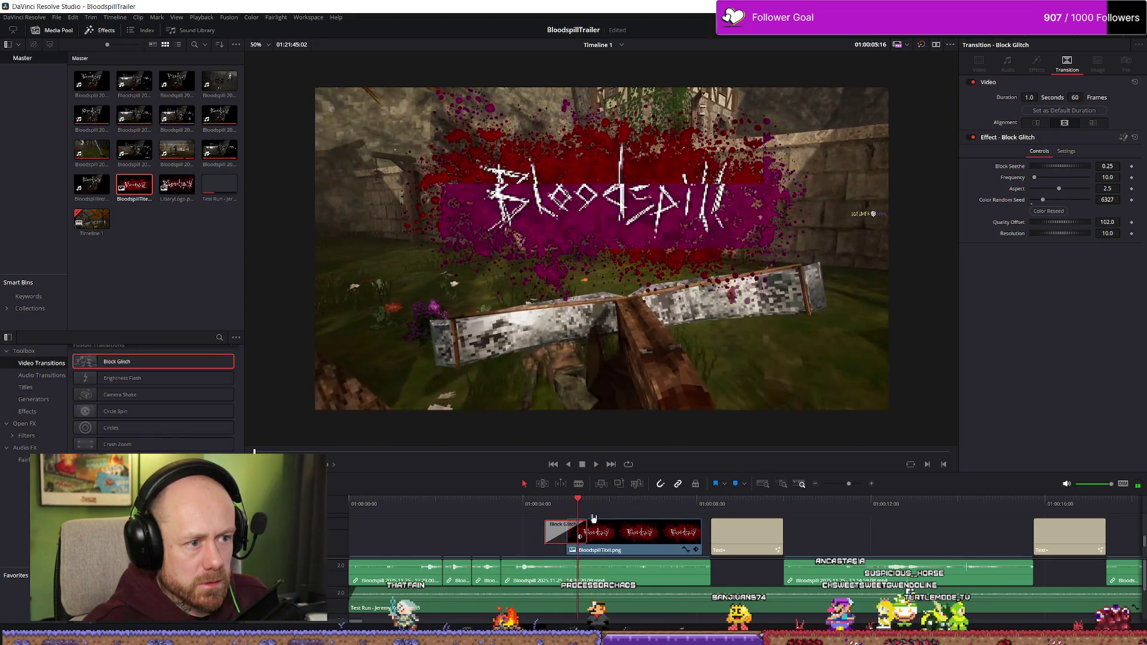
left_click_drag(576, 503, 577, 502)
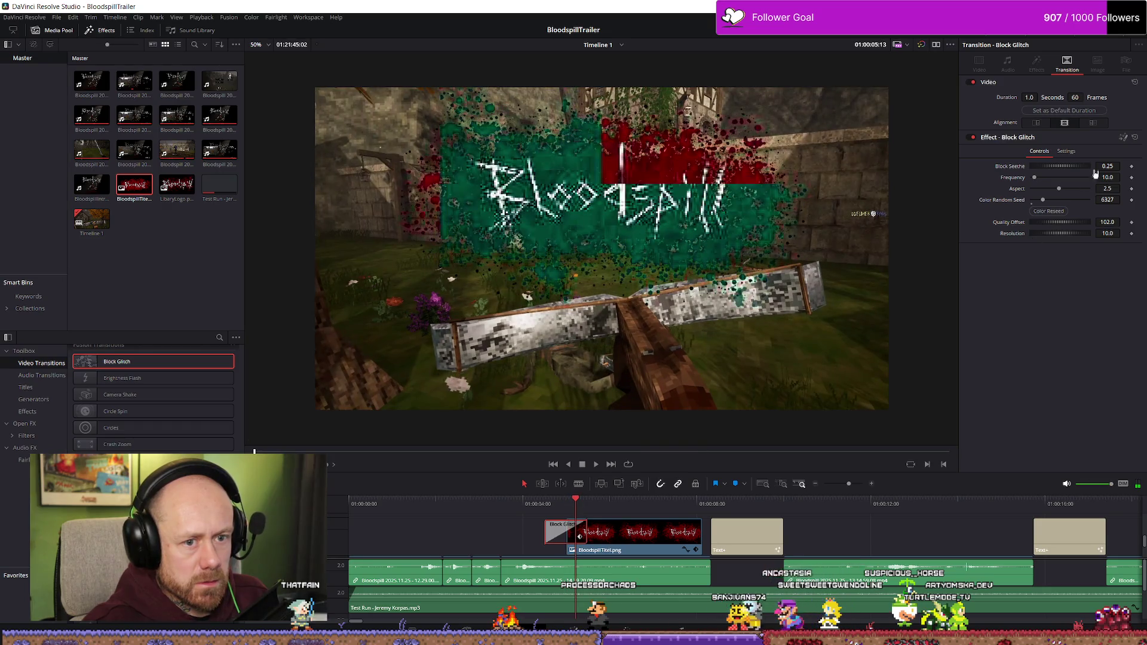
left_click_drag(1042, 200, 1086, 202)
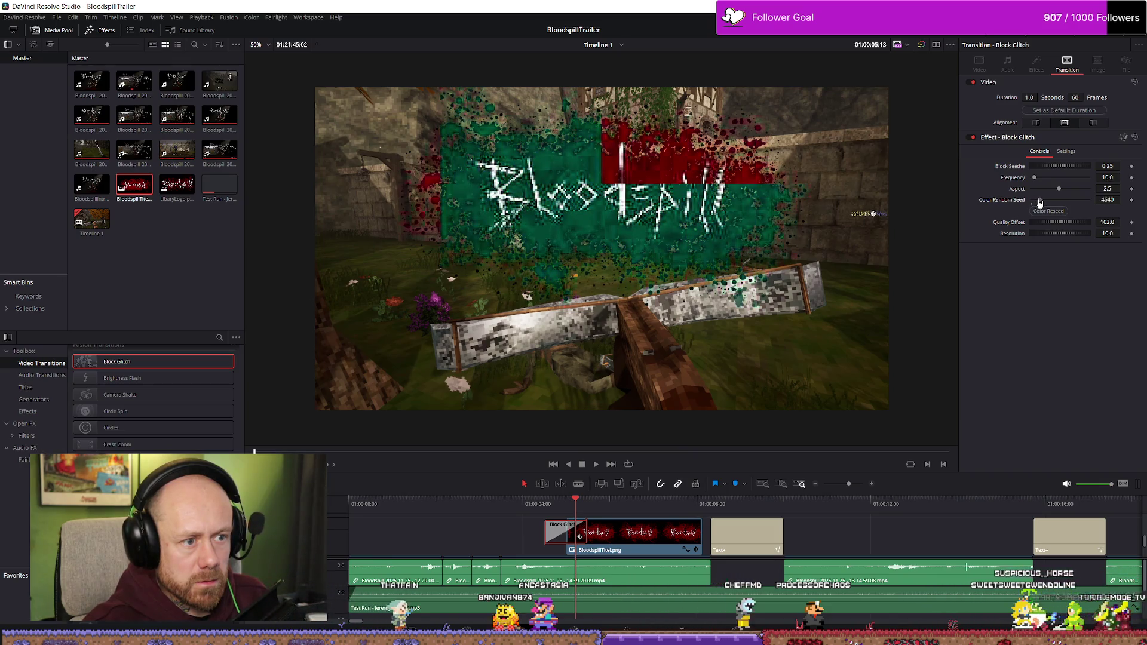
left_click_drag(1039, 201, 1038, 201)
key("space")
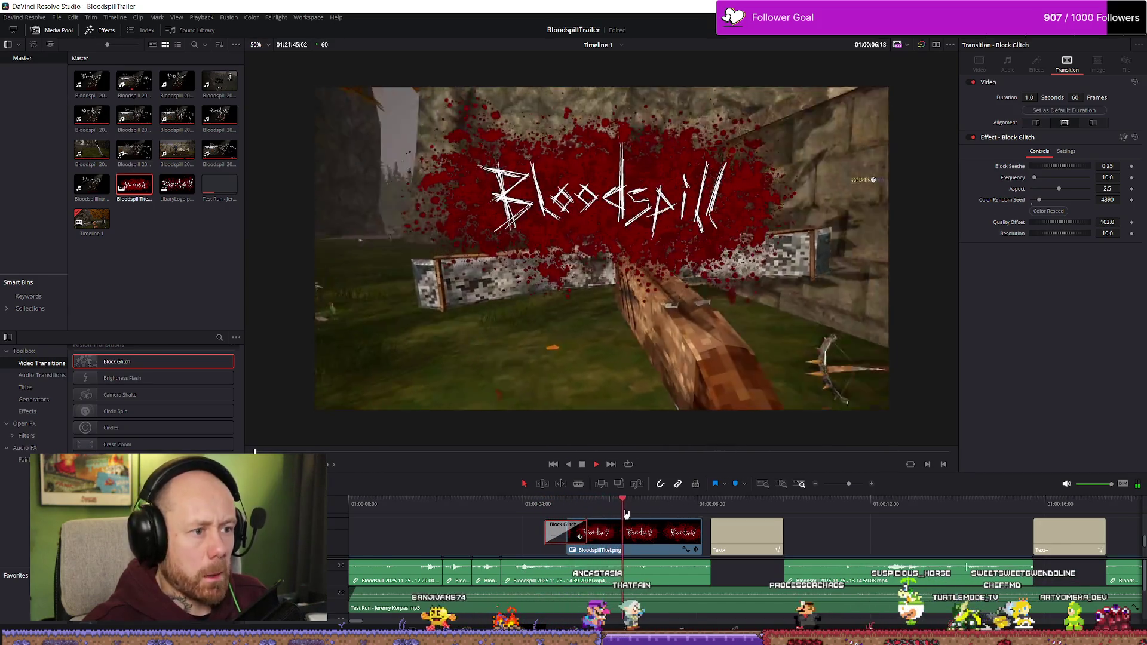
- Replay the title's glitch transition several times and review its Inspector settings
left_click(507, 503)
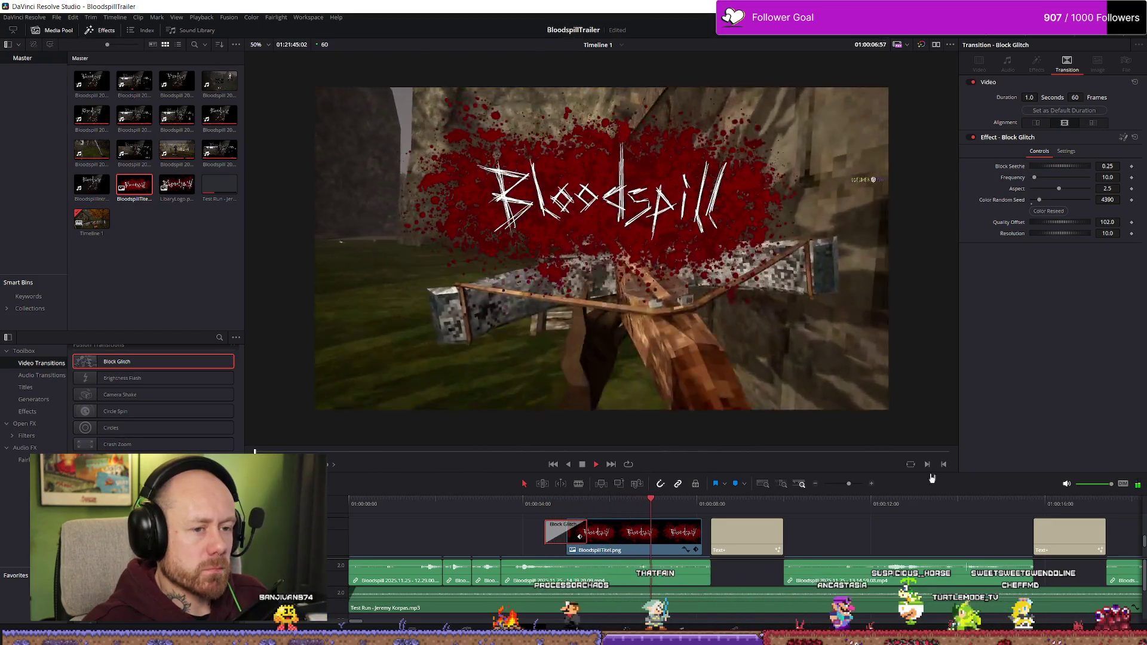
key("space")
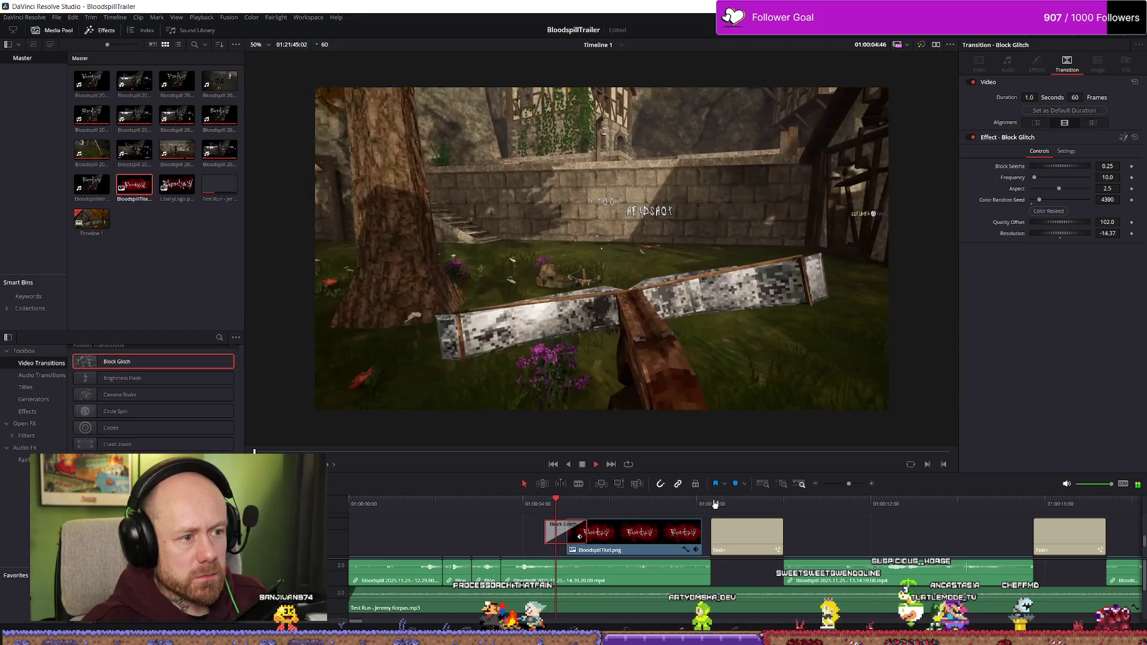
key("space")
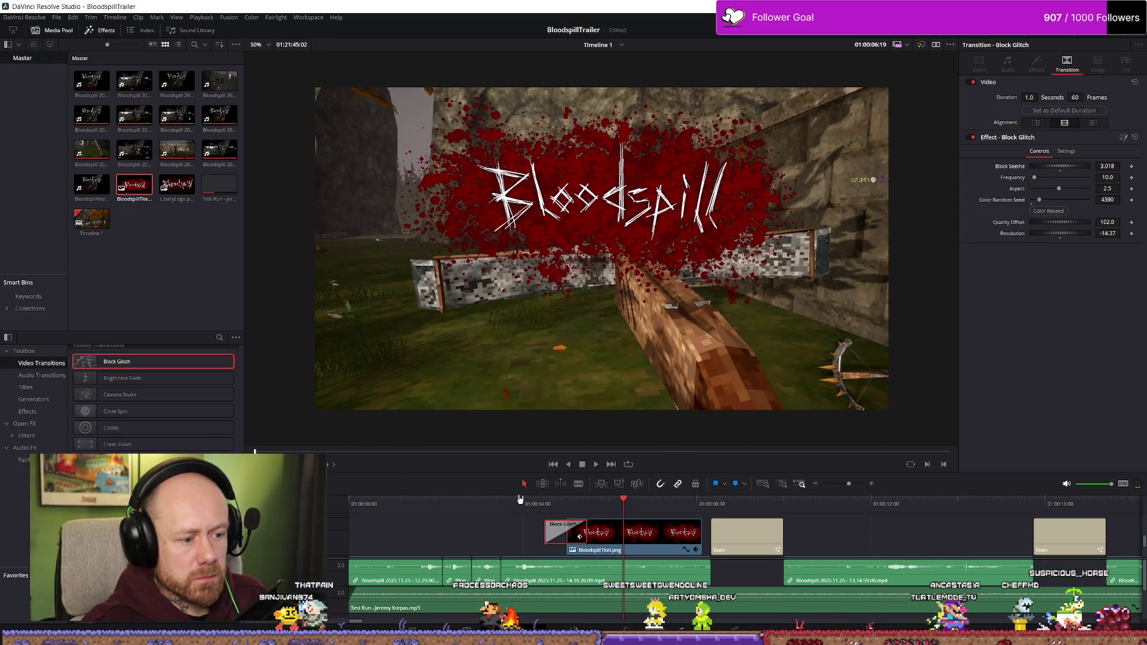
left_click(519, 498)
key("space")
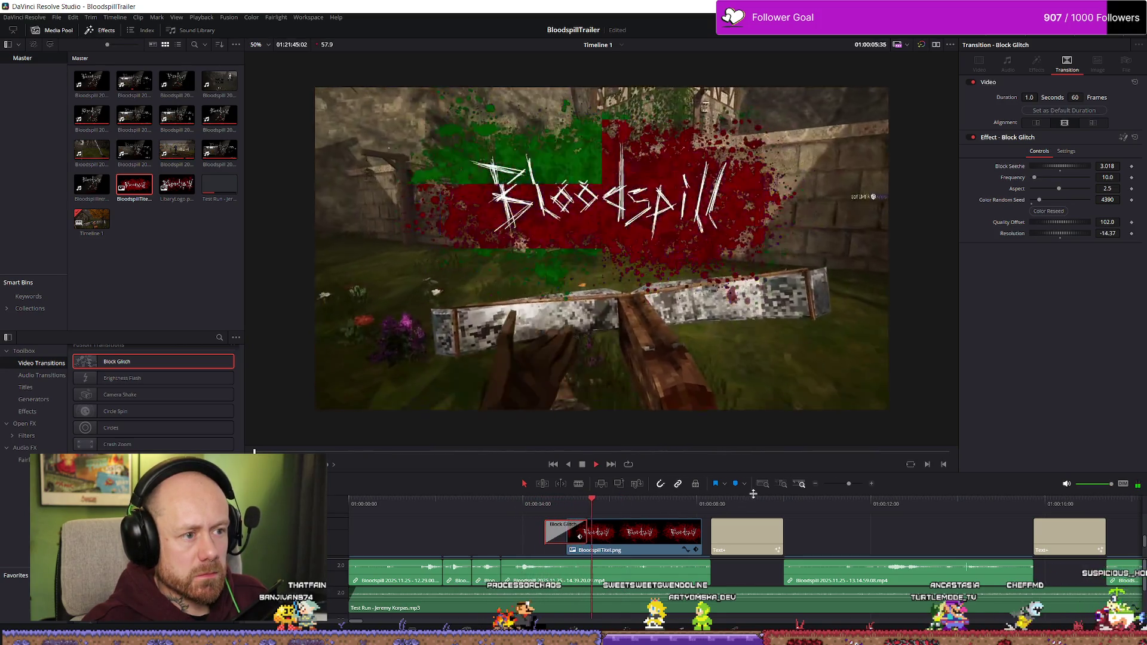
key("space")
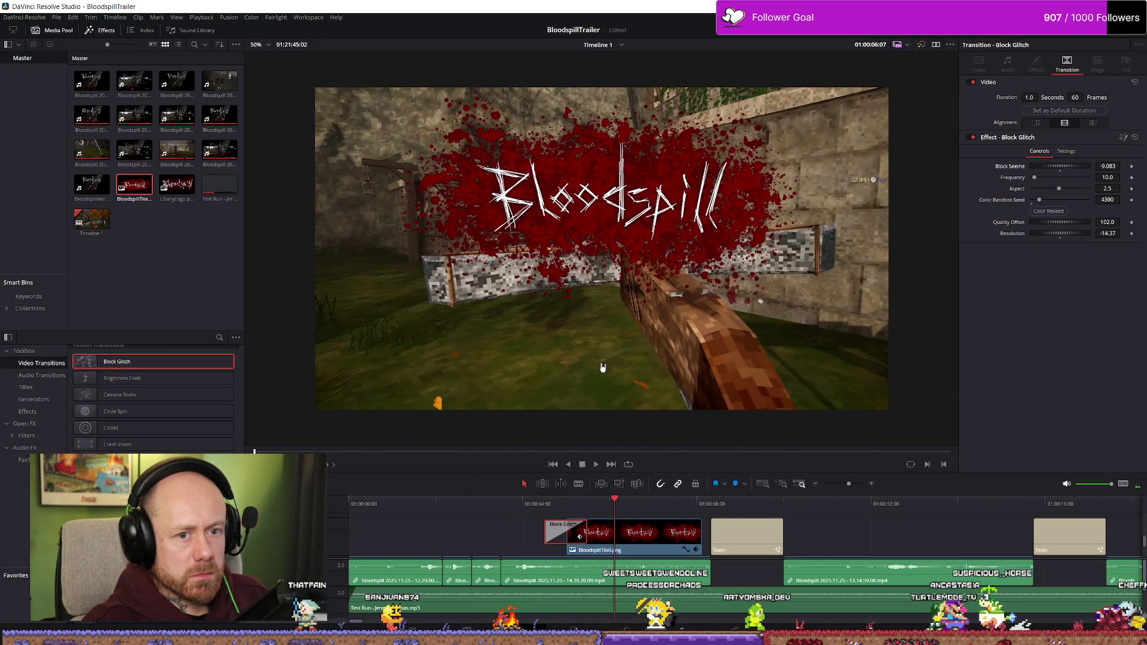
left_click(597, 502)
key("space")
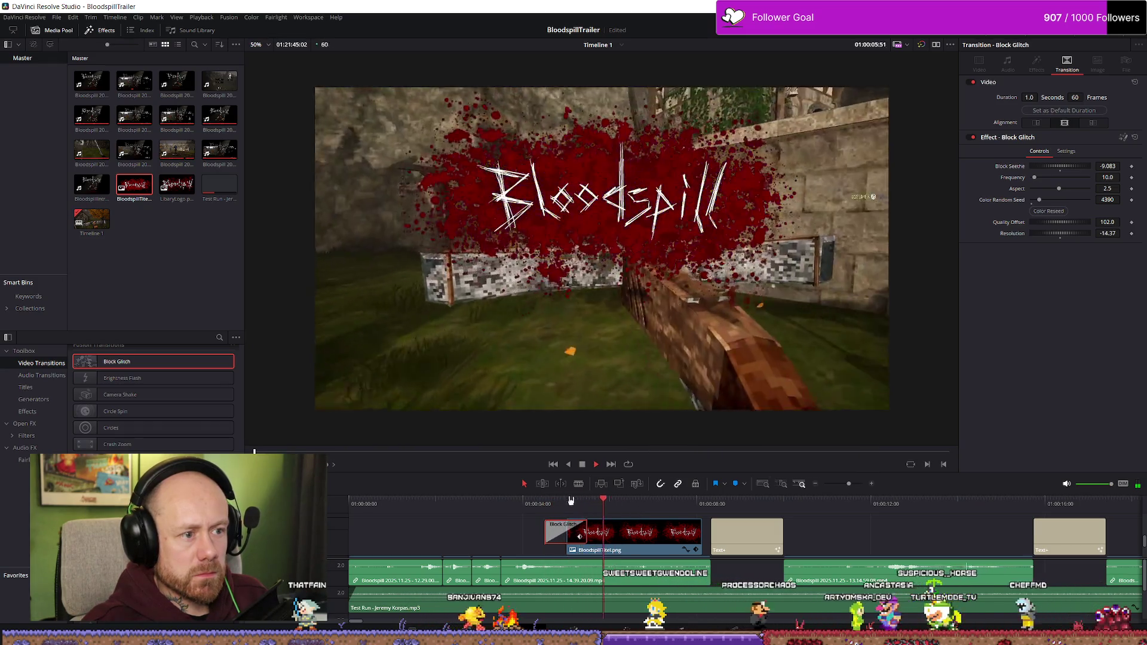
left_click(519, 501)
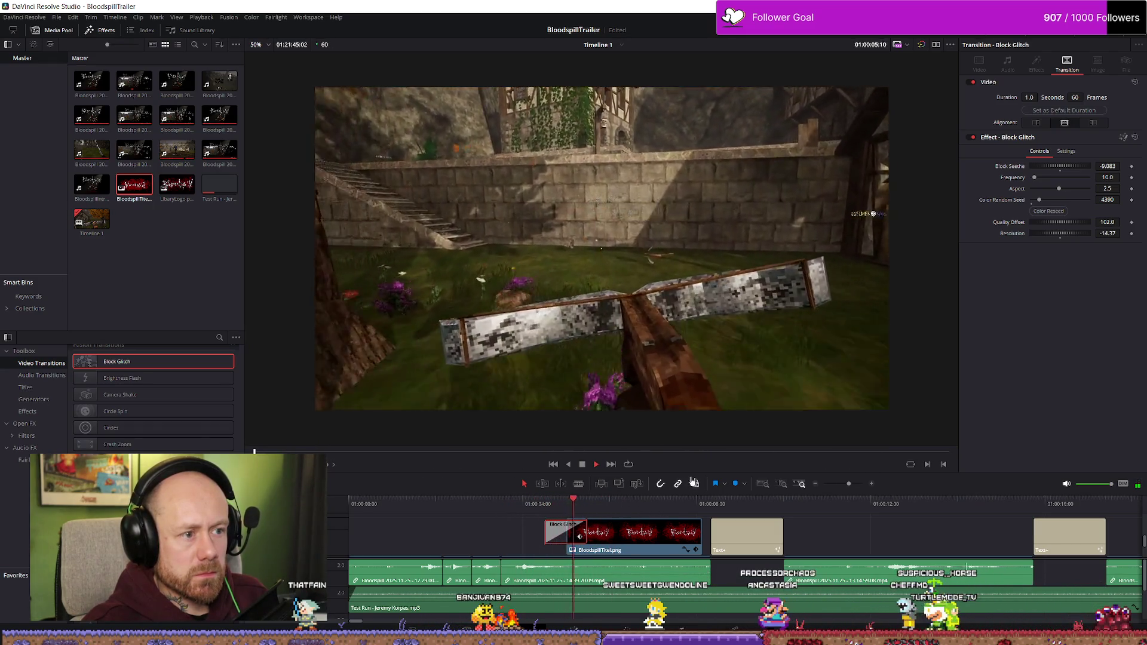
key("space")
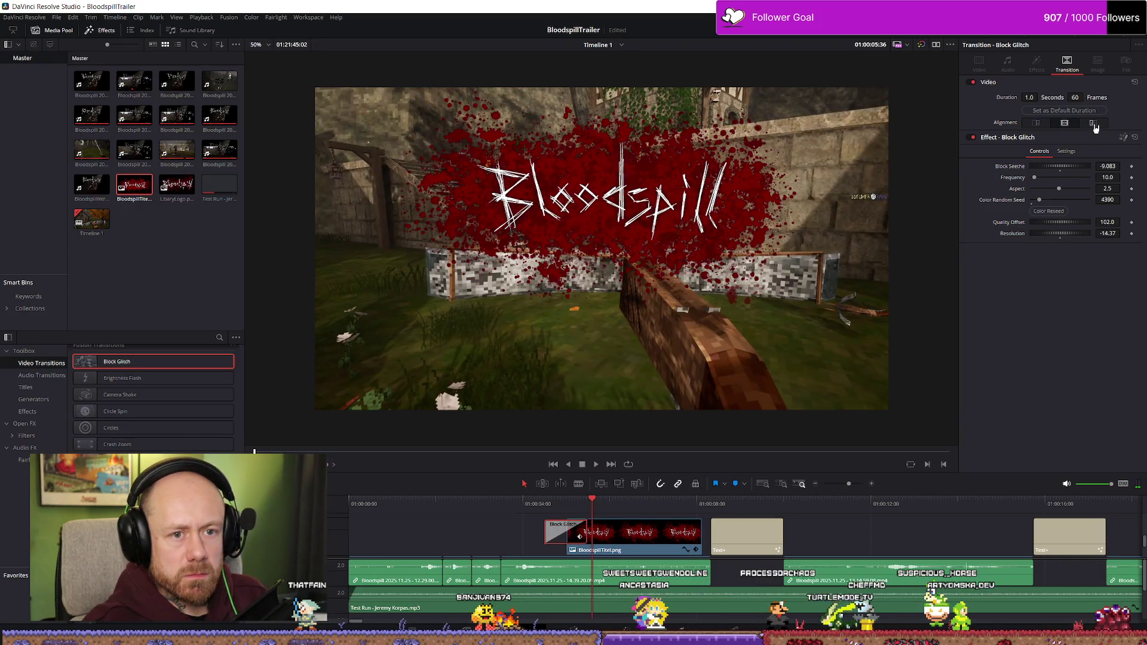
left_click(1077, 150)
left_click(1037, 151)
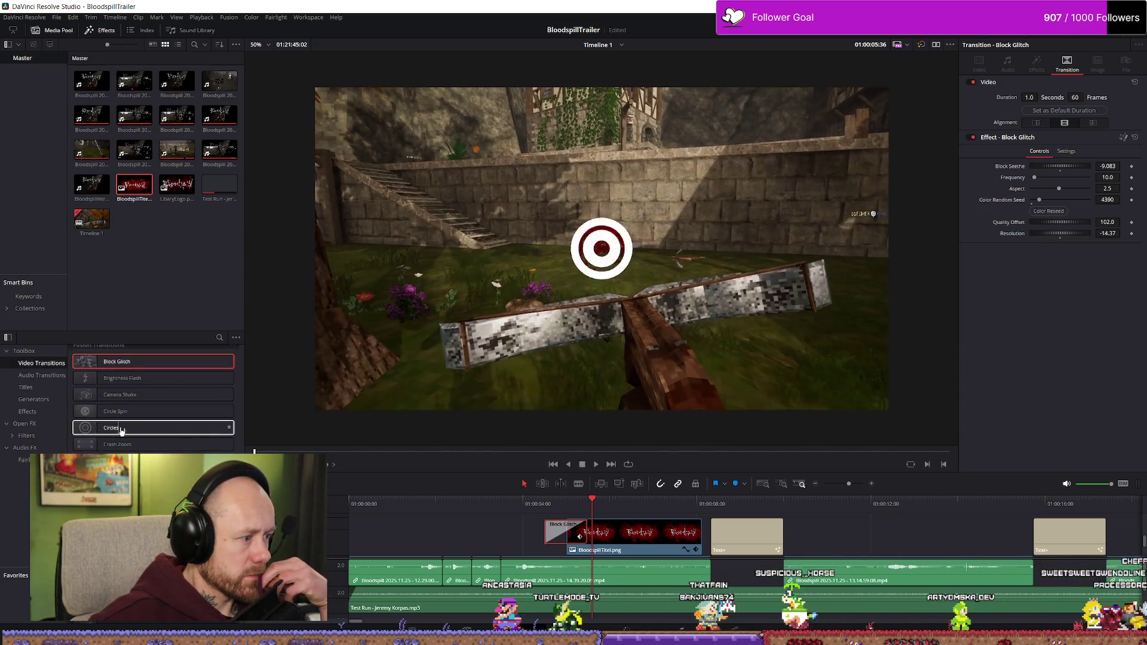
- Replace the Block Glitch with Detail Dissolve, preview it full screen, then swap in Drop Warp
scroll(179, 438, "down", 2)
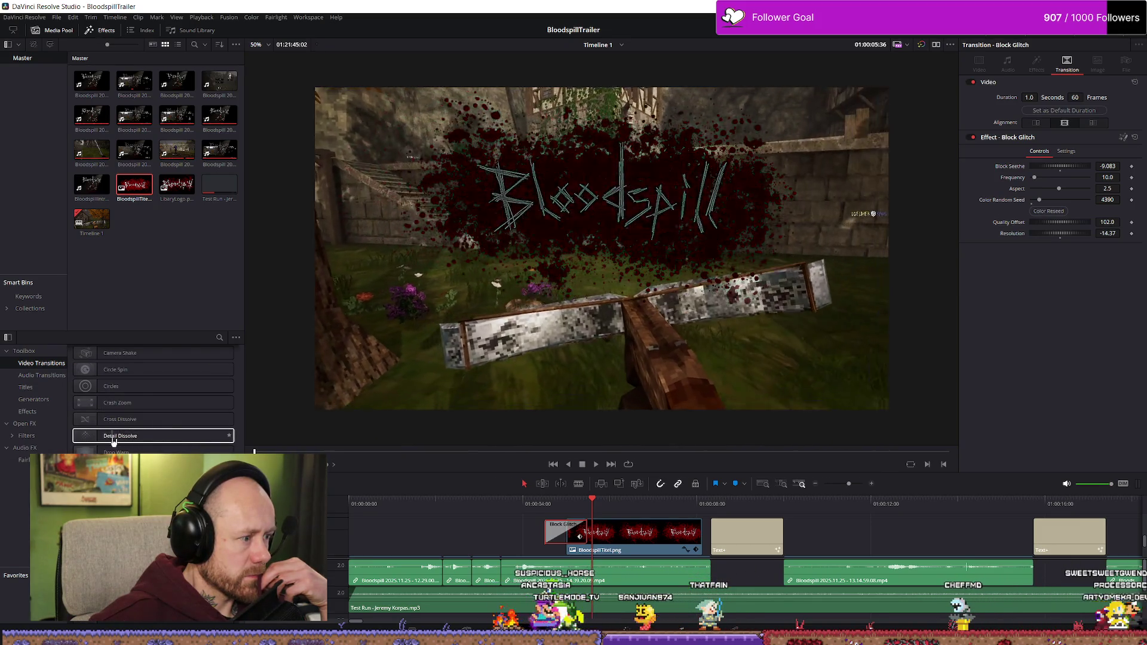
left_click_drag(560, 539, 556, 540)
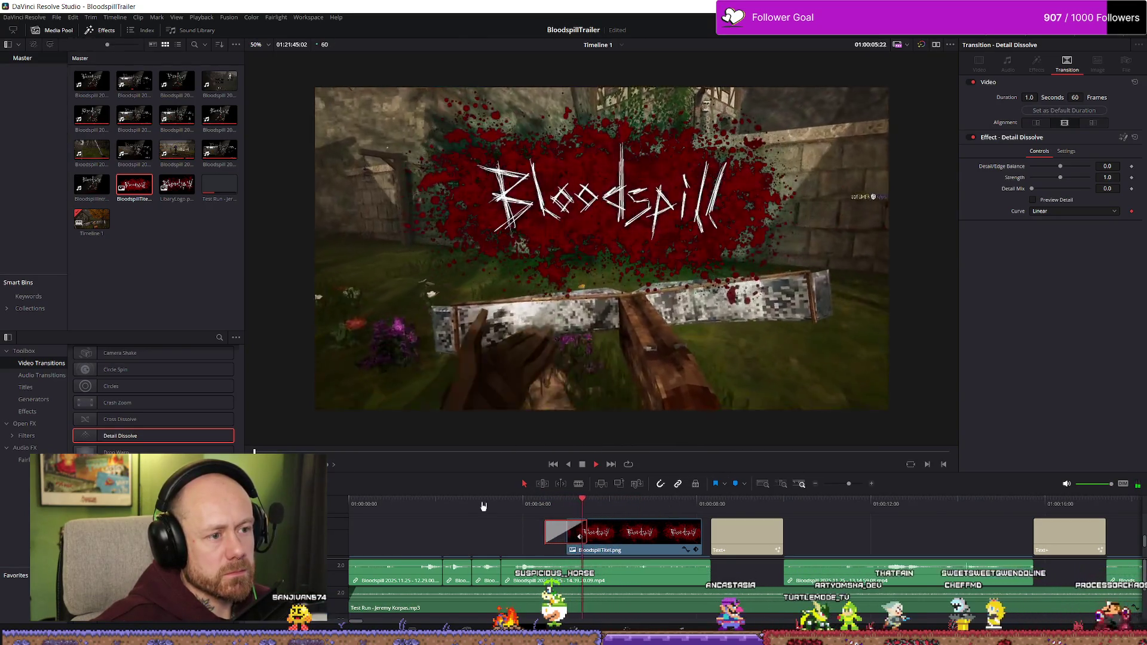
key("ctrl+f")
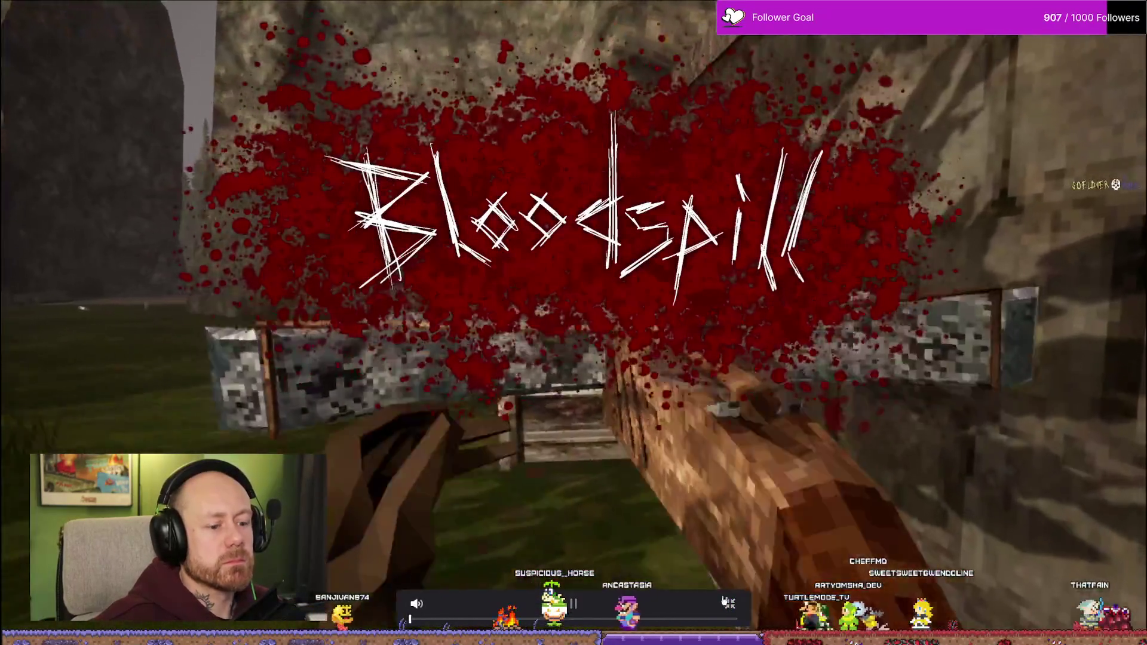
key("Escape")
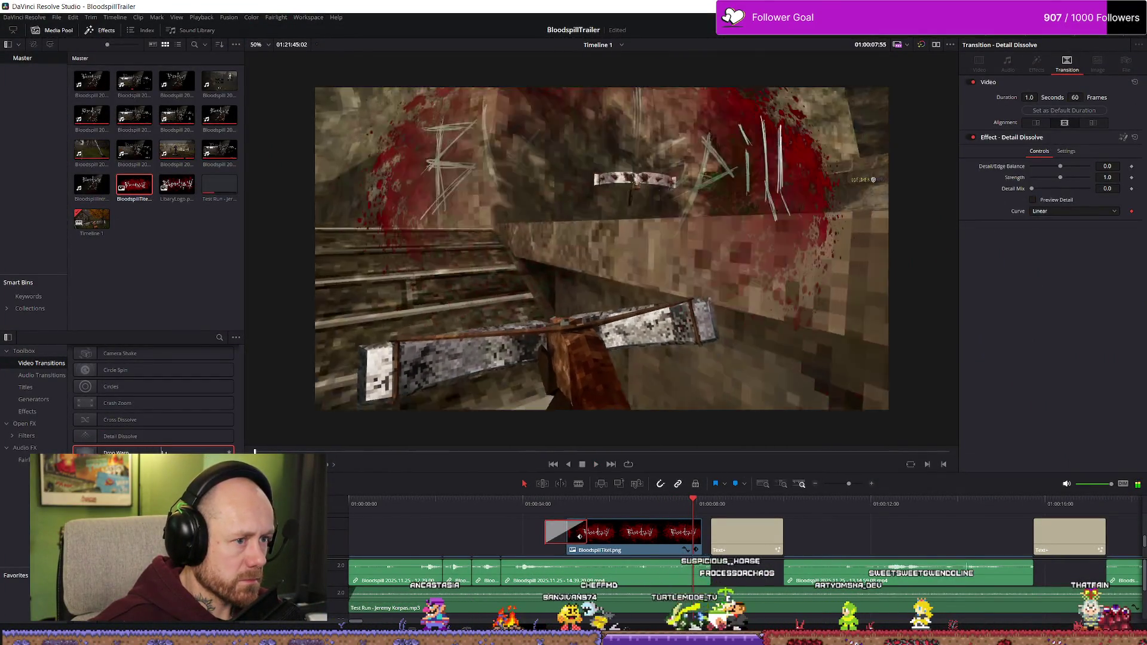
left_click_drag(579, 535, 564, 533)
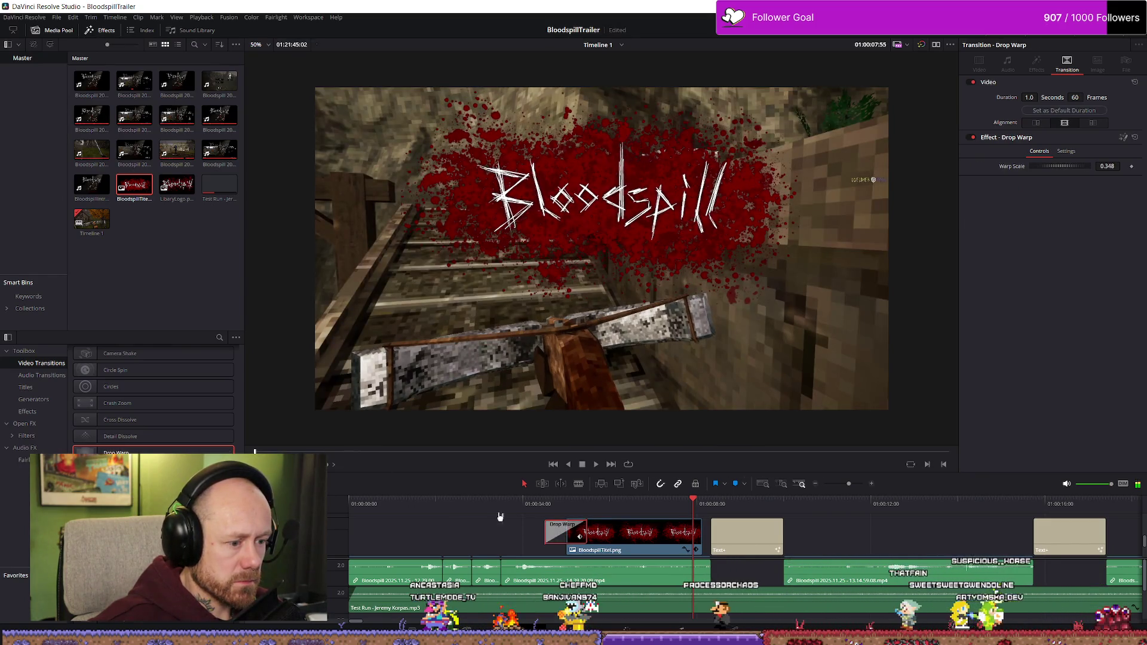
- Play the Drop Warp transition into the Bloodspill title from just before it
left_click(490, 503)
key("space")
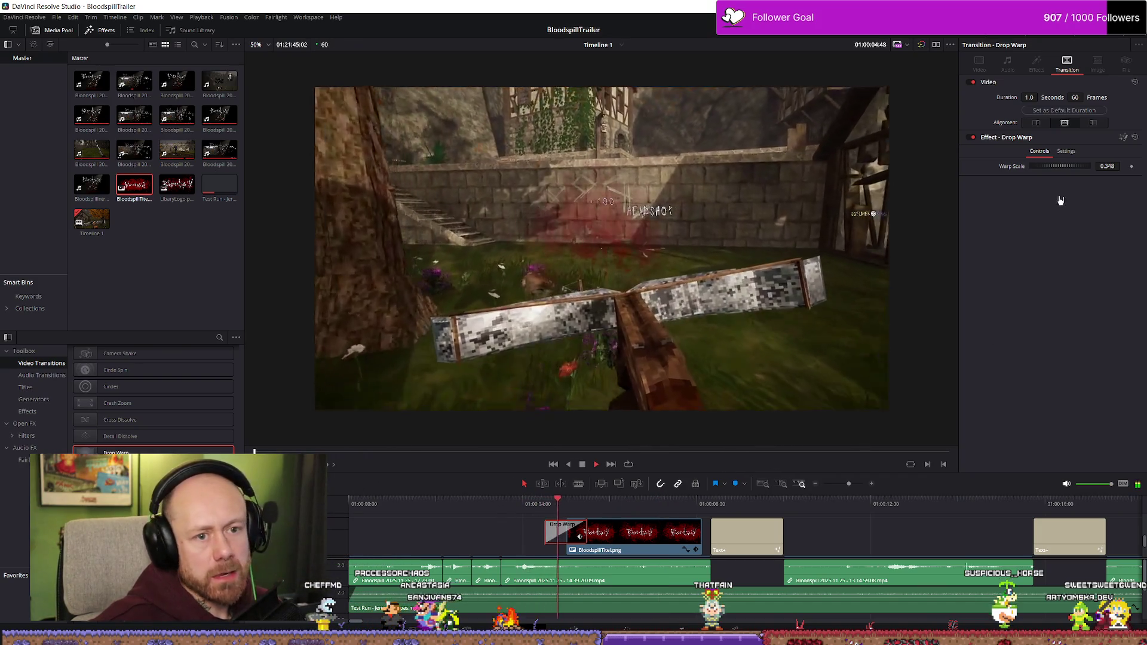
key("space")
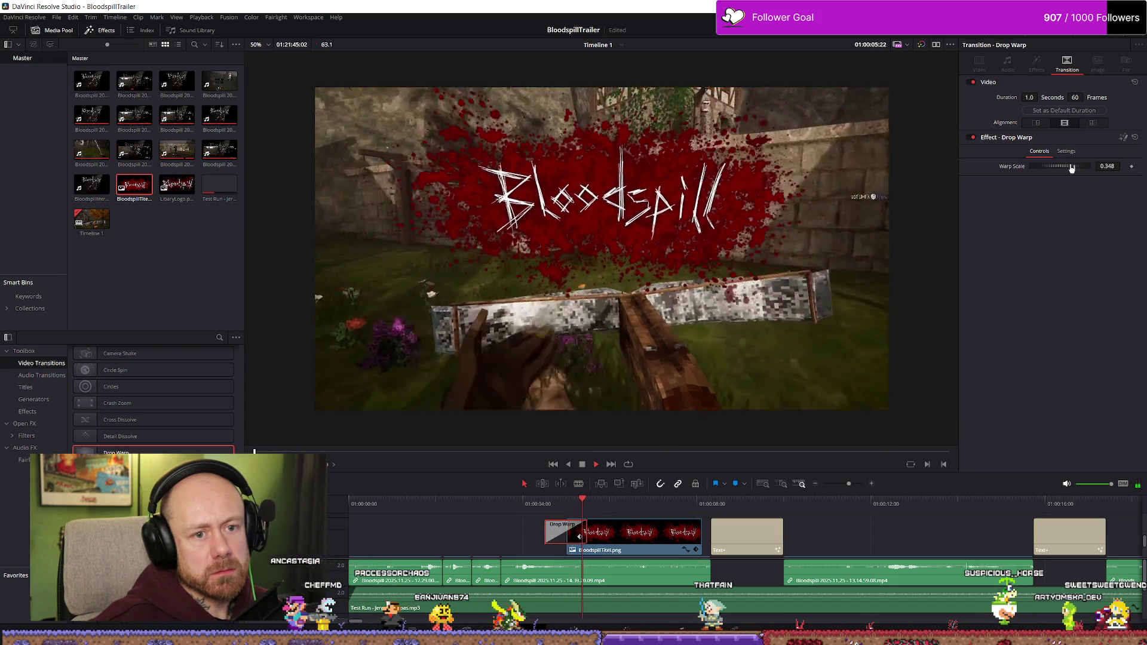
key("space")
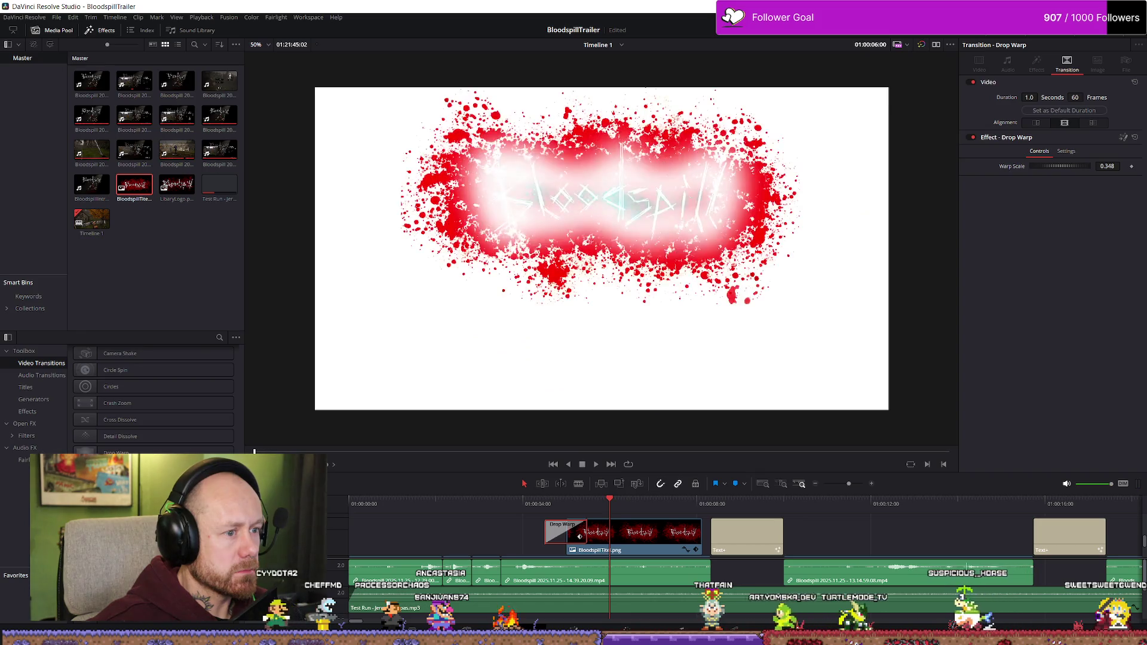
- Undo back to the Edgy transition, preview it, then replace it with Fall and Bounce
key("ctrl+z")
key("ctrl+z")
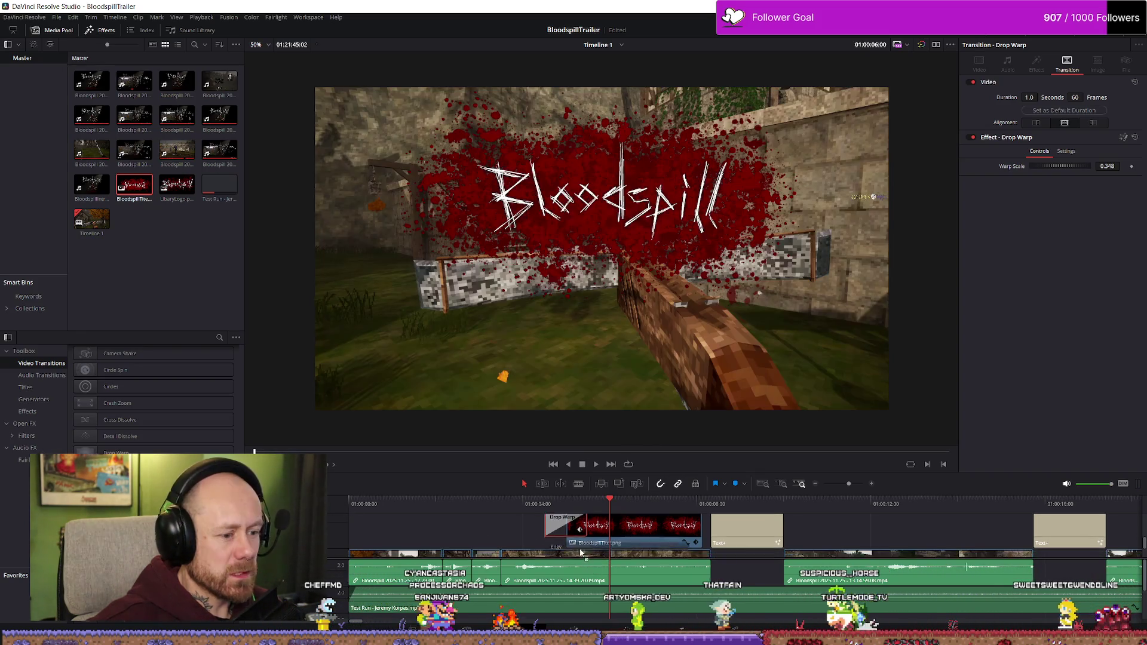
key("space")
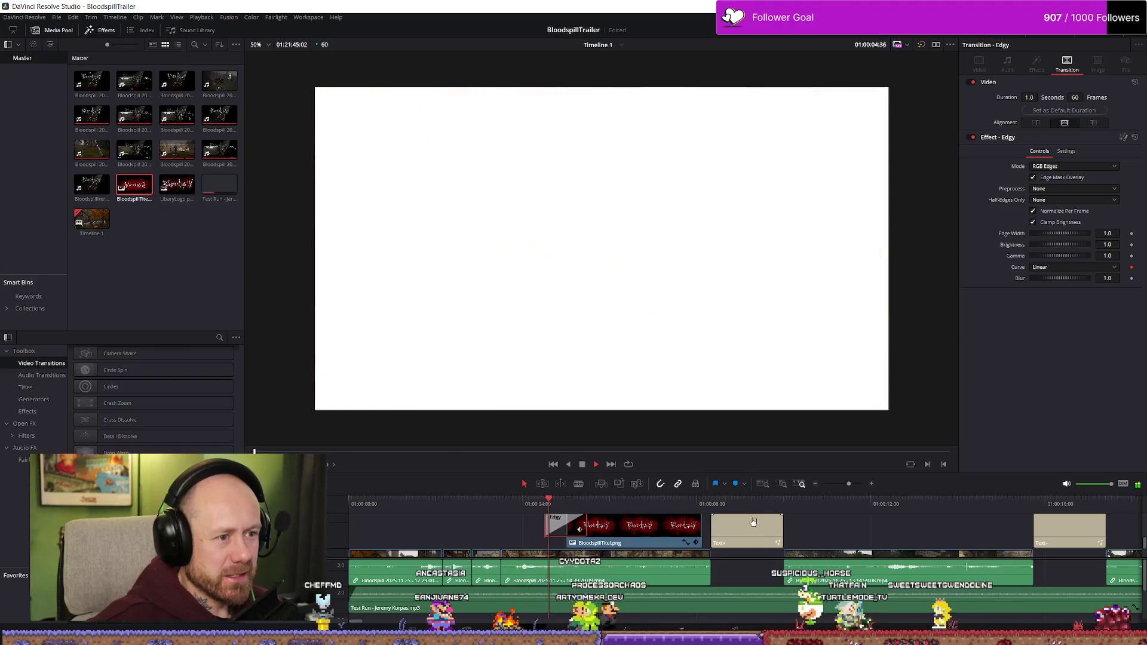
key("space")
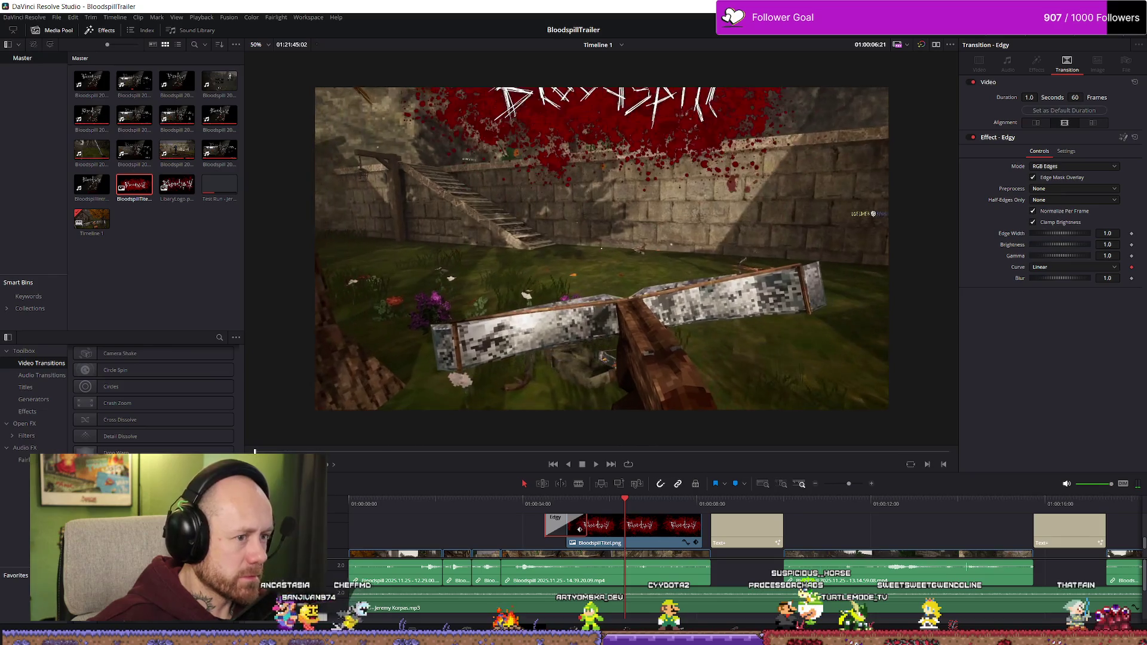
mouse_move(155, 487)
left_mouse_down()
mouse_move(553, 524)
mouse_move(554, 535)
left_mouse_up()
left_click(508, 514)
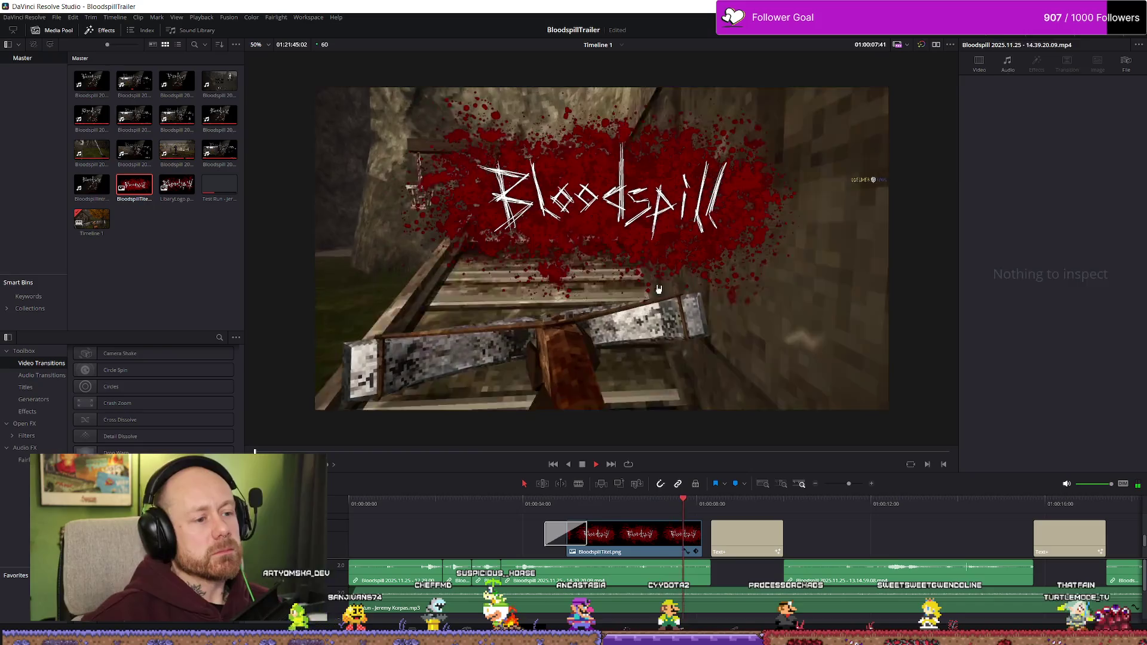
- Replace the Fall and Bounce transition with Film Strip and preview it
key("space")
left_click(564, 533)
scroll(154, 406, "down", 3)
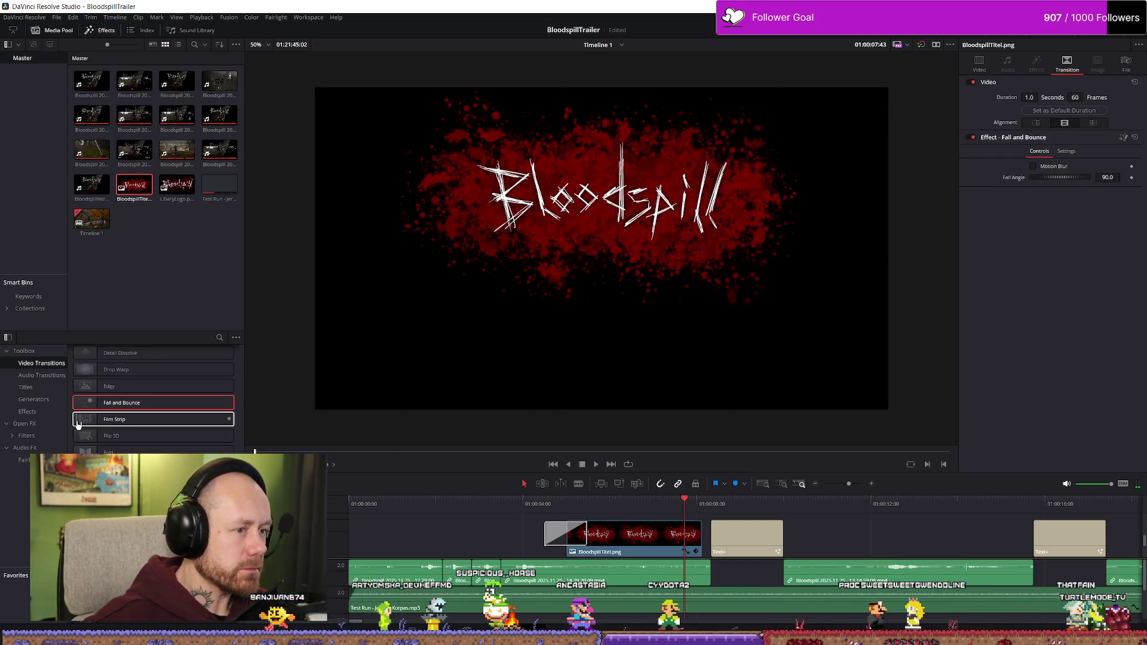
left_click_drag(122, 421, 565, 533)
left_click(501, 509)
key("space")
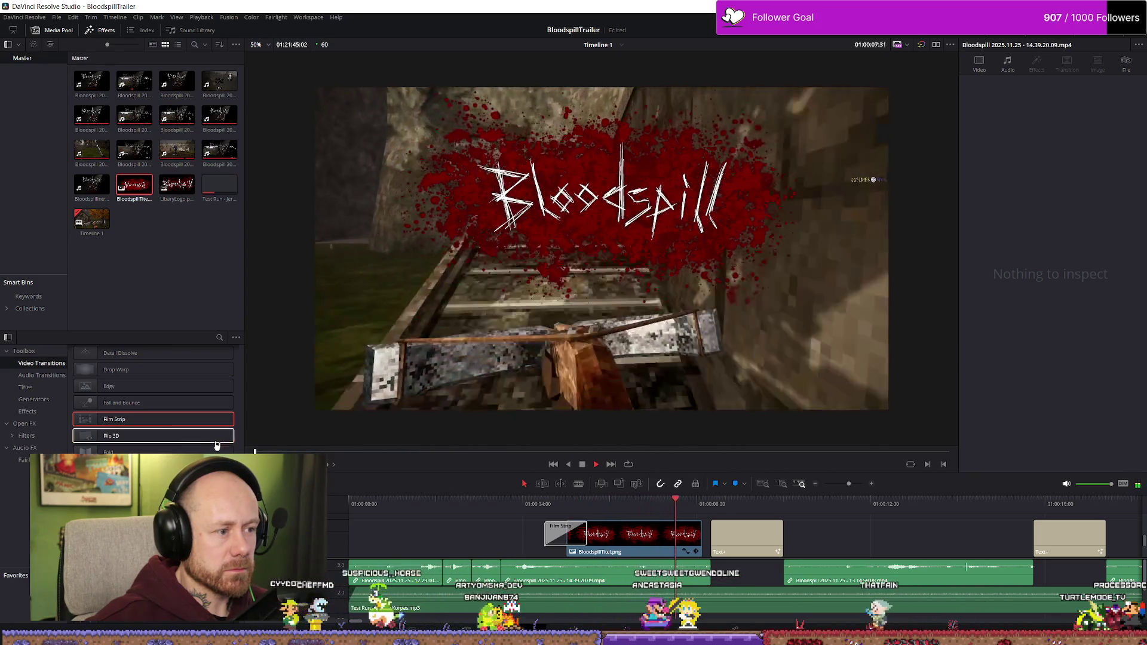
key("space")
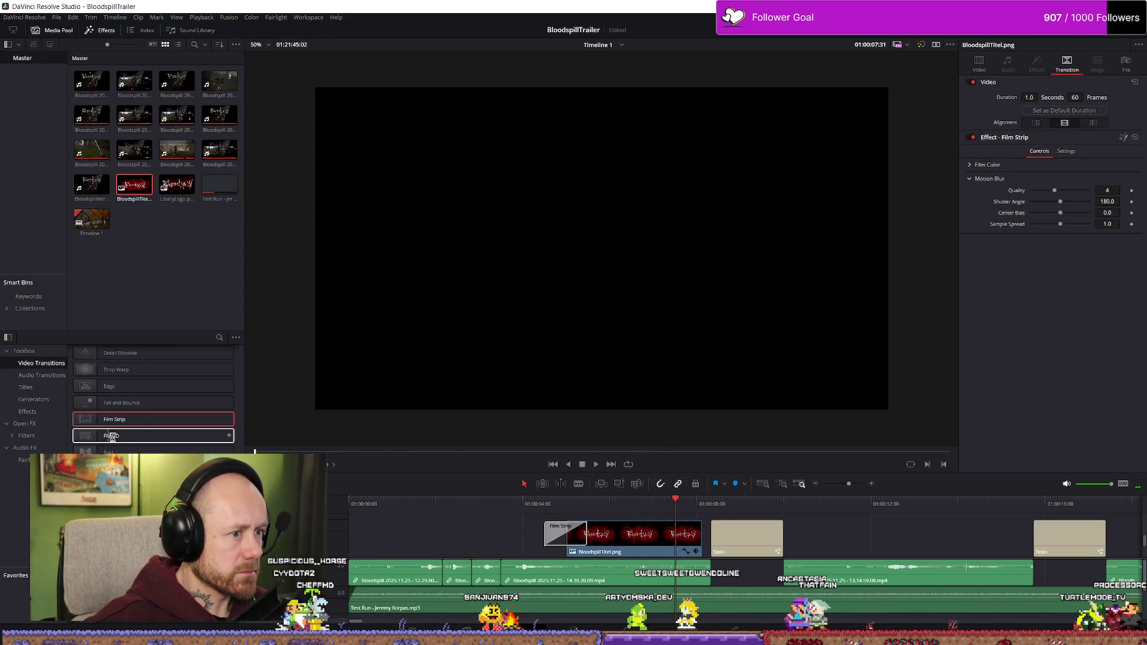
- Pick the Fold transition to try and reposition the playhead before the title
left_click(632, 504)
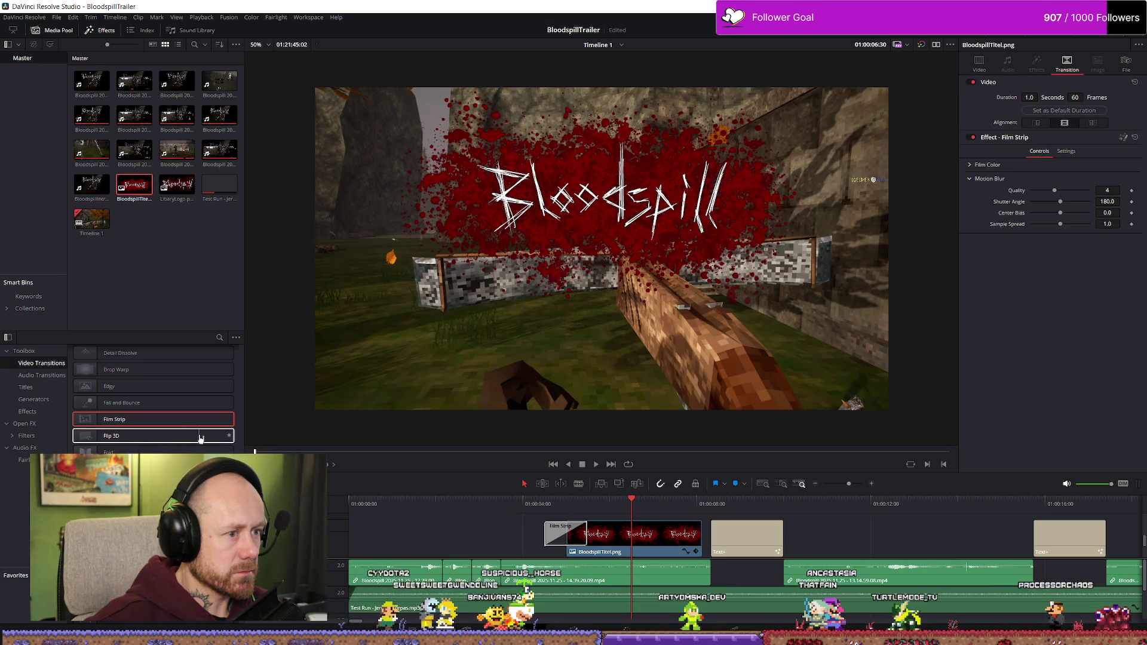
left_click(161, 452)
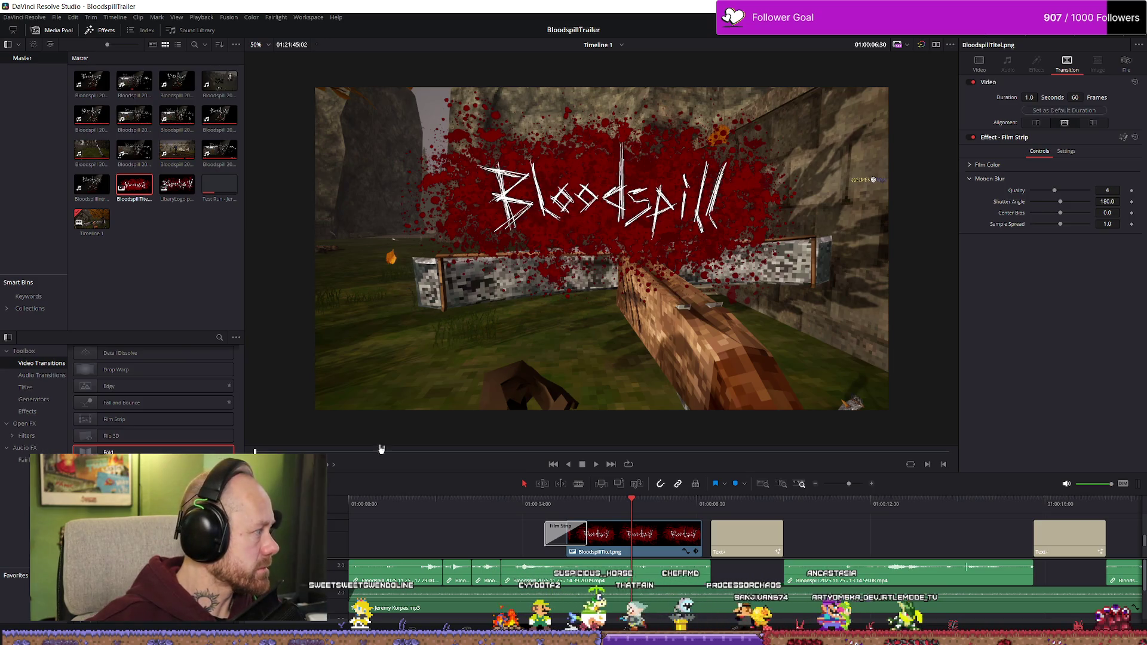
left_click(458, 508)
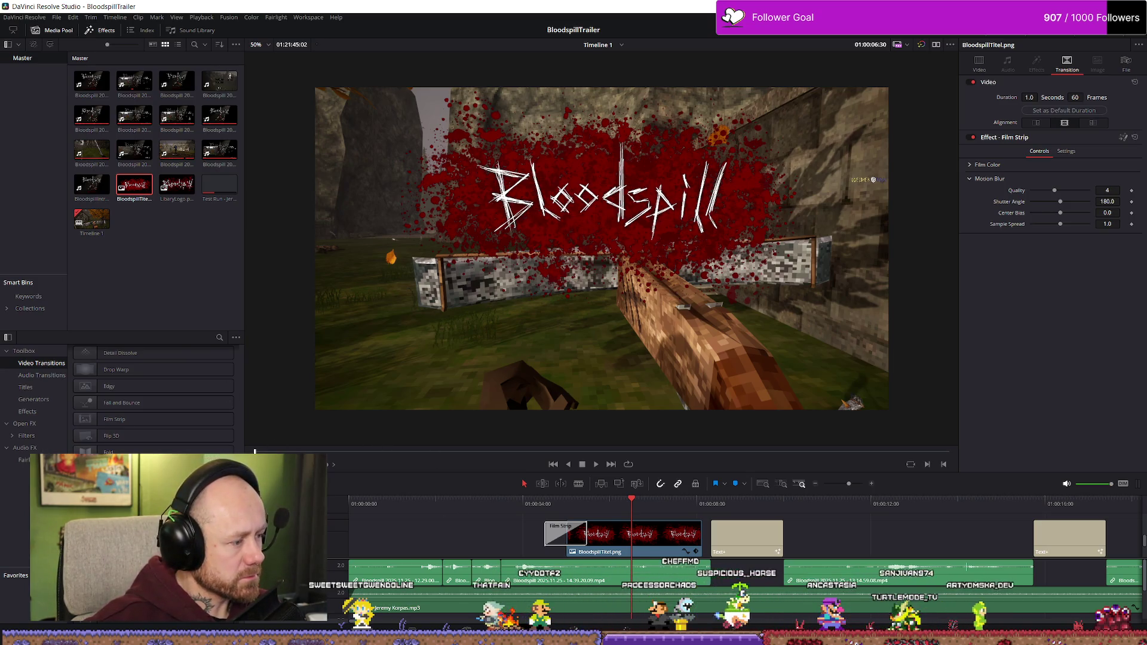
left_click(501, 531)
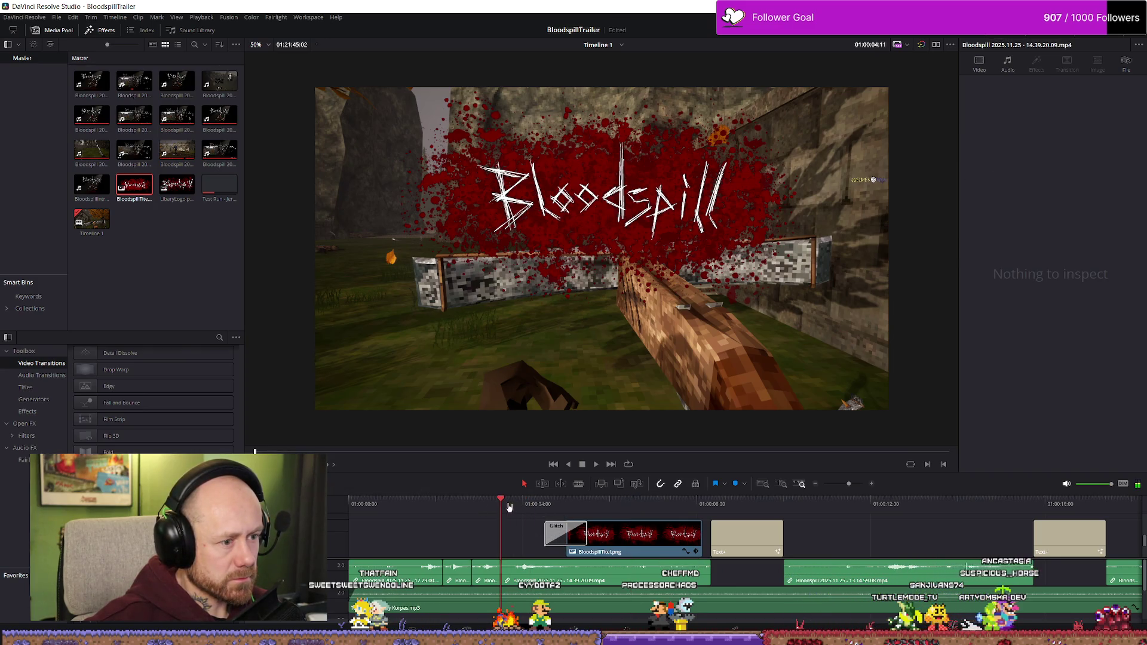
- Play the intro from late in the gameplay clip and stop on the glitching Bloodspill title
left_click(442, 503)
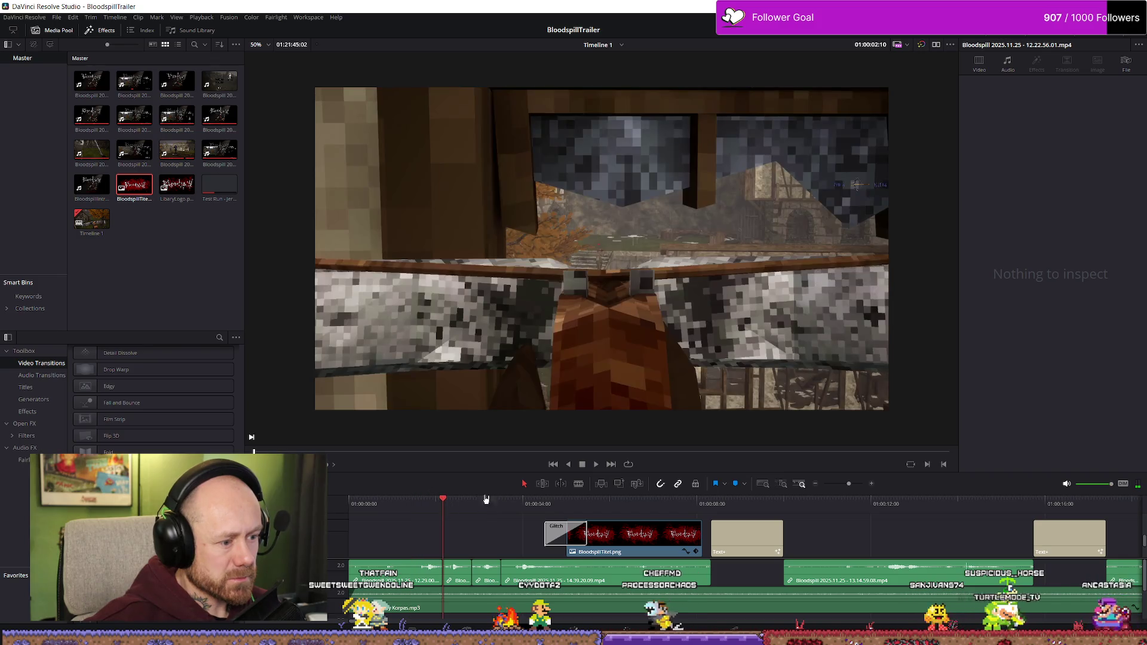
left_click(456, 505)
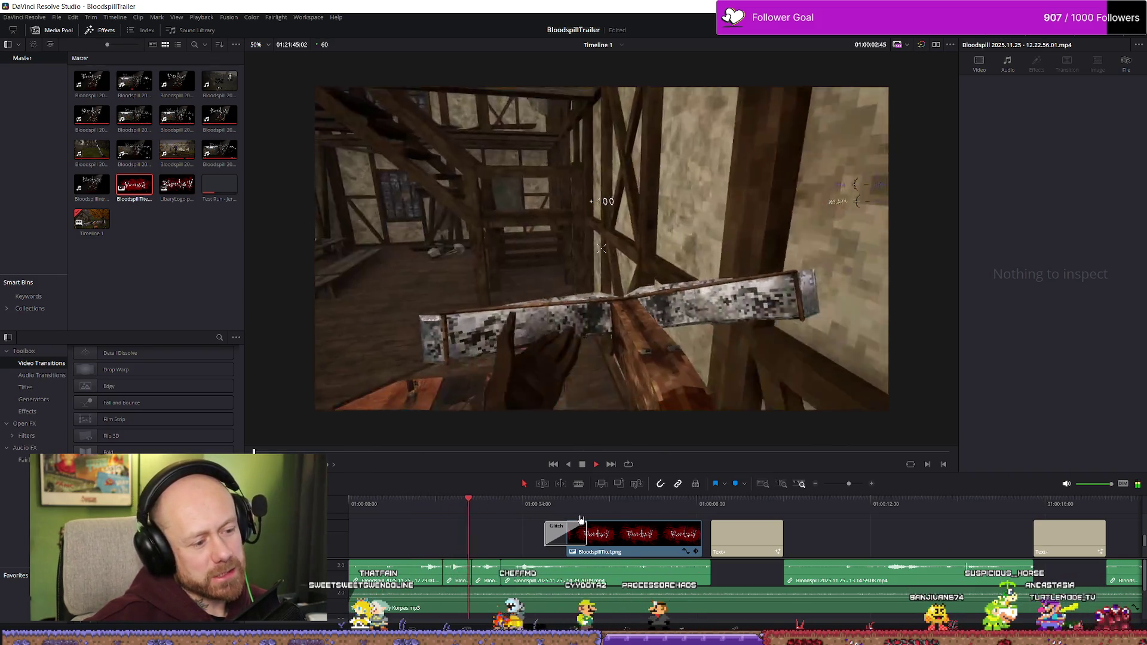
key("space")
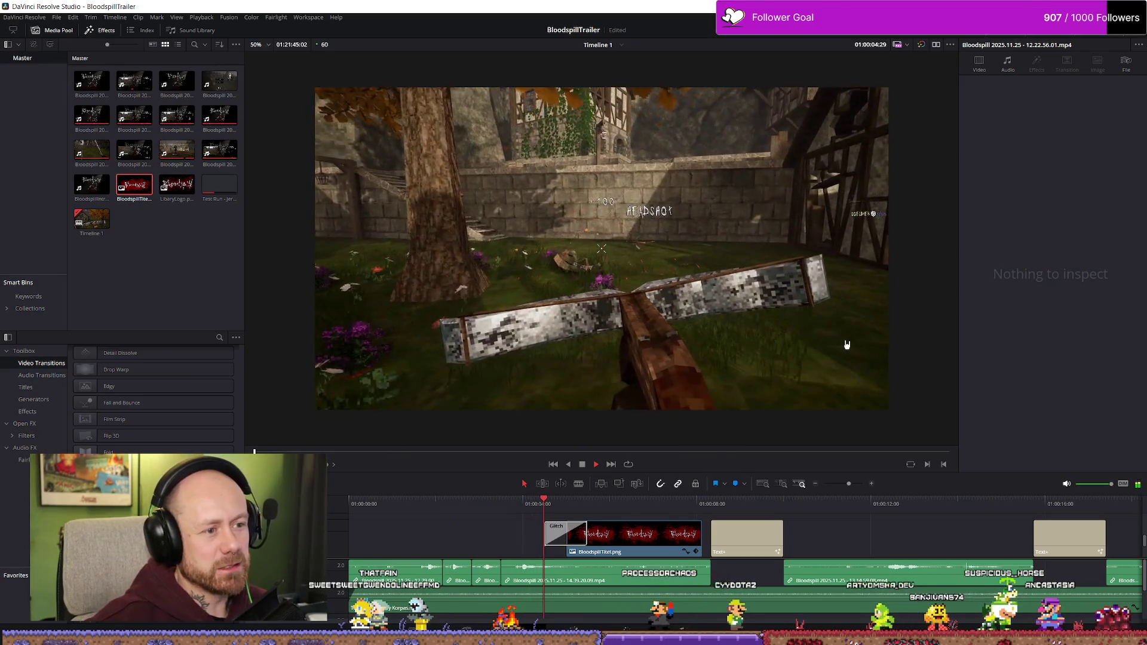
key("space")
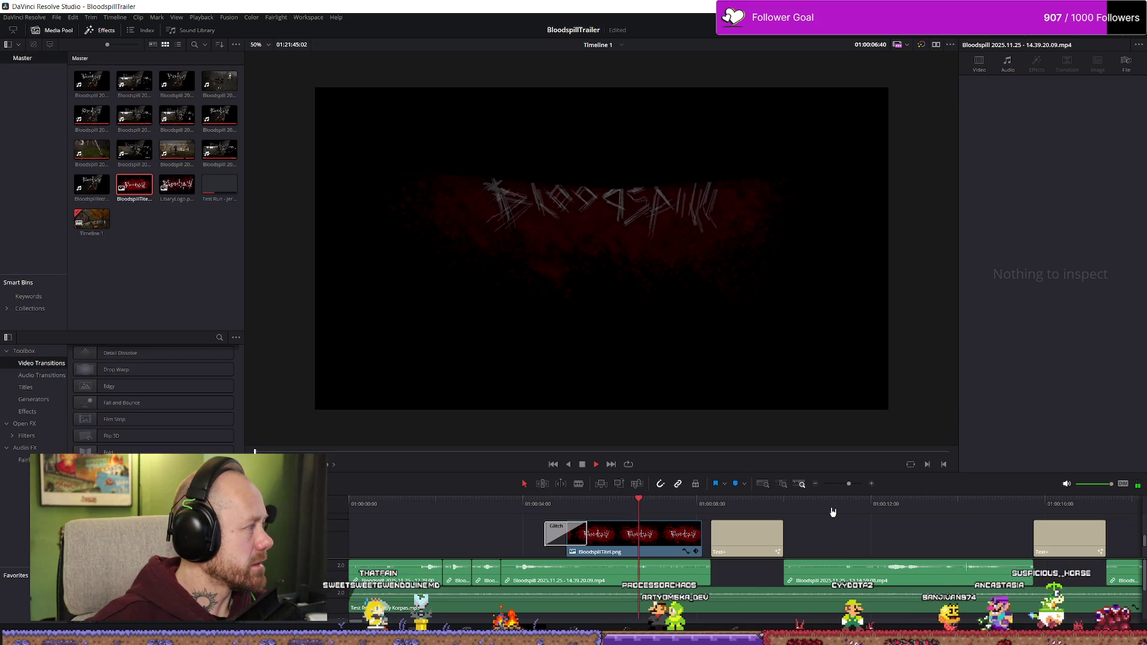
key("space")
key("space")
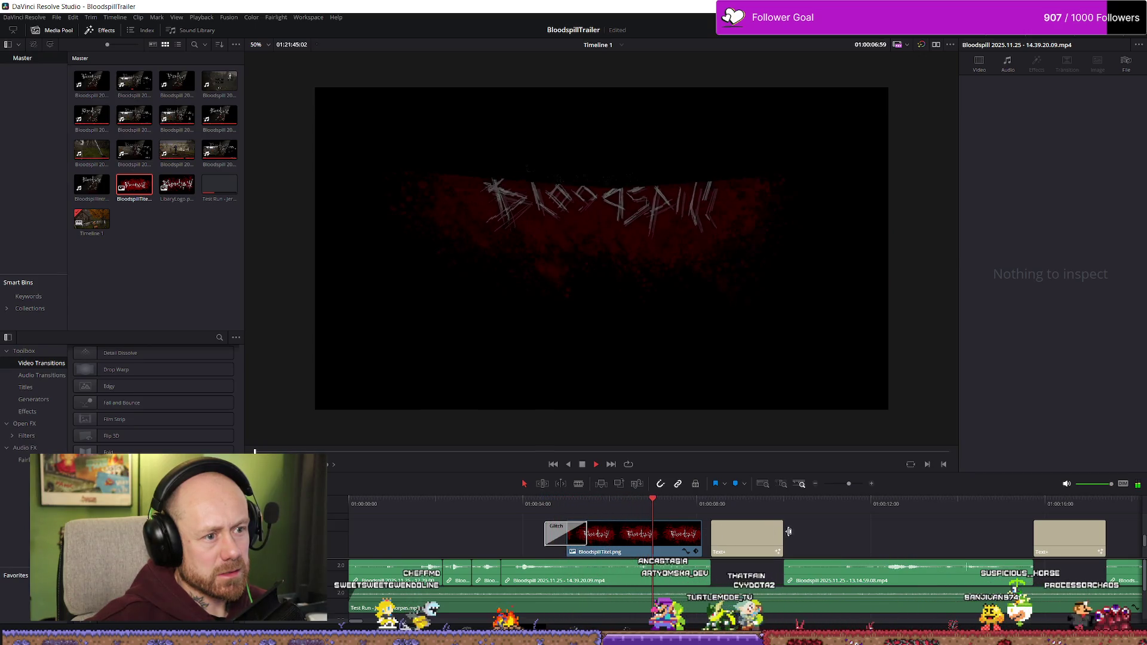
key("space")
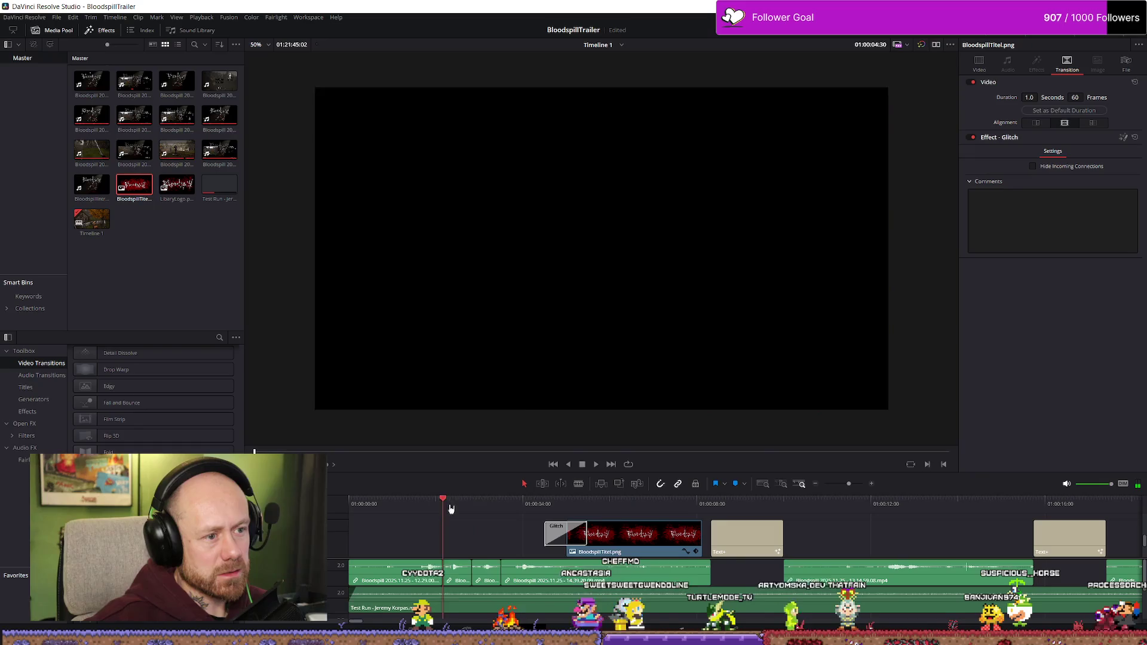
key("space")
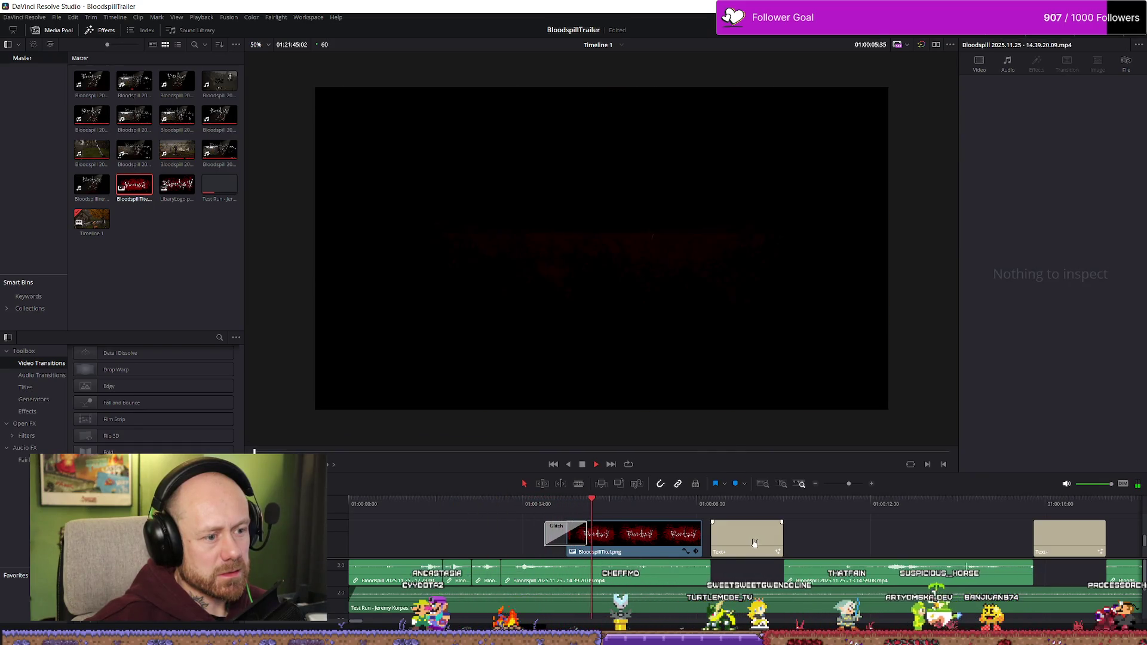
key("space")
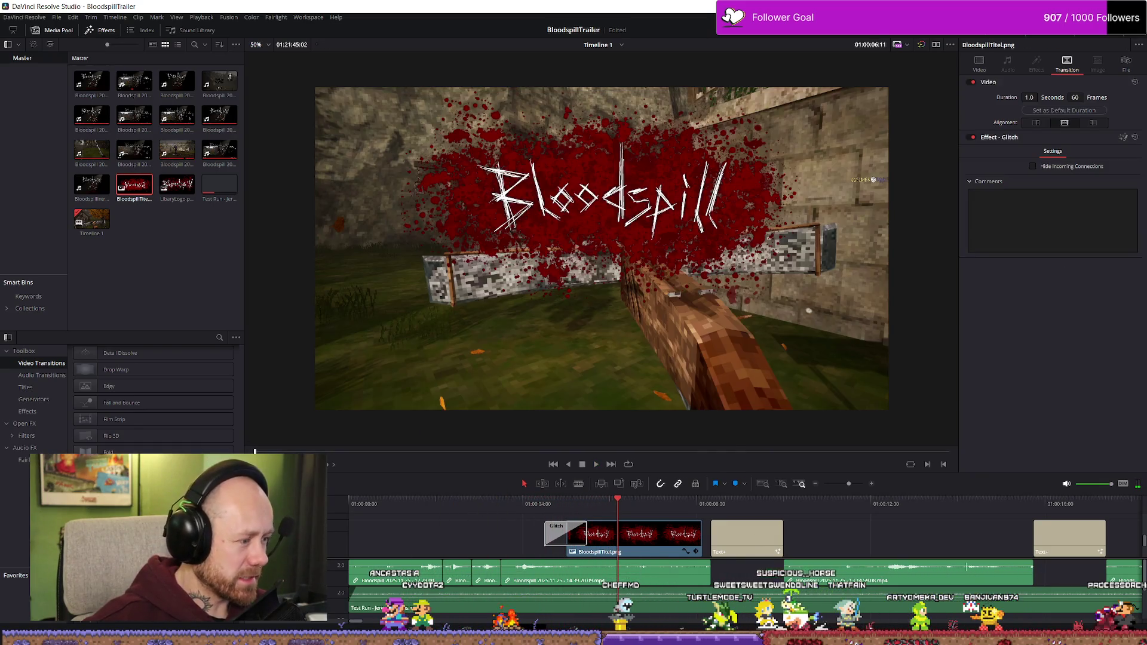
- Preview the Mosaic transition from before the title, replaying through it into the title
scroll(153, 400, "down", 2)
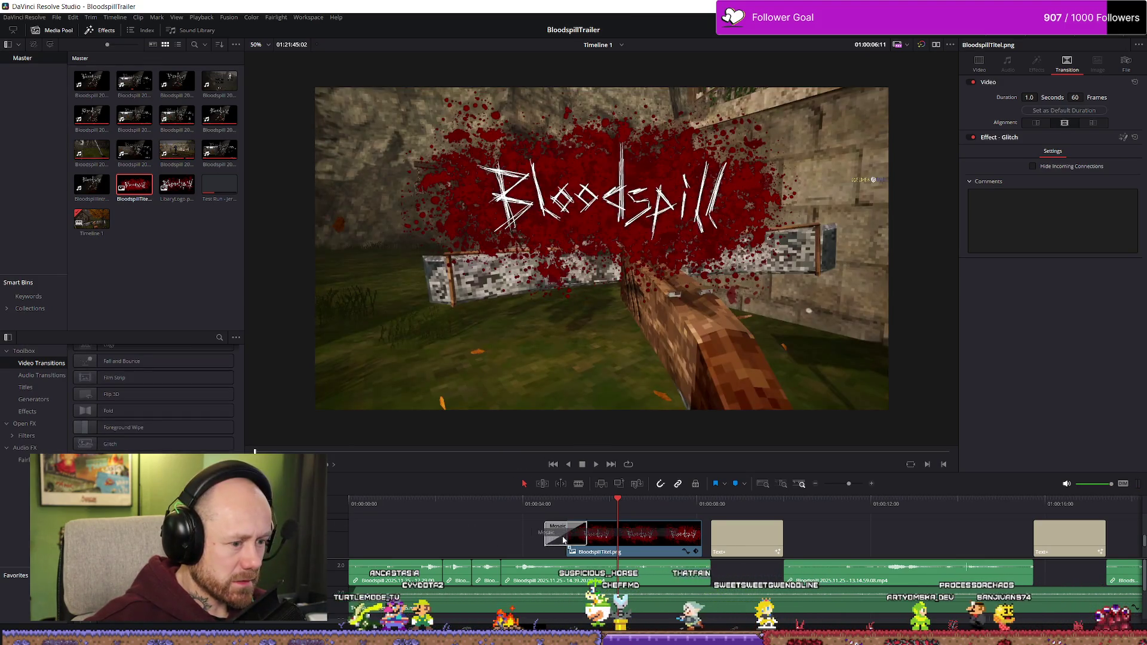
left_click(445, 501)
key("space")
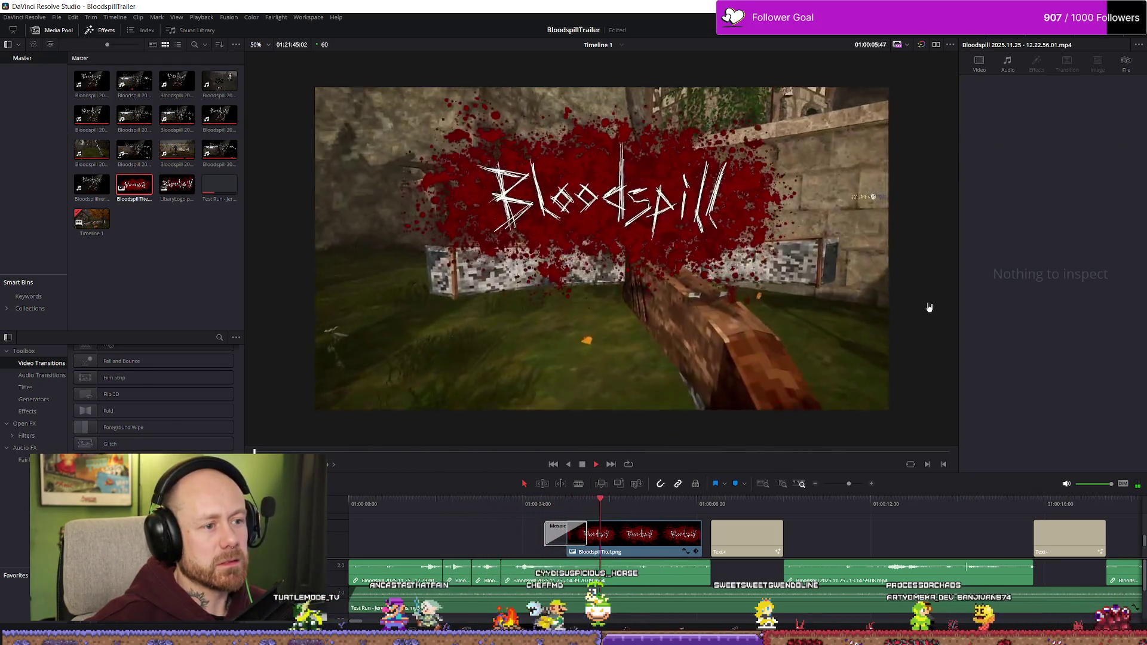
key("space")
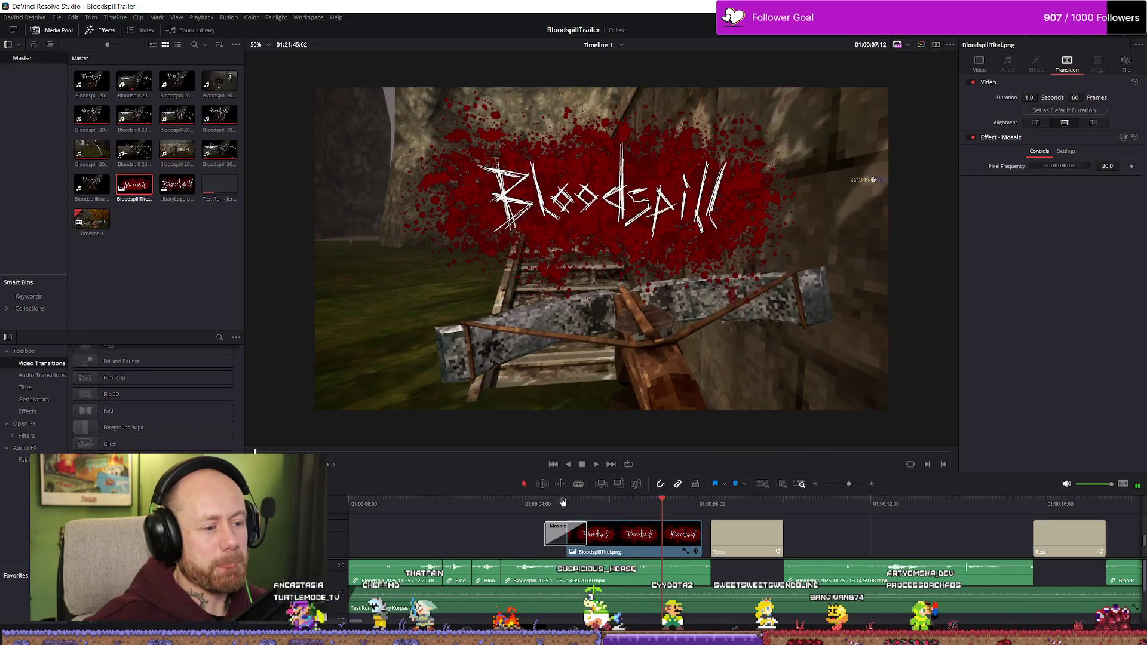
key("Up")
key("space")
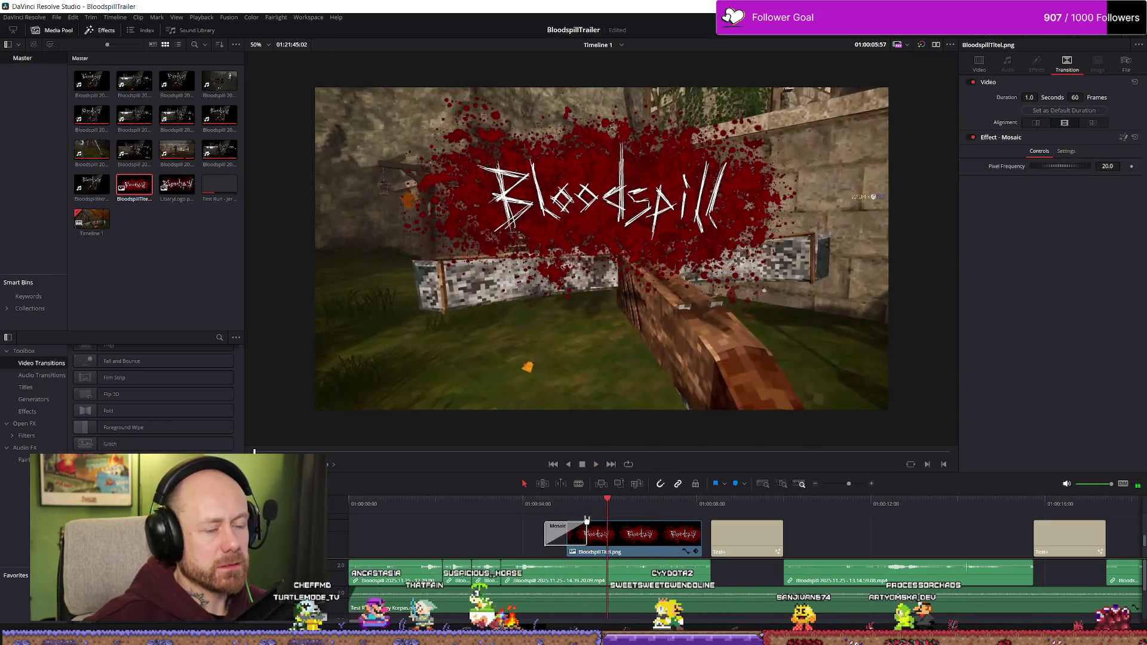
scroll(152, 406, "down", 2)
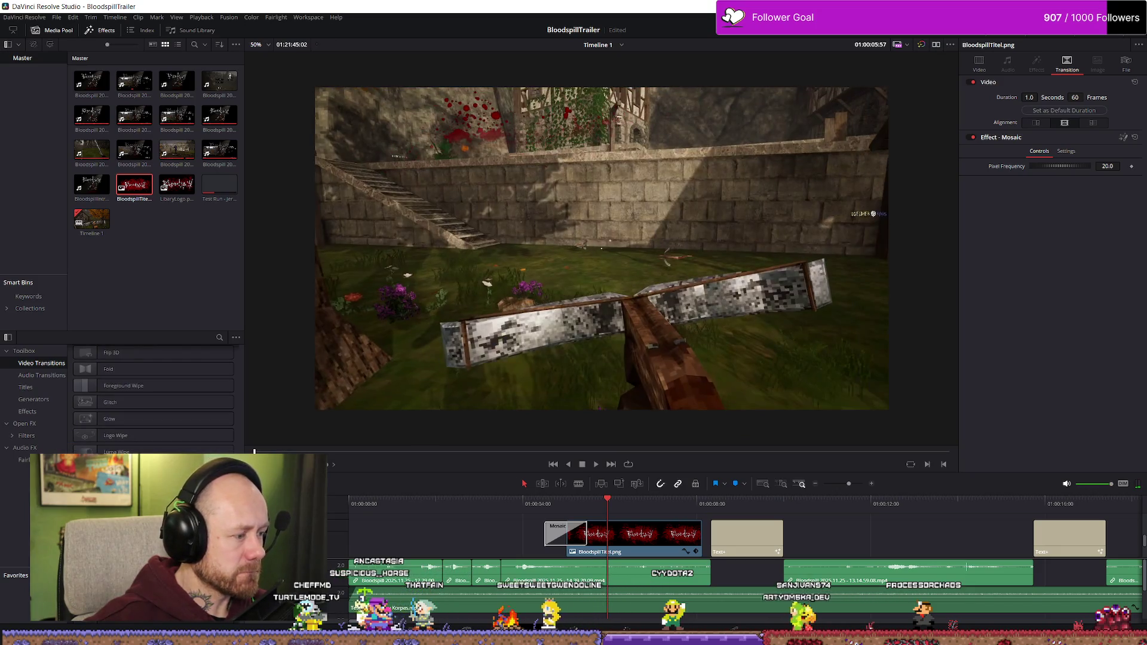
- Apply Noise Dissolve to the title clip's opening and play it back
mouse_move(152, 486)
left_mouse_down()
mouse_move(540, 529)
mouse_move(553, 541)
left_mouse_up()
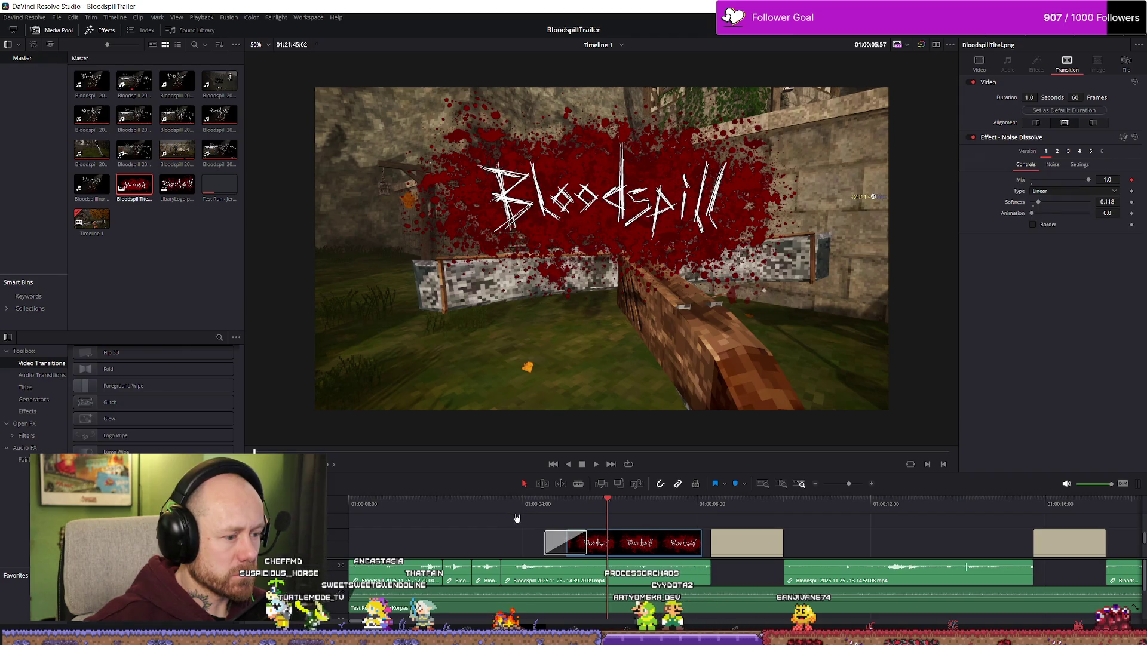
left_click(520, 506)
key("space")
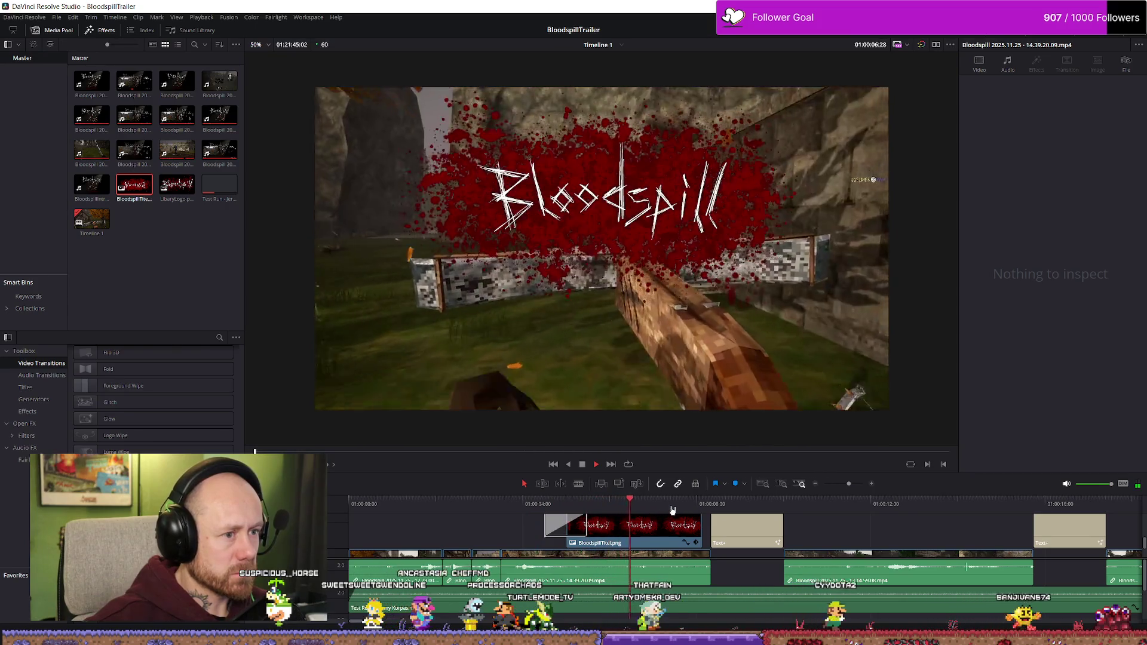
key("space")
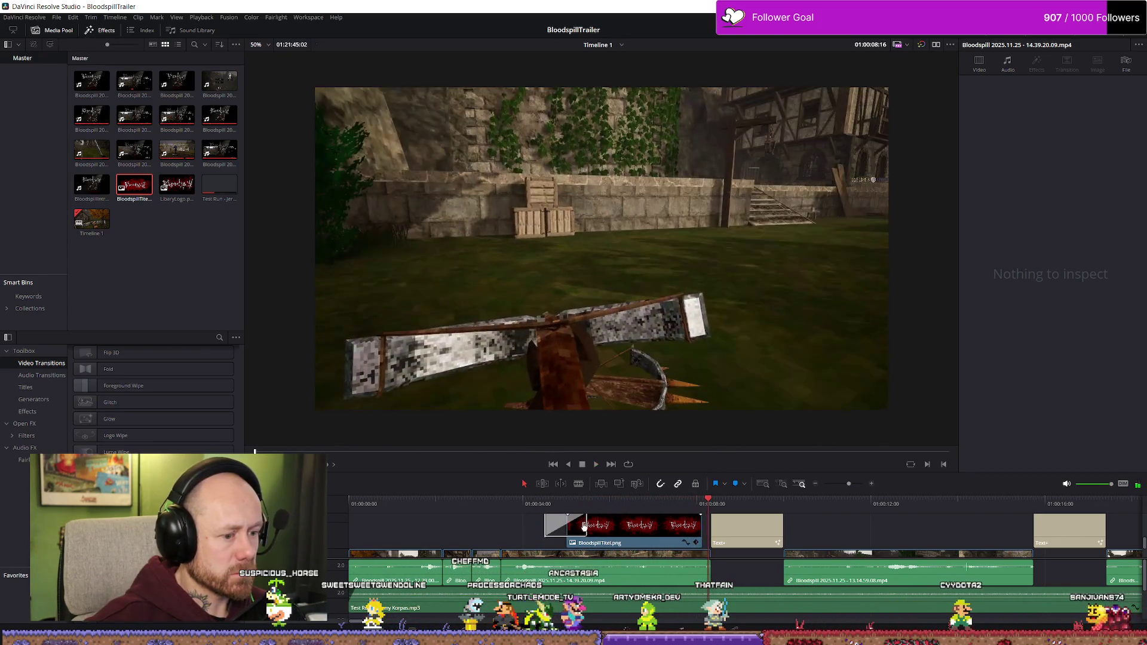
- Shorten the Noise Dissolve transition to 0.8 seconds and replay it
left_click(559, 525)
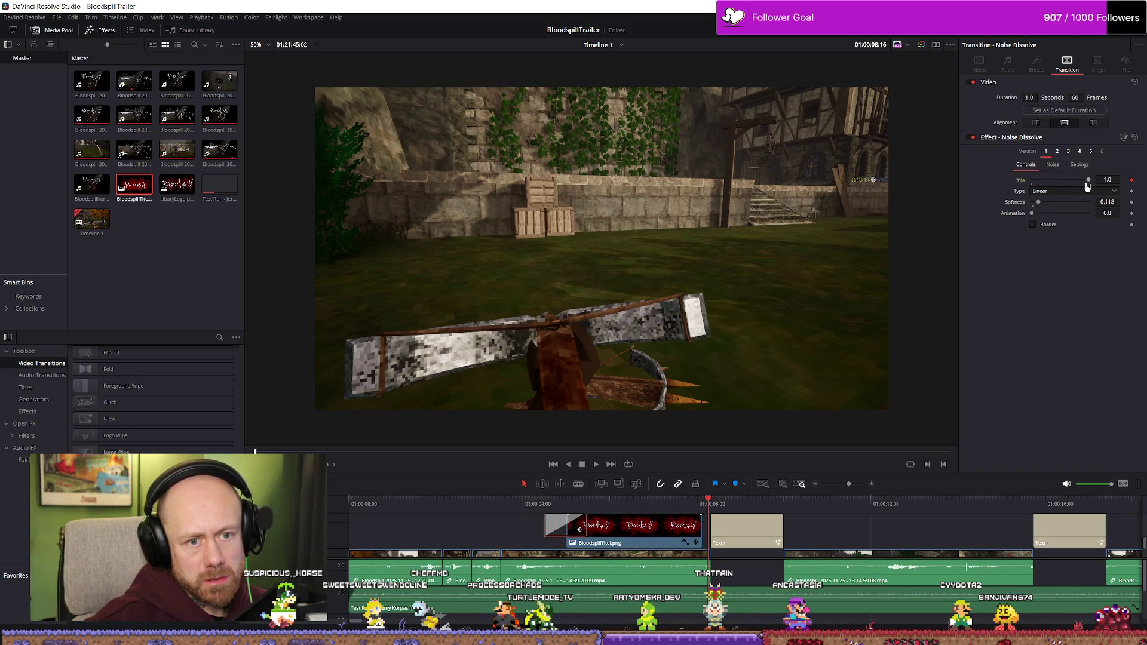
mouse_move(1011, 95)
left_mouse_down()
mouse_move(982, 94)
mouse_move(1055, 107)
left_mouse_up()
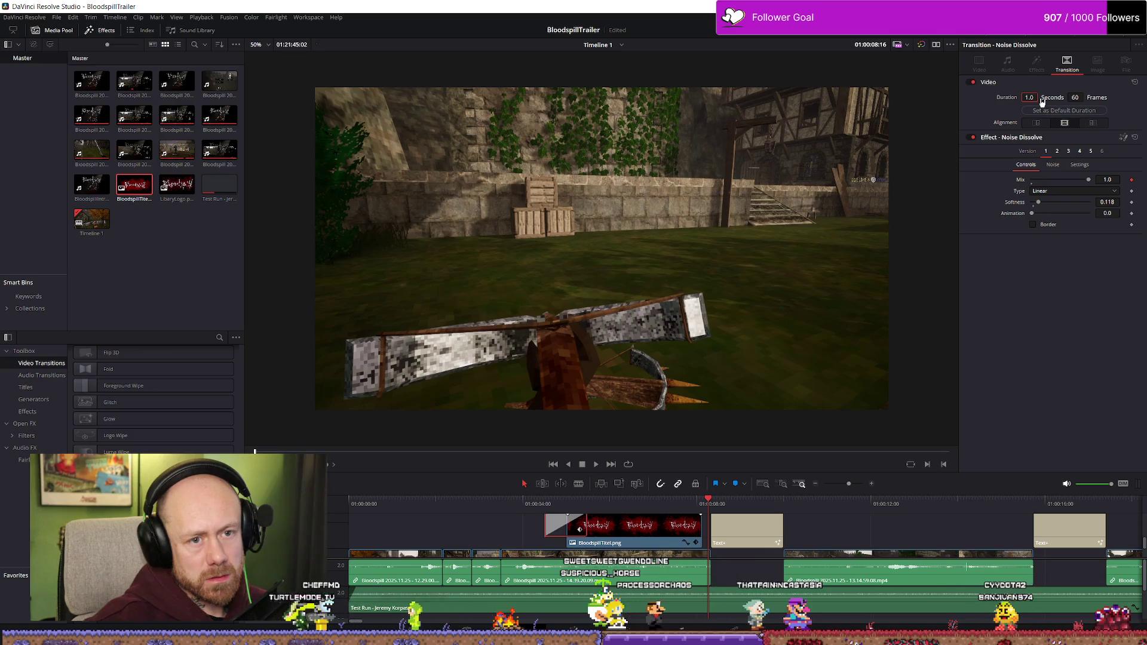
left_click_drag(1068, 115, 1061, 123)
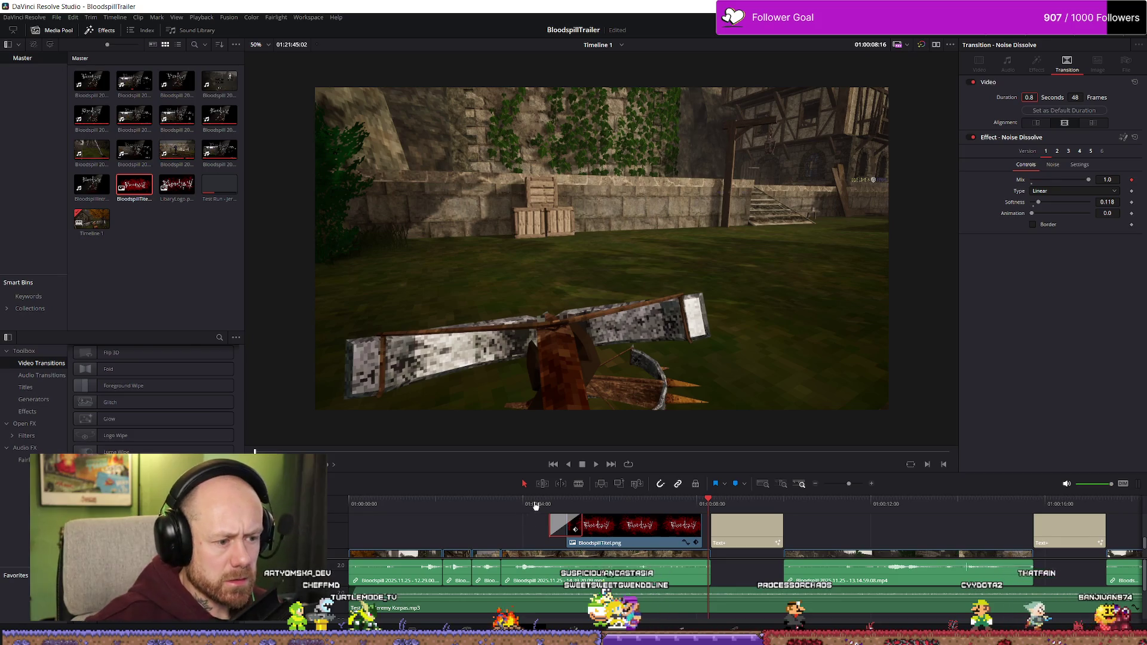
left_click(530, 503)
key("space")
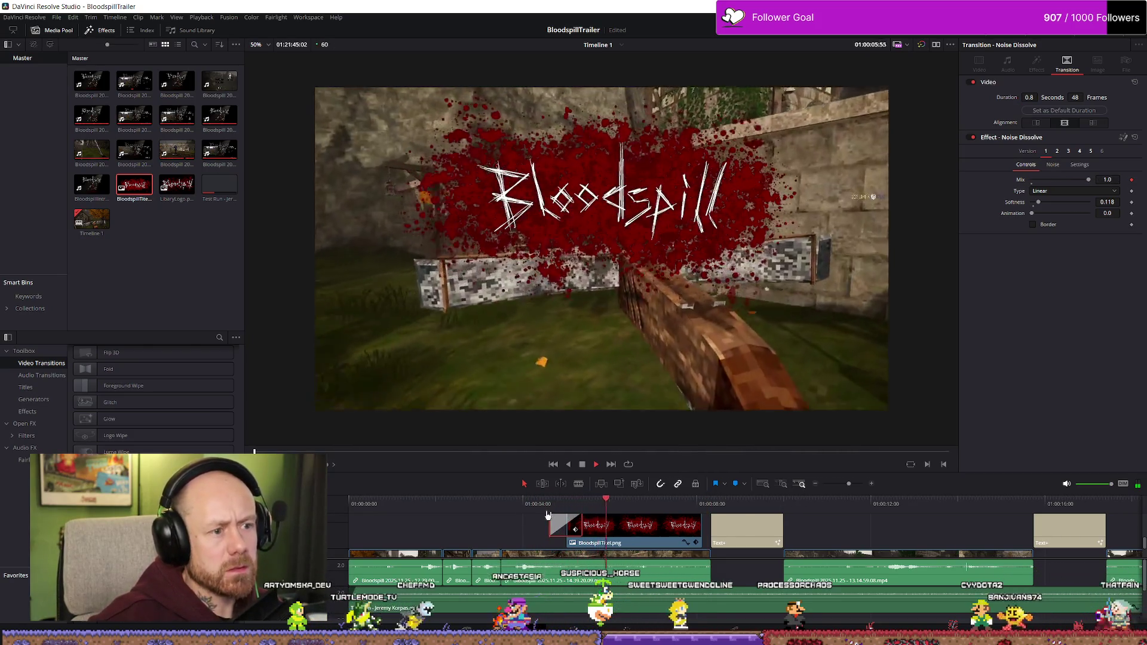
key("Up")
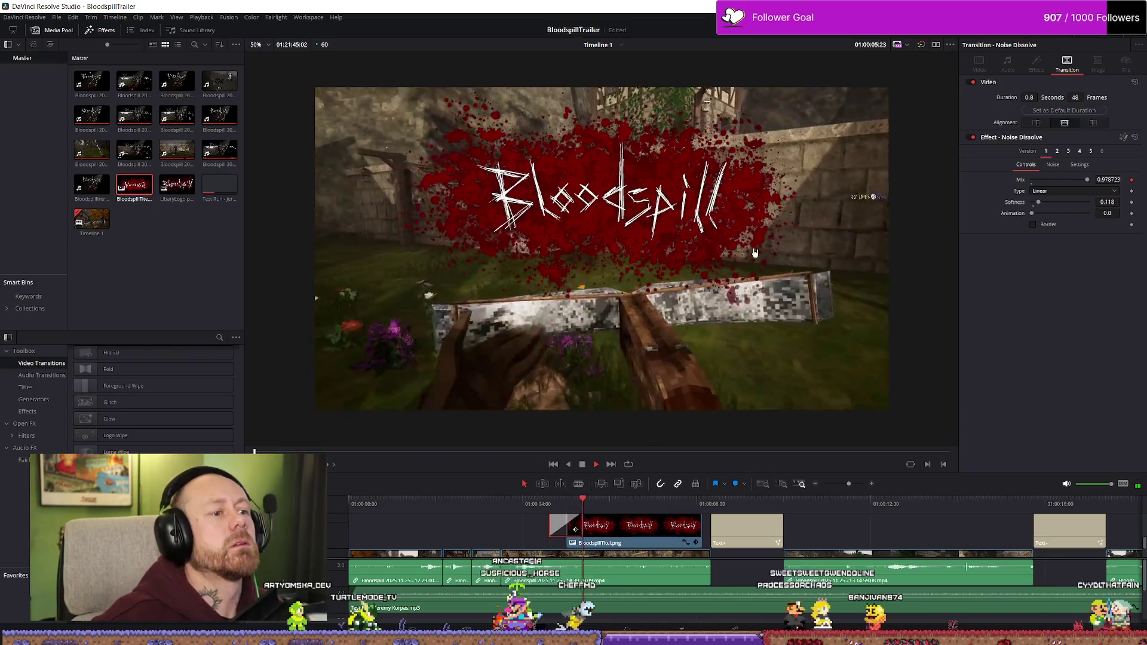
key("space")
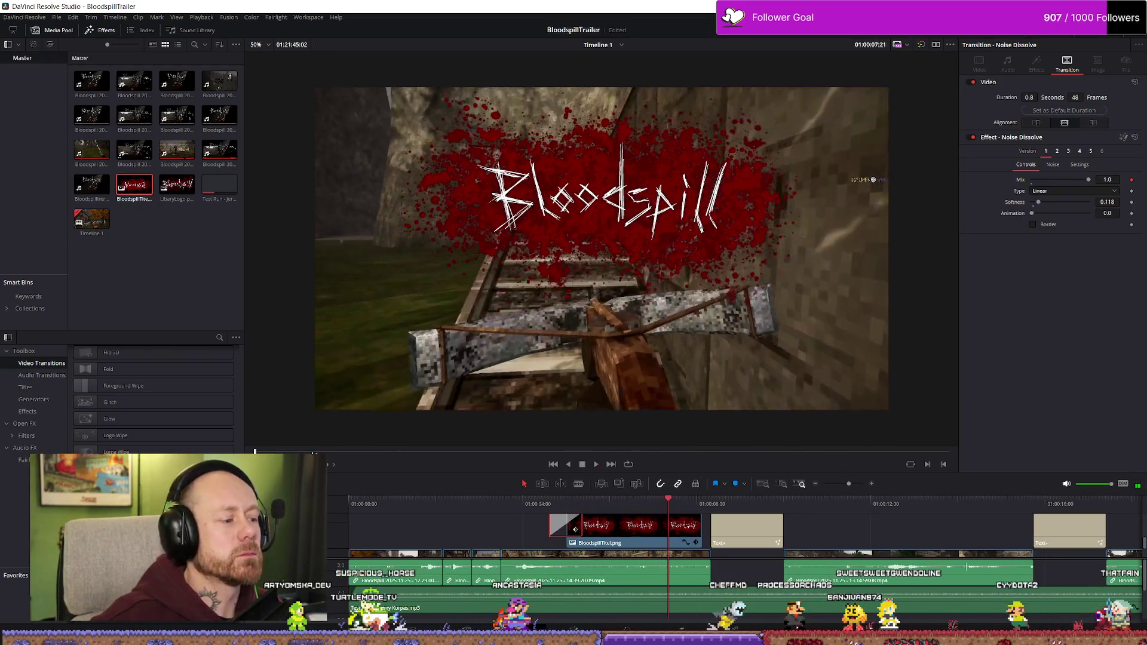
- Replace the title transition with Paint On and play the intro
scroll(153, 400, "down", 5)
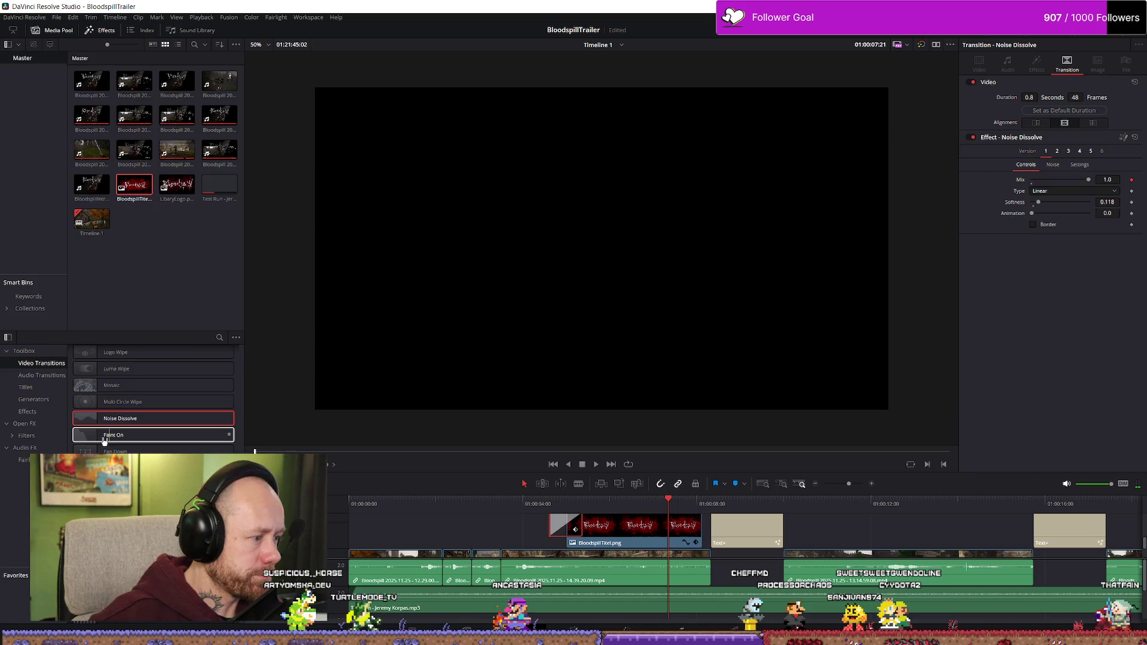
left_click_drag(101, 438, 681, 533)
key("space")
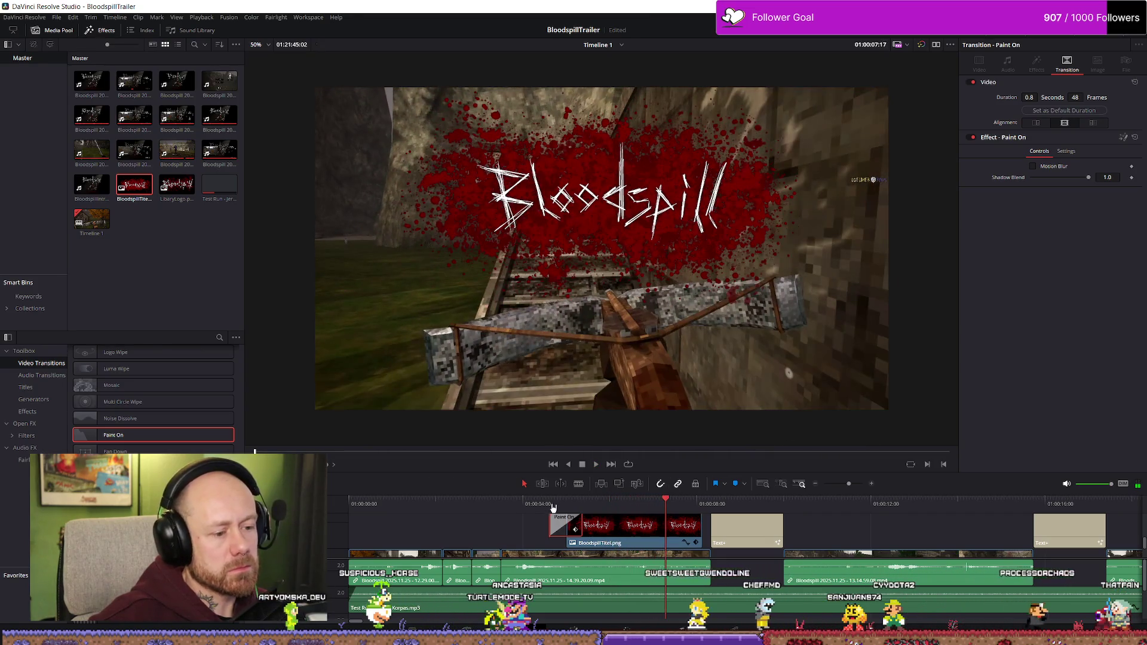
- Replace the Paint On transition with Noise Dissolve from the Video Transitions list
key("space")
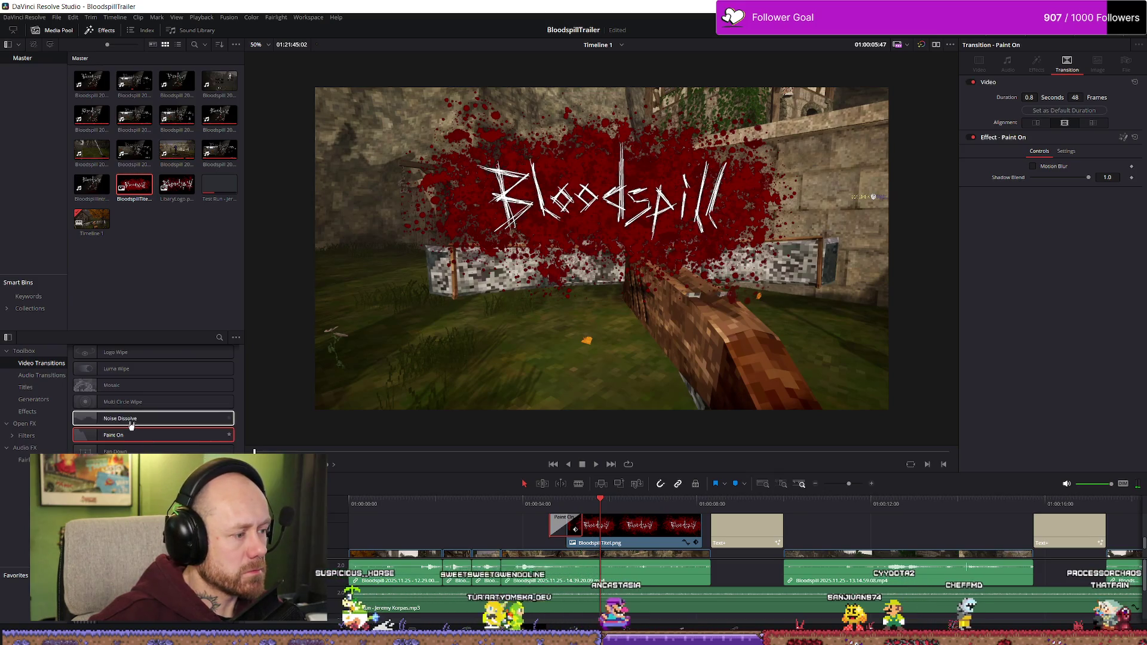
left_click(132, 425)
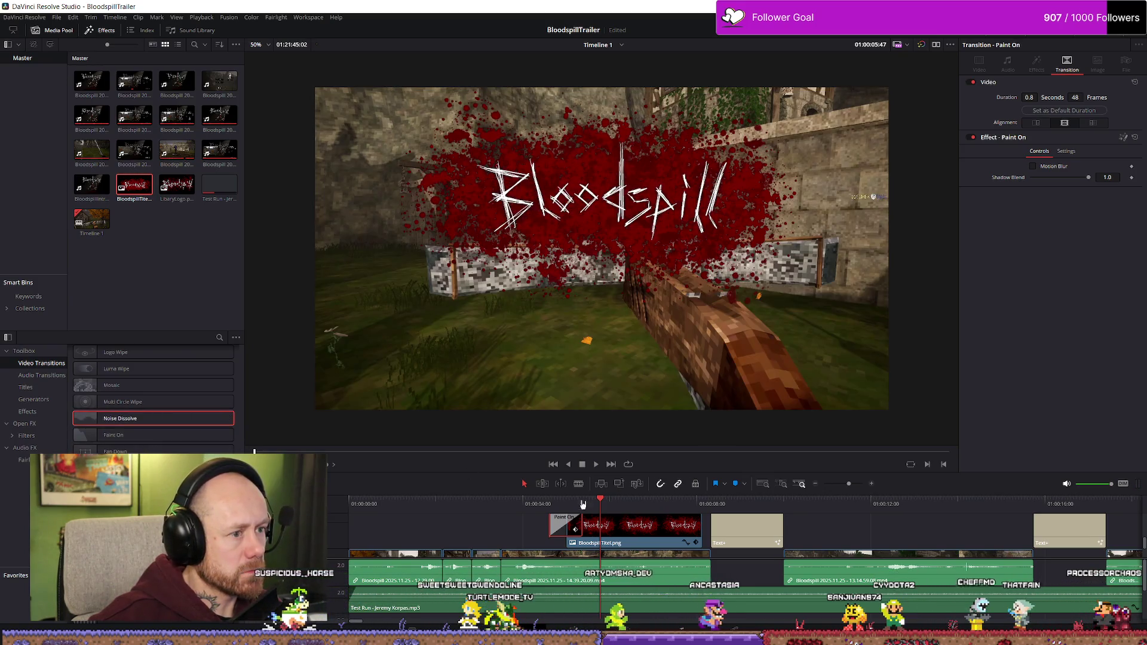
left_click(543, 501)
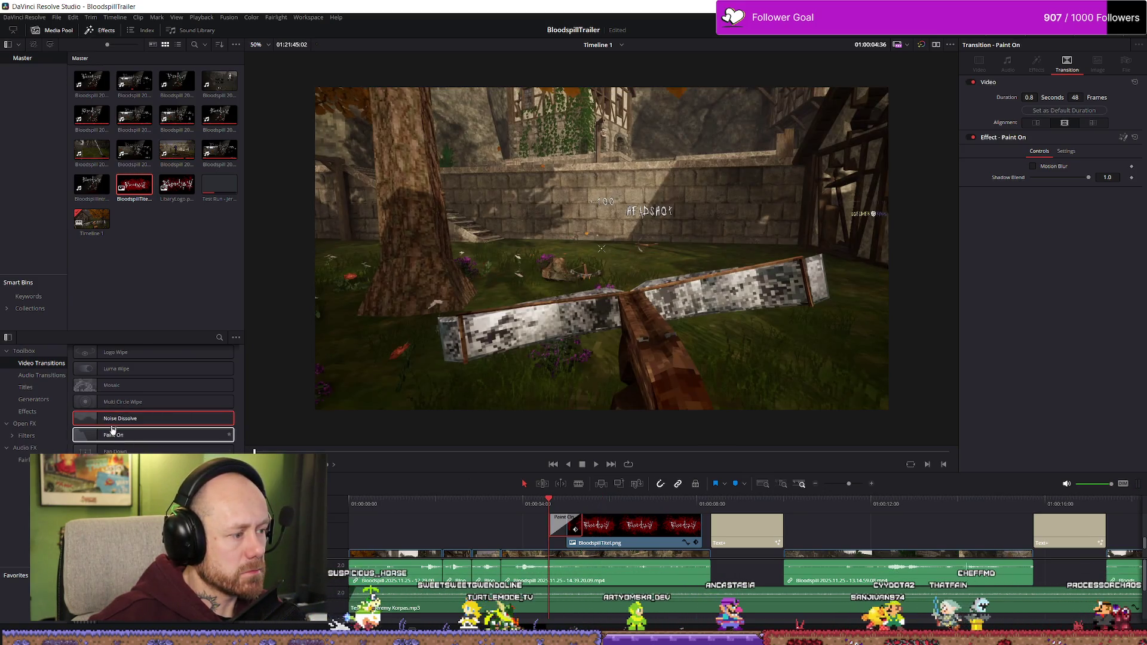
double_click(108, 424)
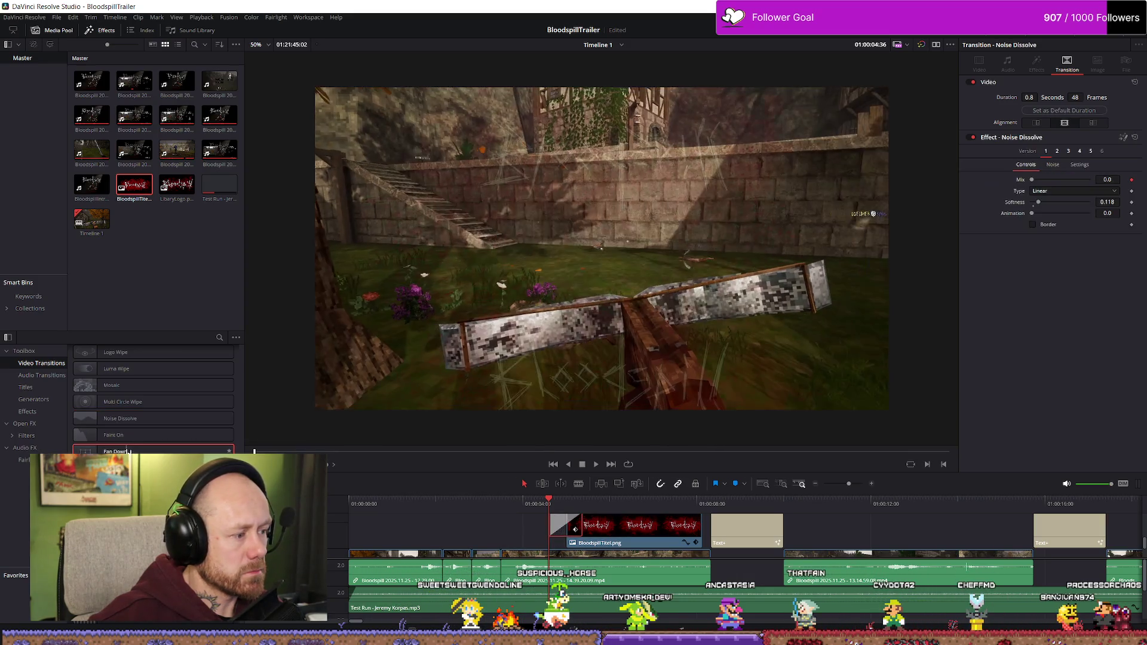
scroll(129, 453, "down", 2)
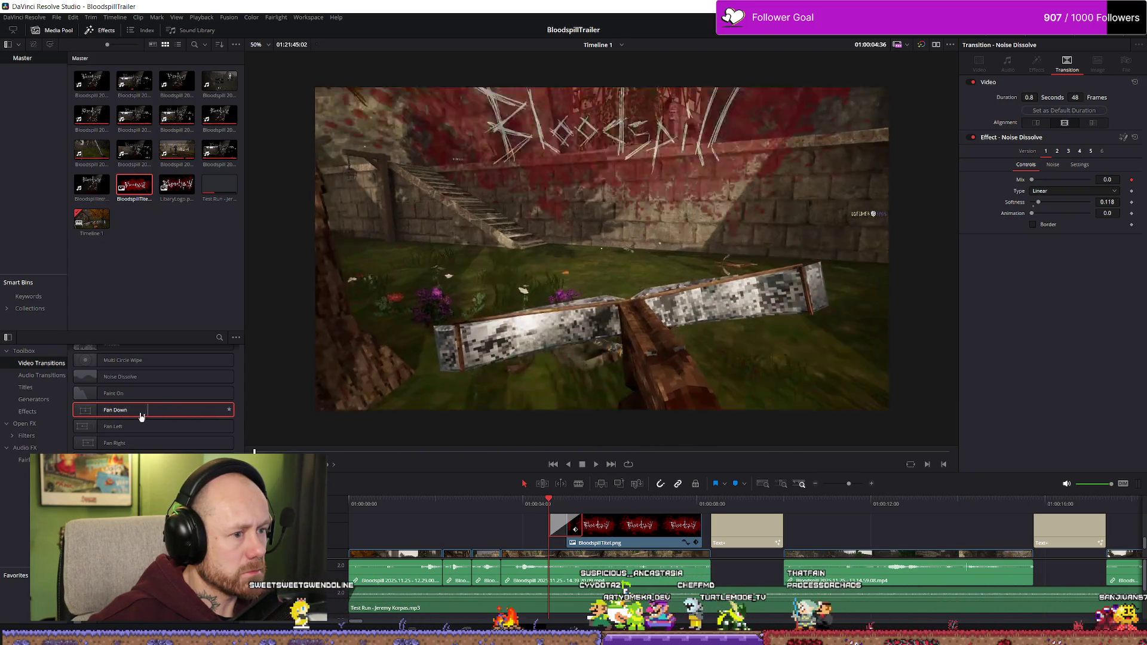
- Put Pan Down on the title's opening transition and scroll the transitions list for Radial
left_click_drag(555, 536, 558, 535)
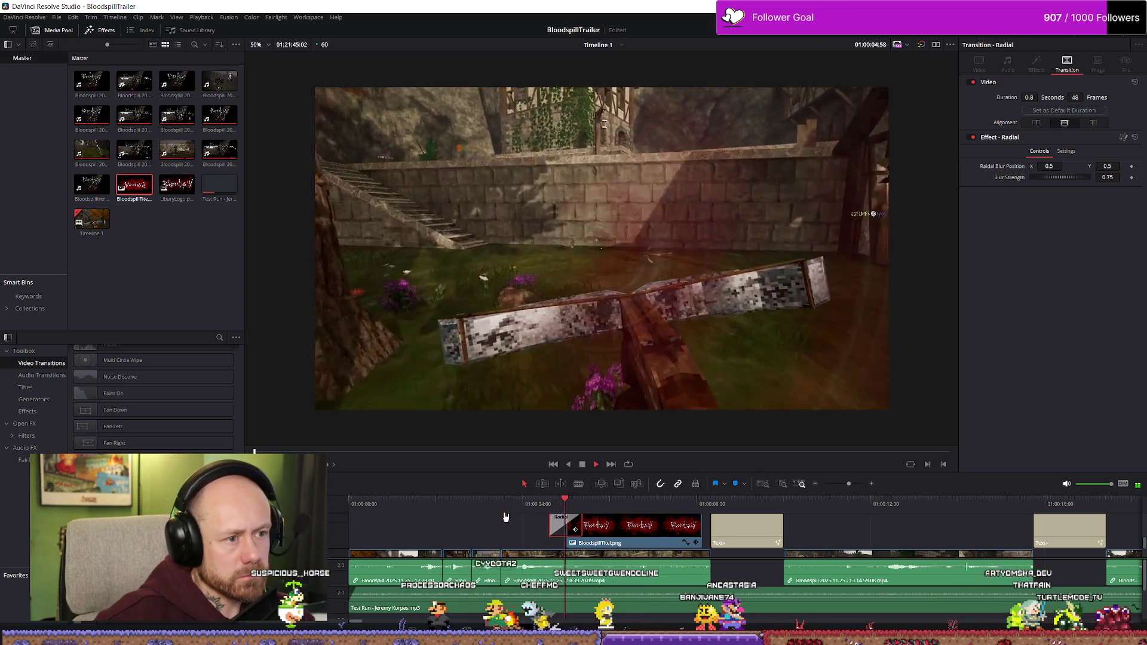
scroll(152, 406, "down", 2)
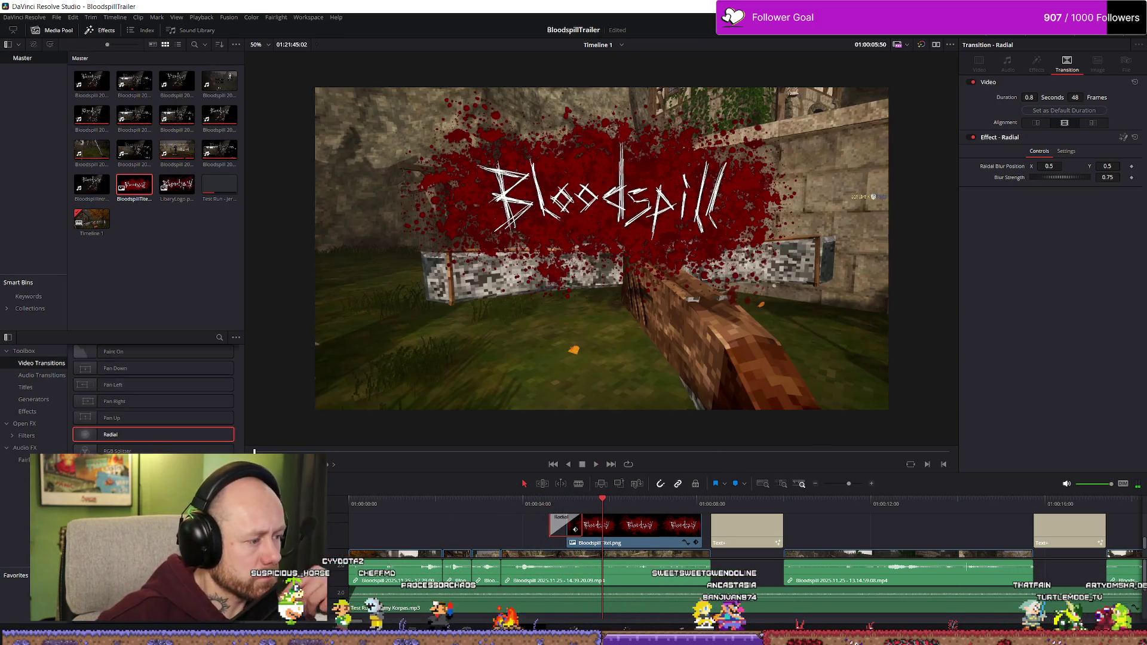
scroll(153, 400, "down", 4)
scroll(153, 400, "down", 2)
scroll(152, 400, "down", 2)
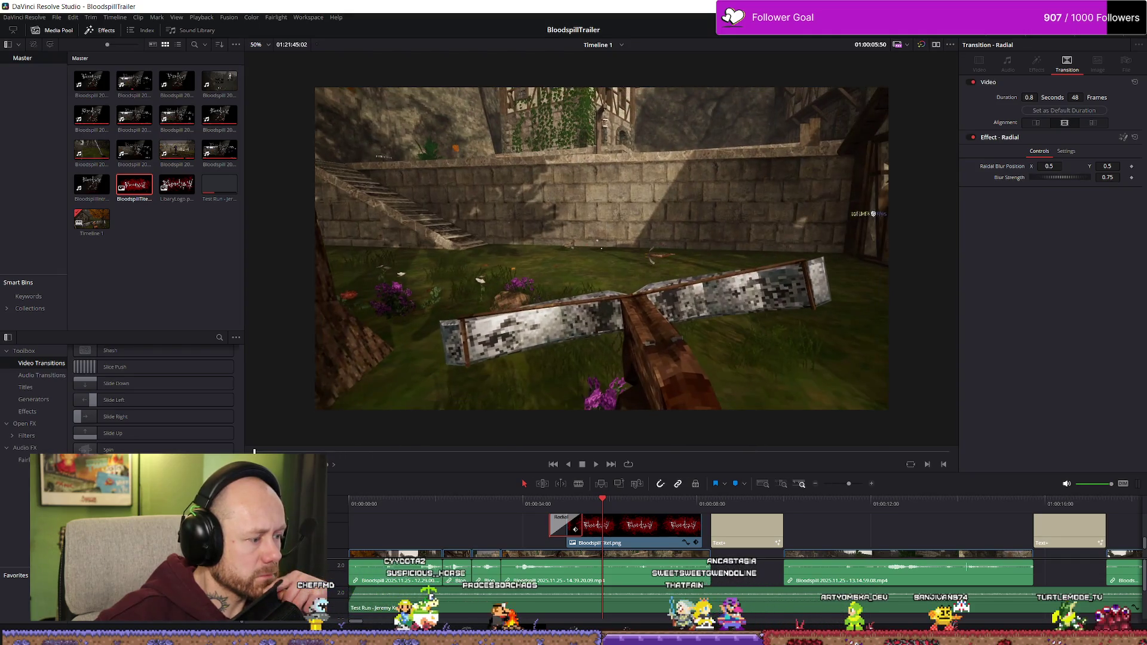
- Swap the title transition for Burn Away and preview it
left_click_drag(48, 589, 565, 539)
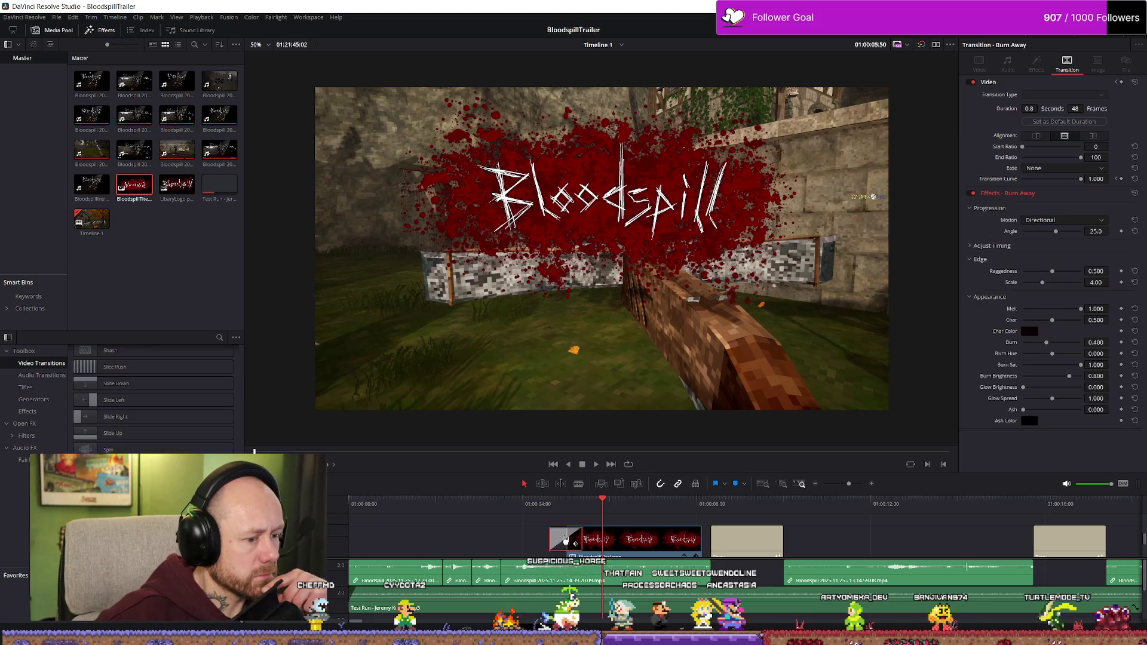
left_click(501, 504)
key("space")
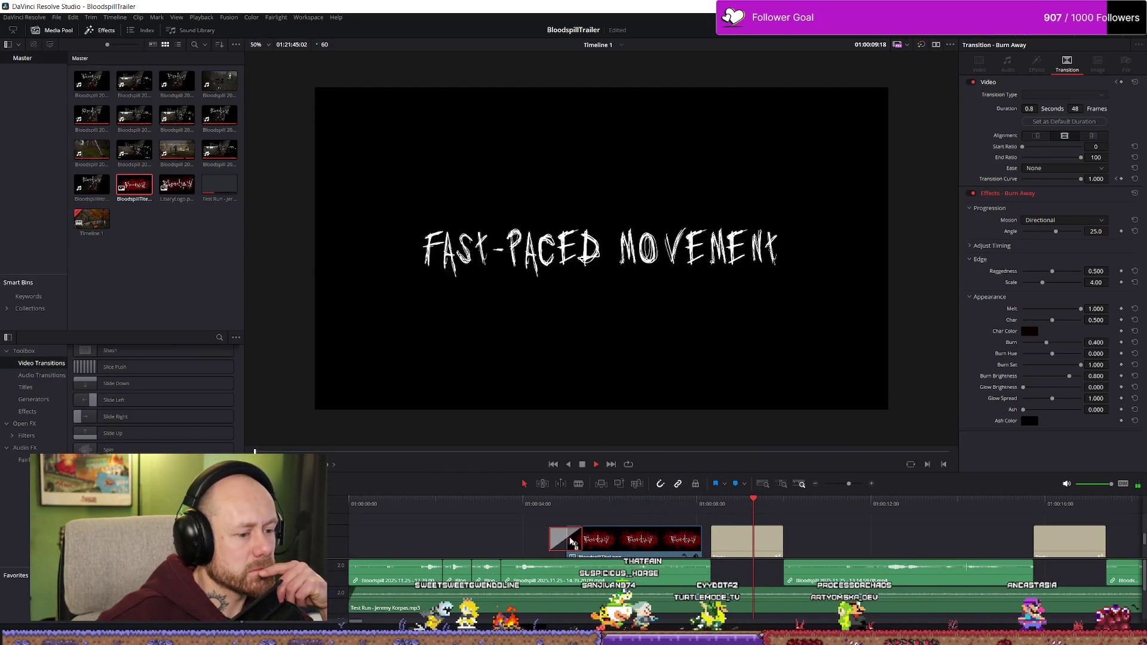
- Inspect the title transition, replay the entrance, and select the Zoom In and Out transition
left_click(557, 530)
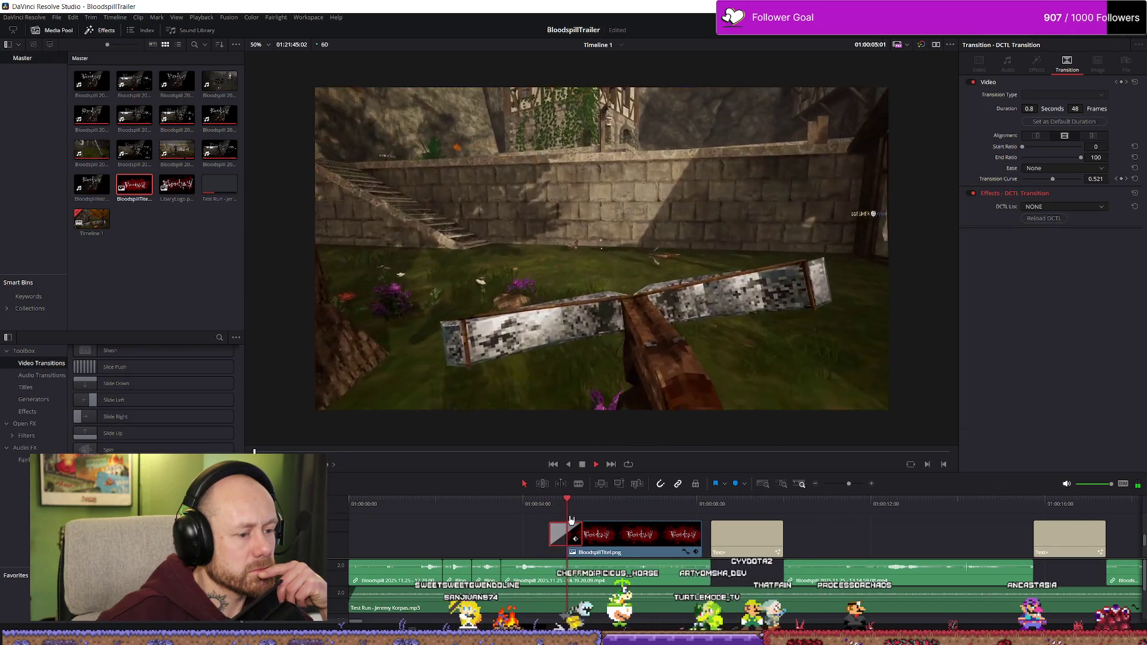
left_click(541, 505)
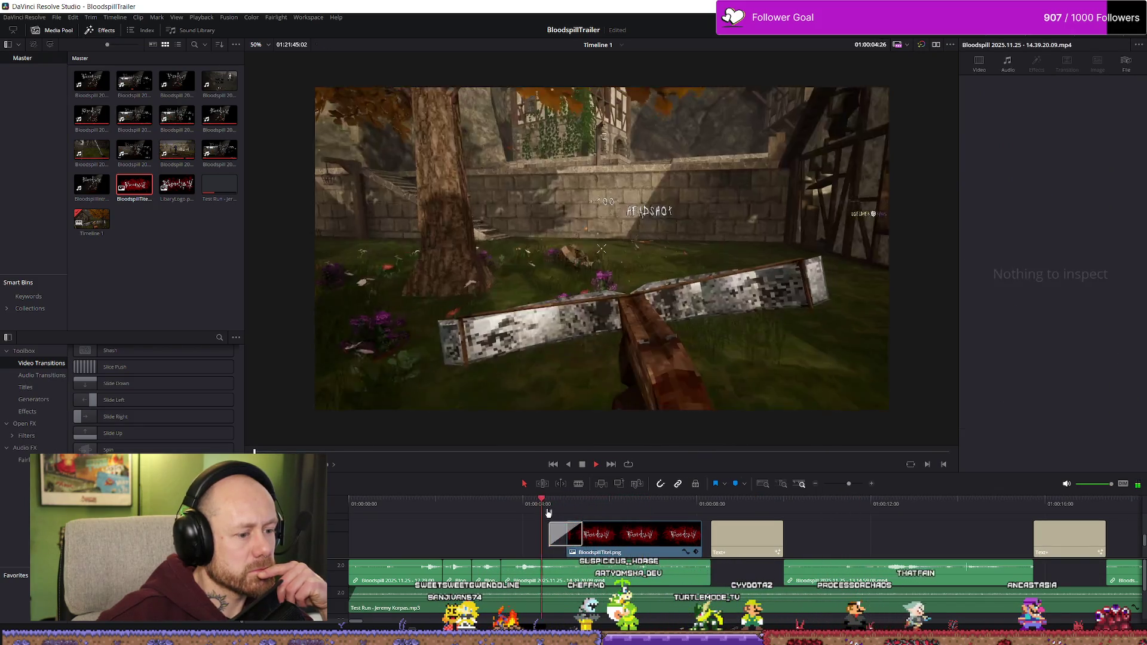
left_click(564, 531)
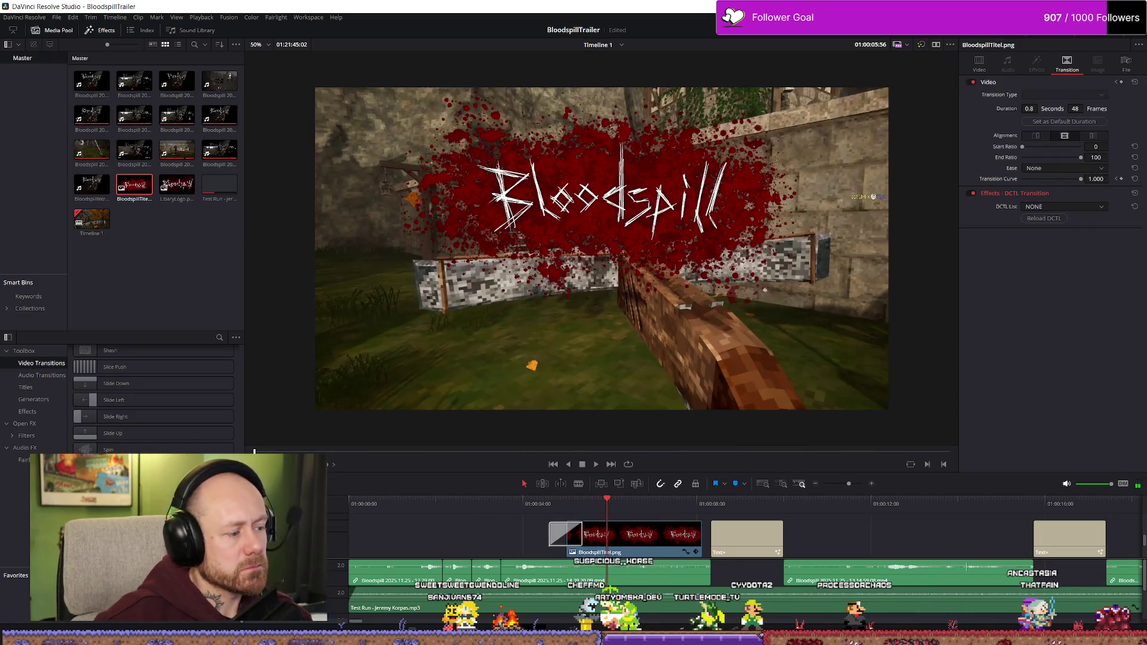
scroll(152, 401, "down", 3)
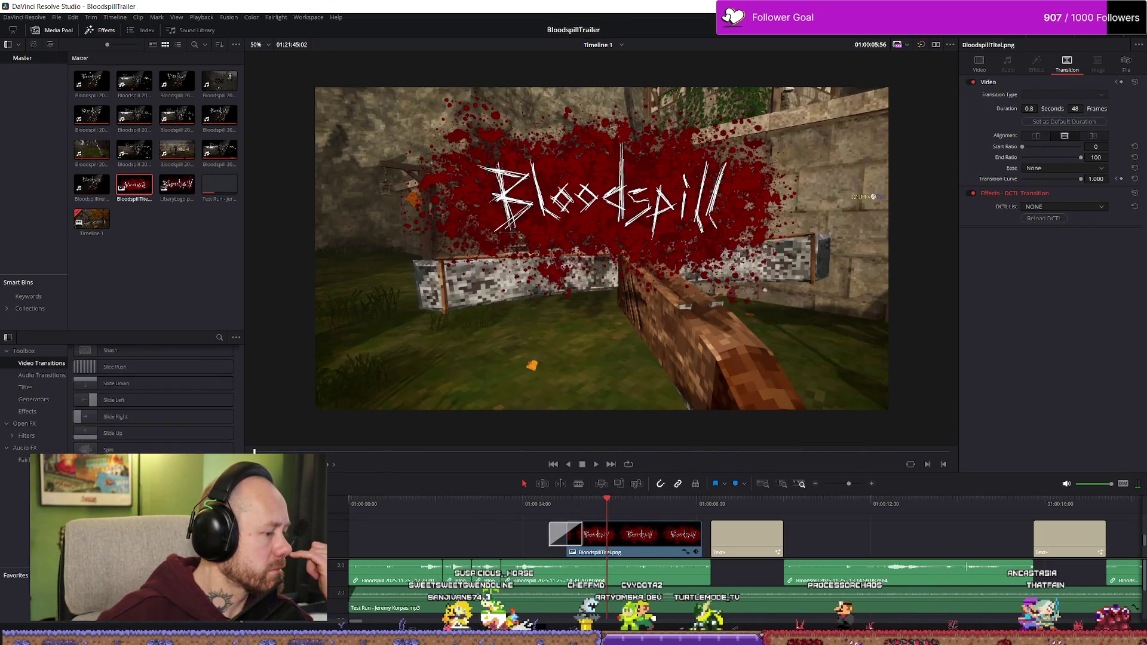
left_click(518, 505)
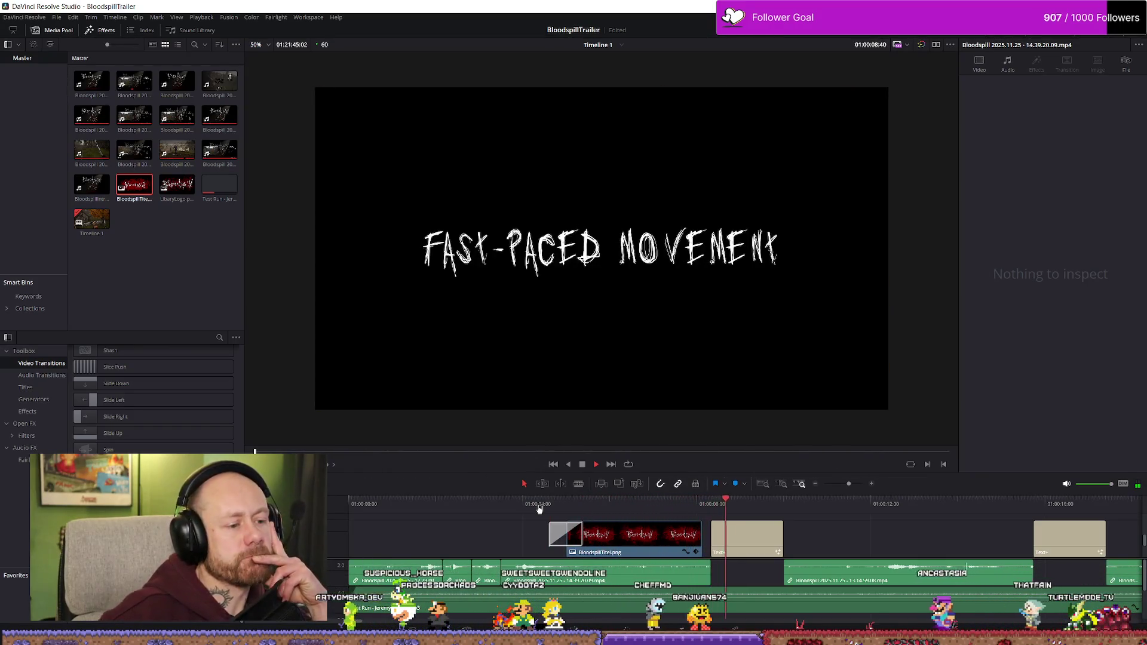
left_click(538, 507)
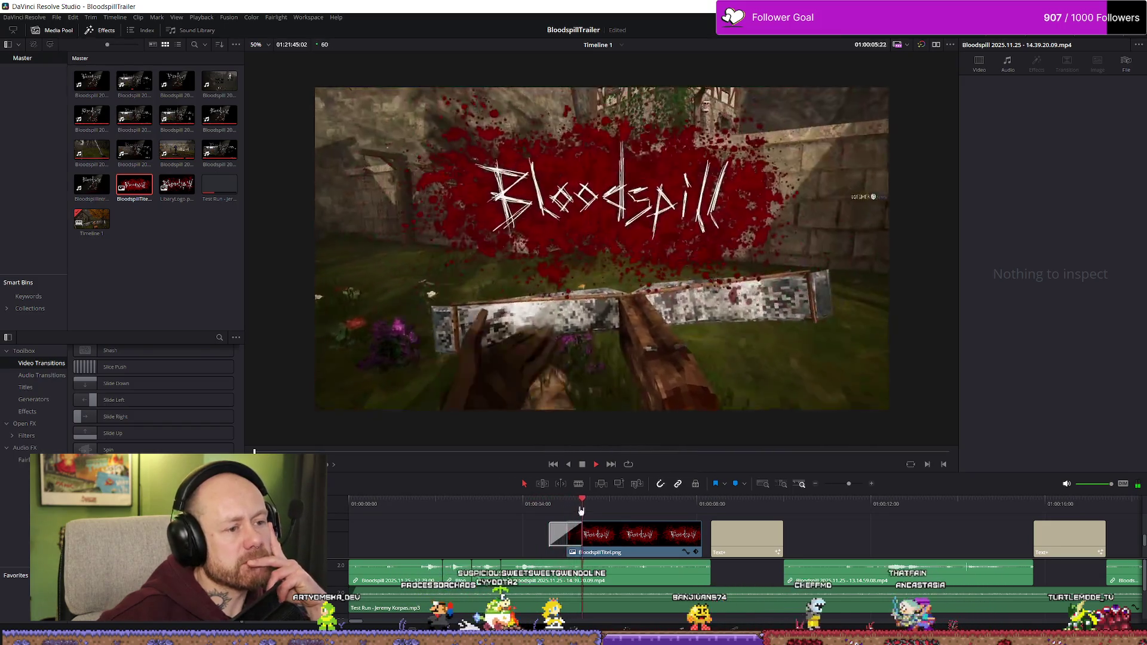
left_click(548, 504)
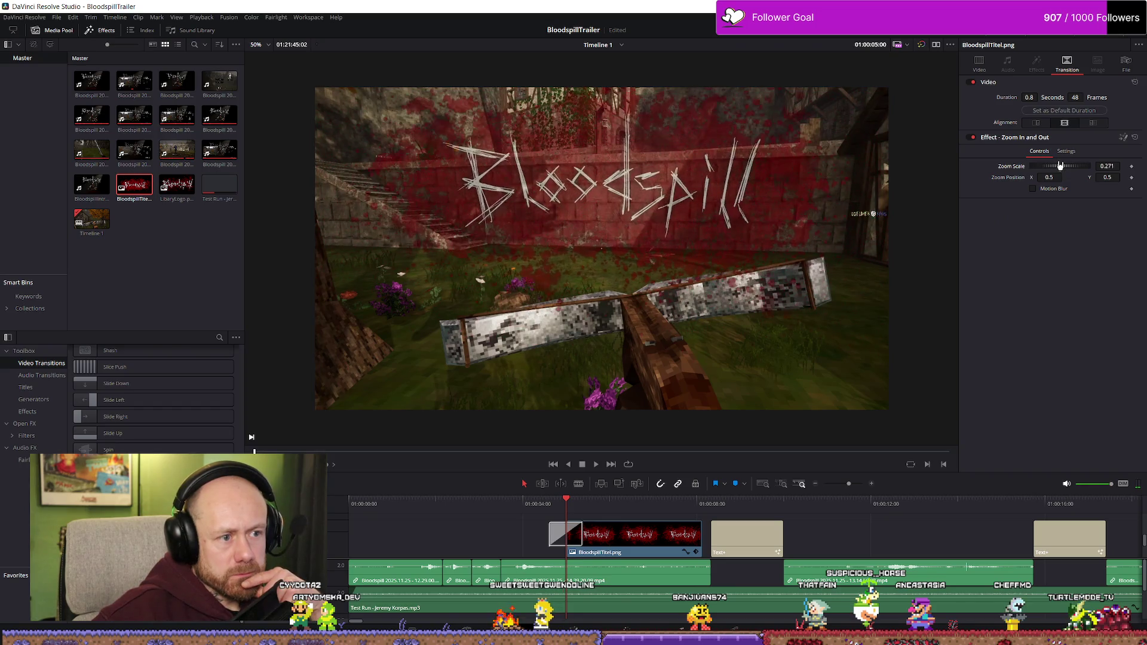
- Replay the title's Zoom In and Out transition from just before the title
left_click(551, 504)
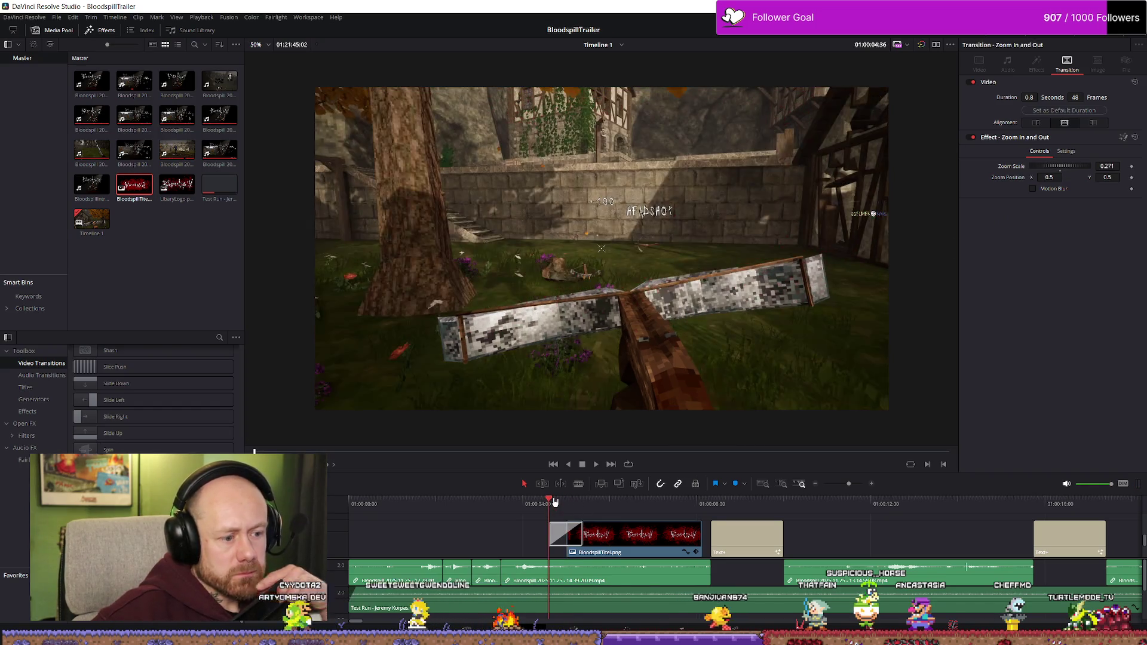
key("space")
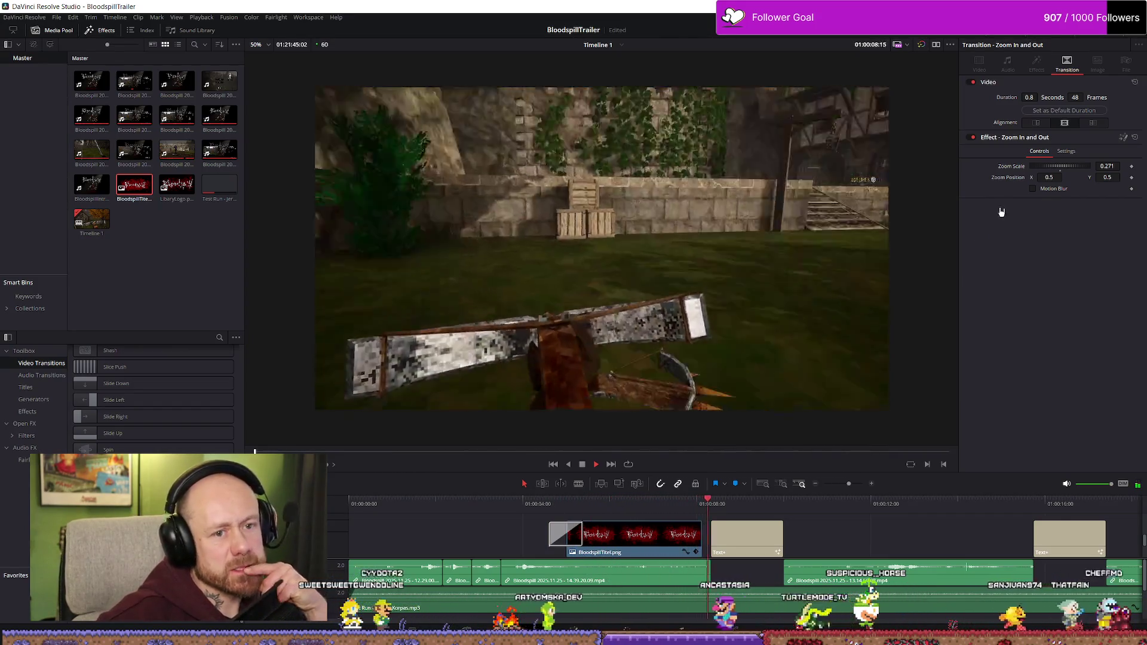
left_click(545, 517)
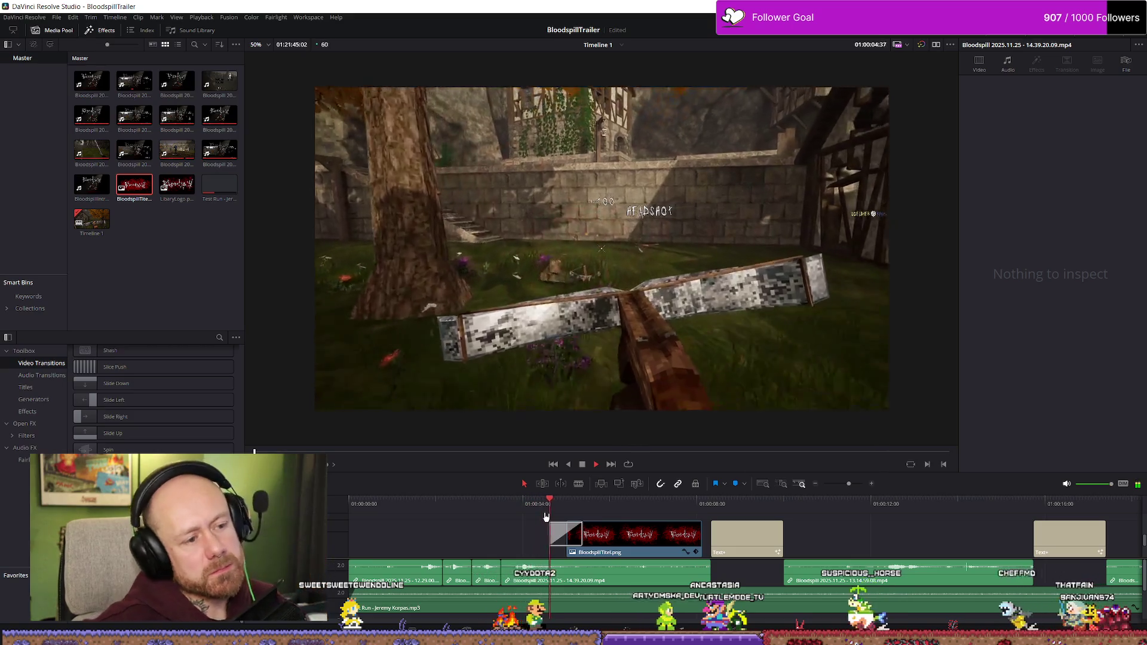
key("space")
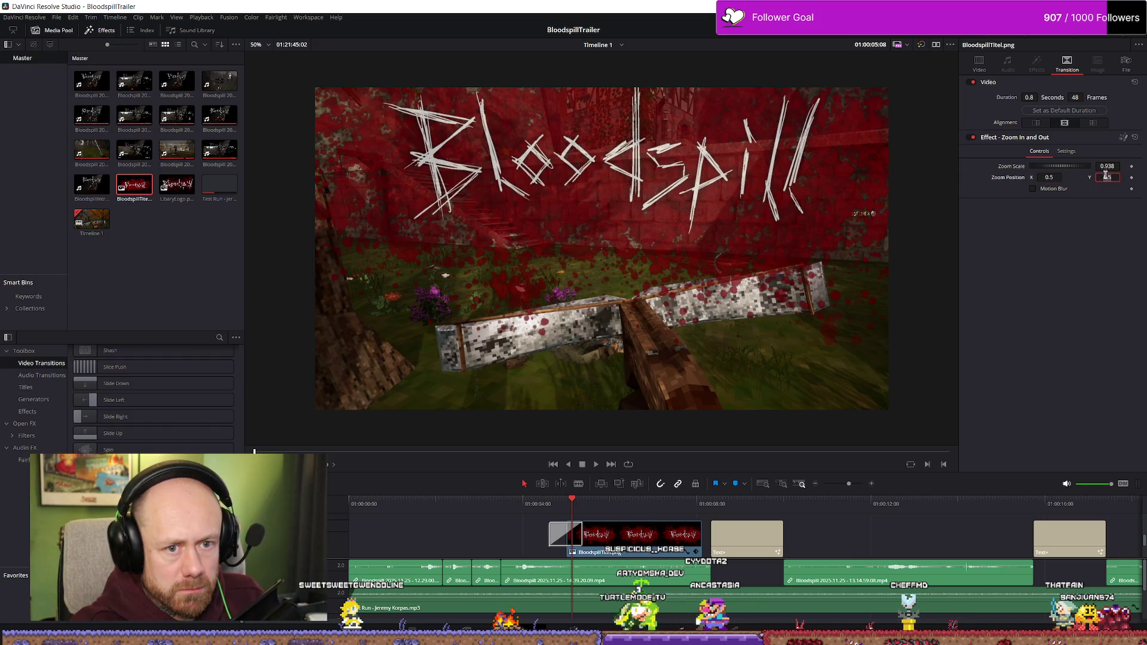
- Set the transition's vertical zoom position to 0.7 and preview the title entrance
type("1")
key("Tab")
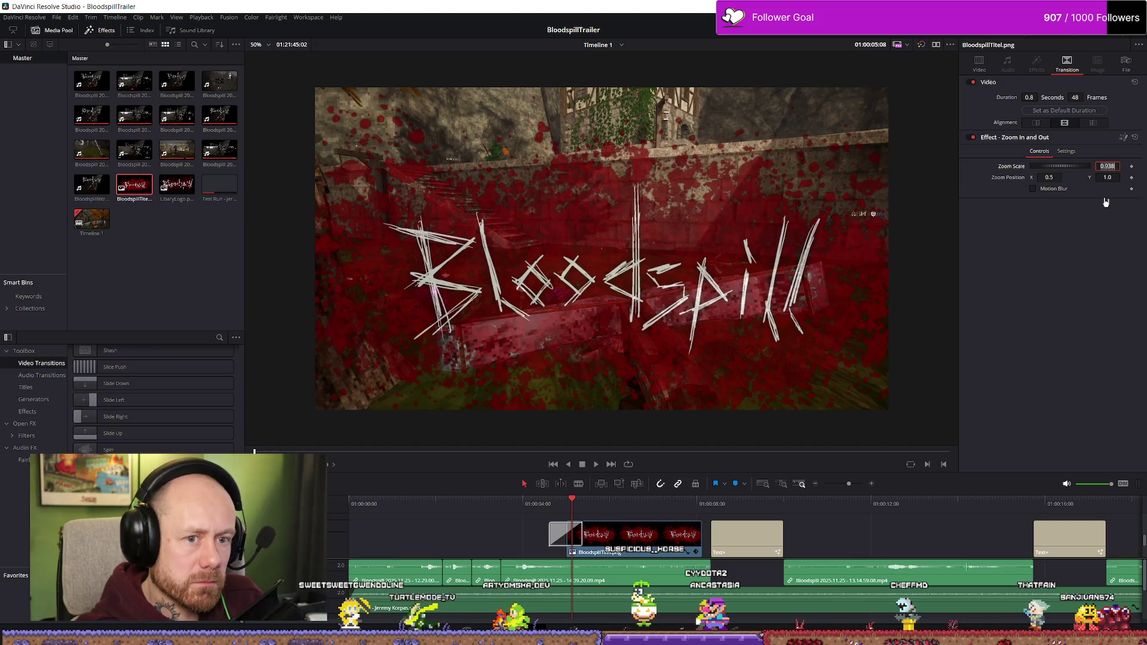
left_click(1113, 178)
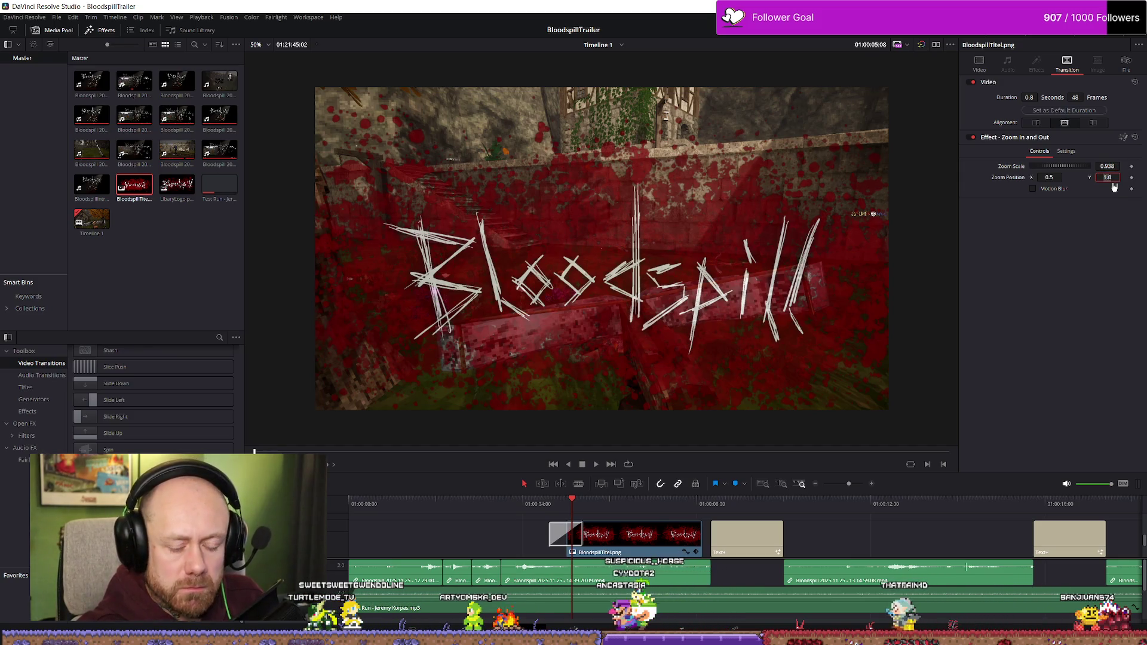
type("0.7")
key("Tab")
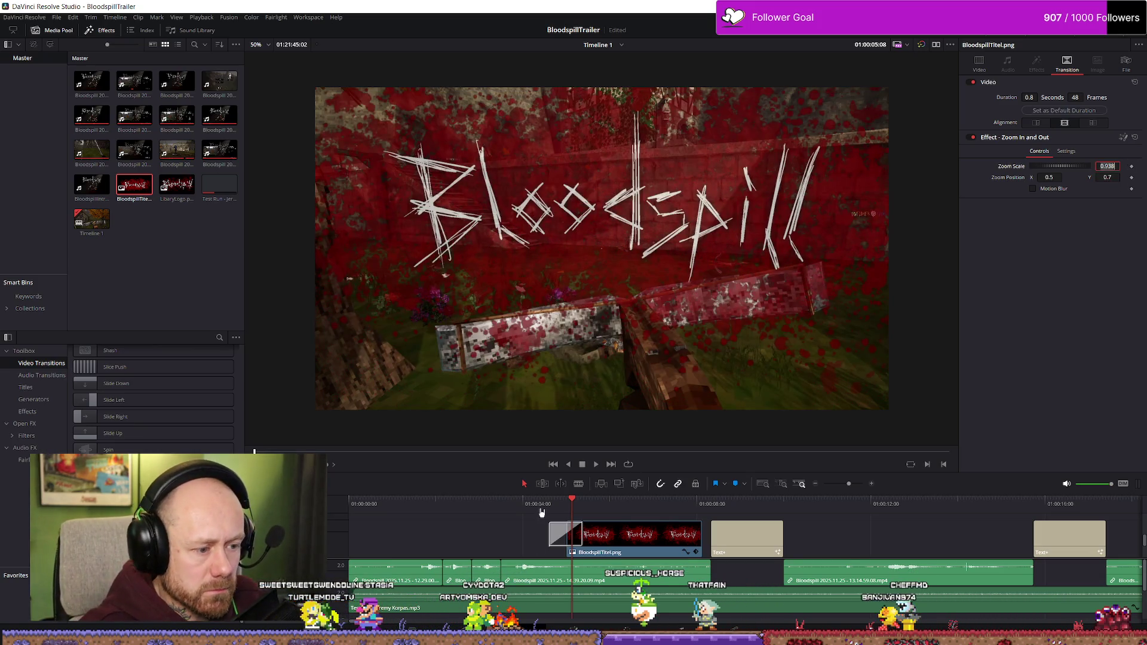
left_click(541, 514)
key("space")
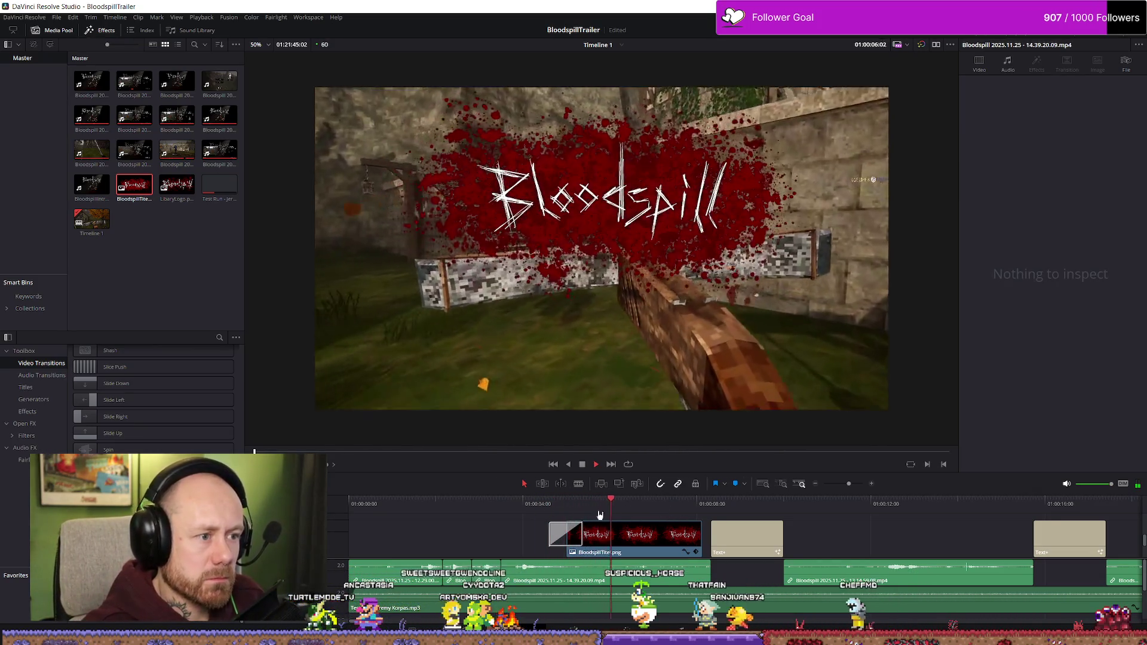
key("space")
key("space")
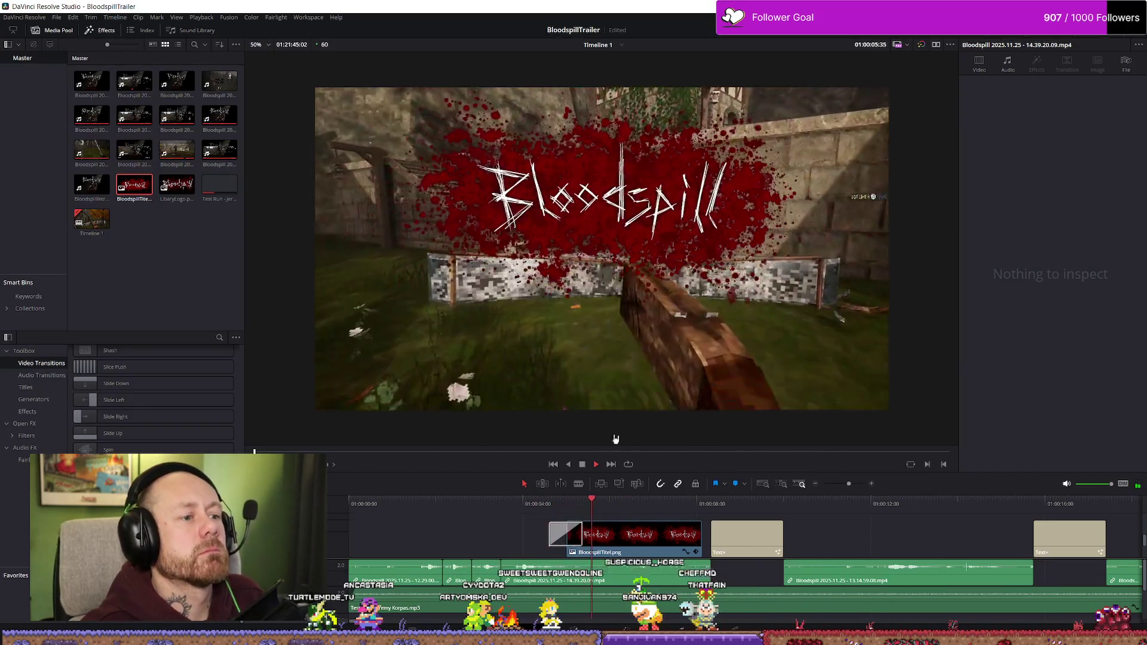
- Select the Zoom In and Out transition and turn its motion blur off
left_click(564, 533)
left_click(561, 505)
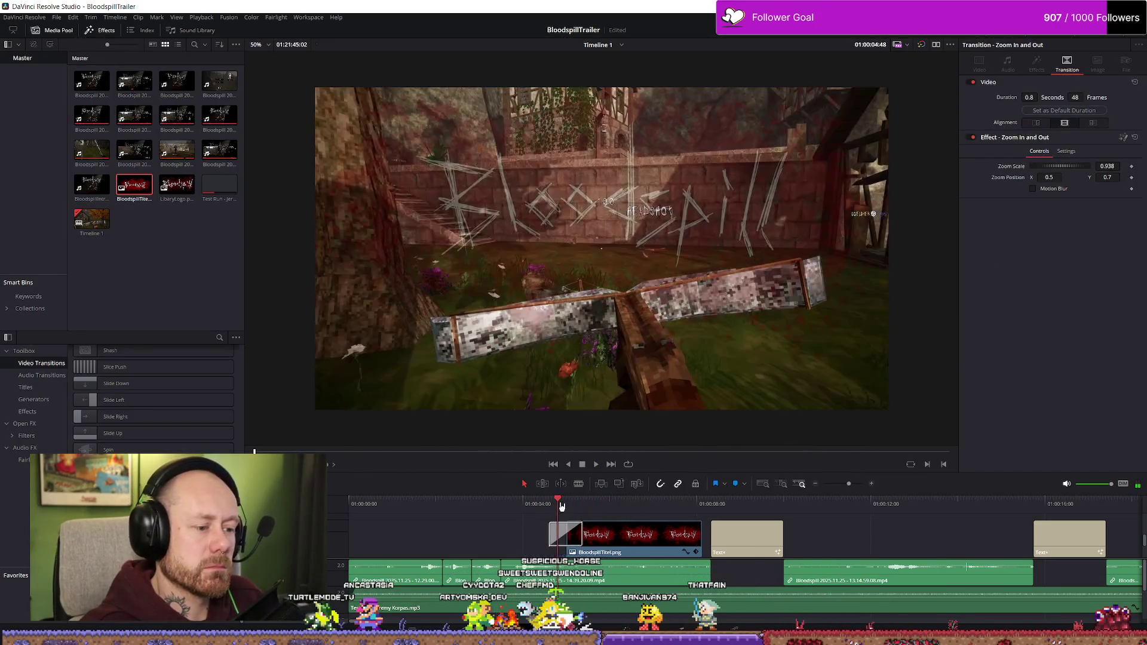
left_click(564, 505)
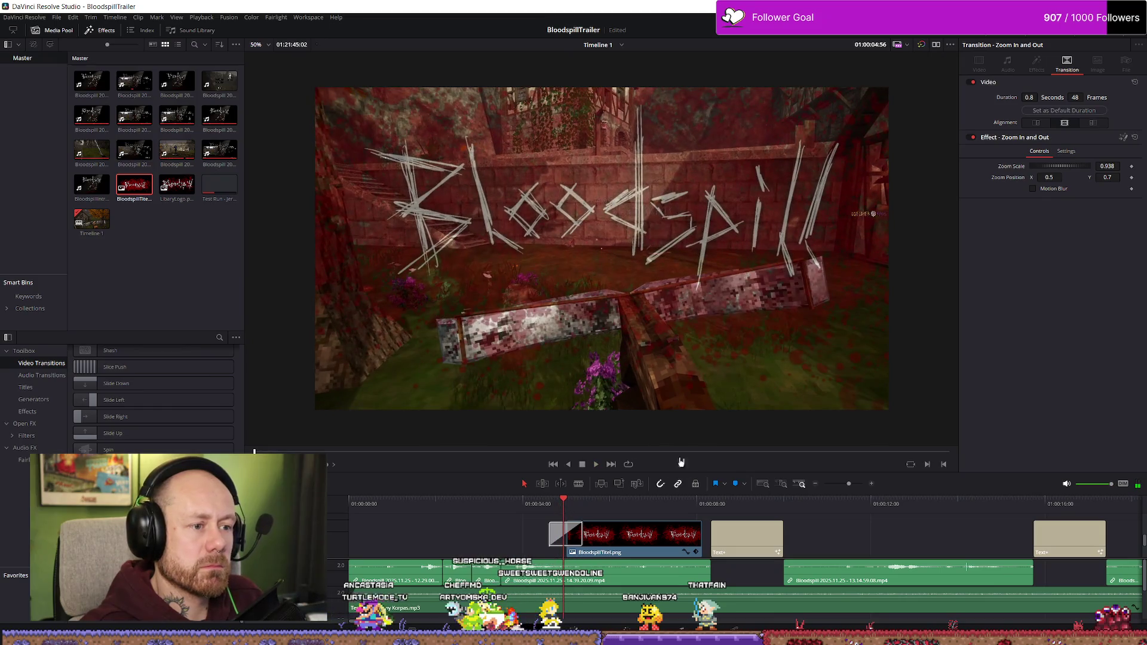
left_click(1033, 189)
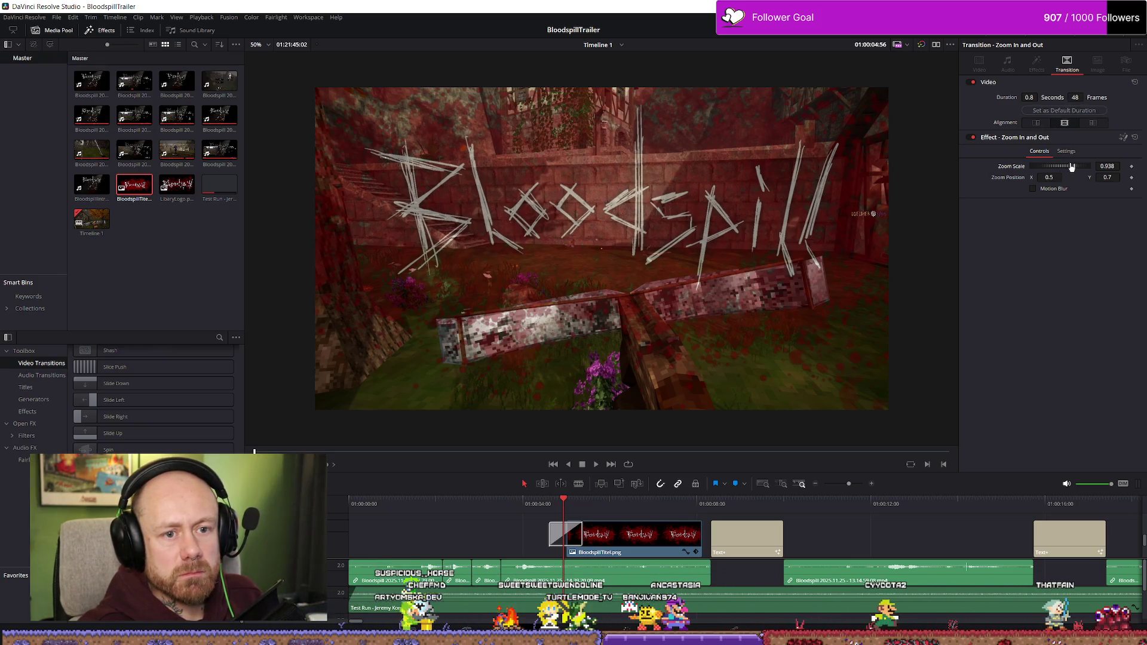
- Play the title transition full screen, then scrub back before the title
mouse_move(558, 499)
left_mouse_down()
mouse_move(604, 500)
mouse_move(565, 500)
left_mouse_up()
key("slash")
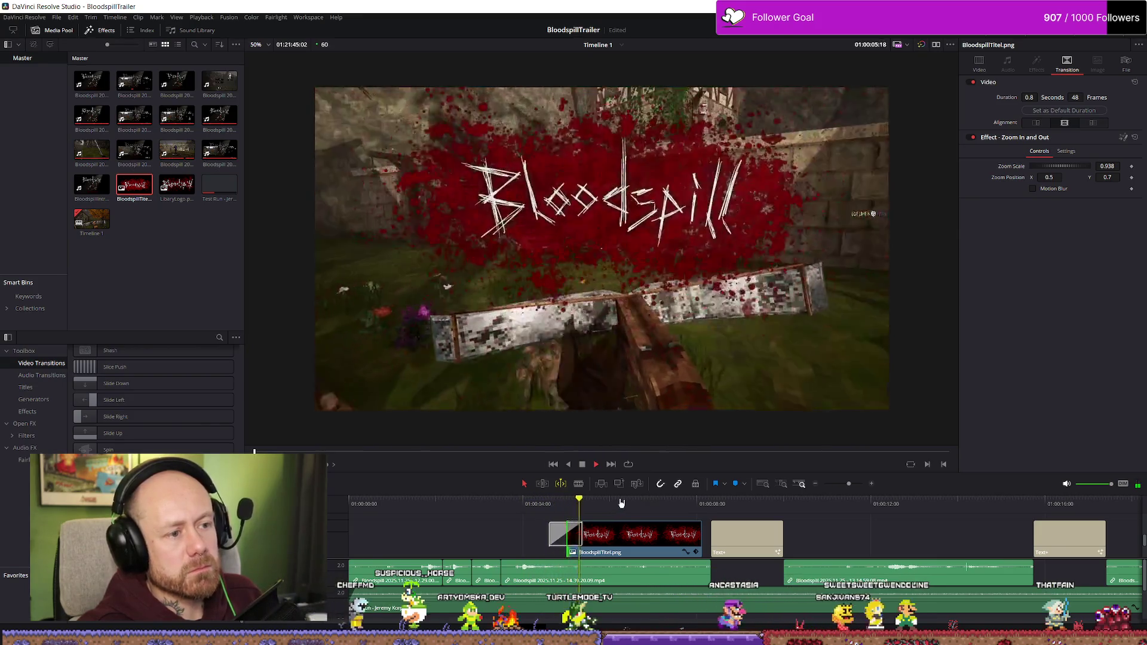
key("ctrl+f")
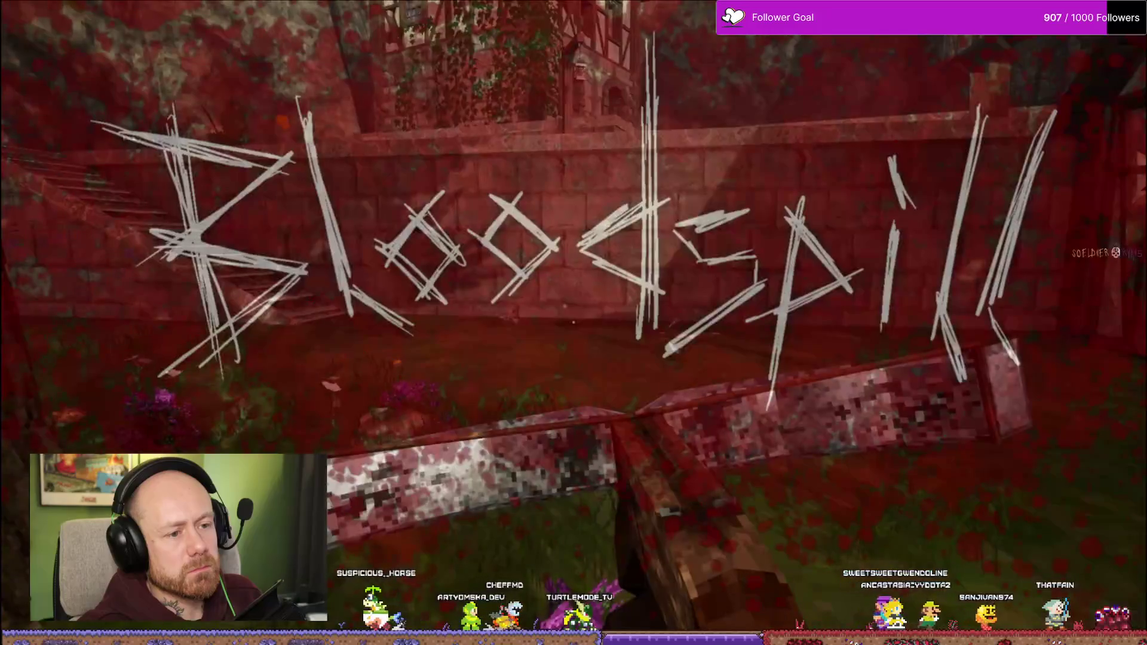
key("Escape")
left_click(551, 505)
mouse_move(550, 507)
left_mouse_down()
mouse_move(443, 505)
mouse_move(525, 505)
left_mouse_up()
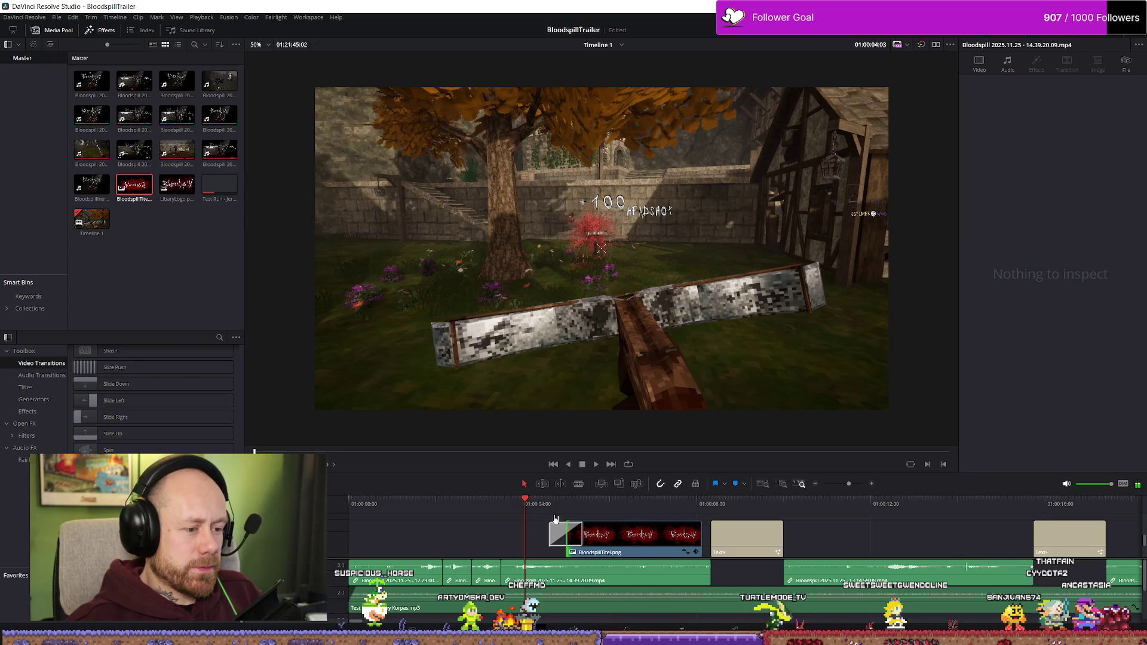
- Place a Noise Dissolve transition at the Bloodspill title clip's start and play it
scroll(153, 400, "up", 5)
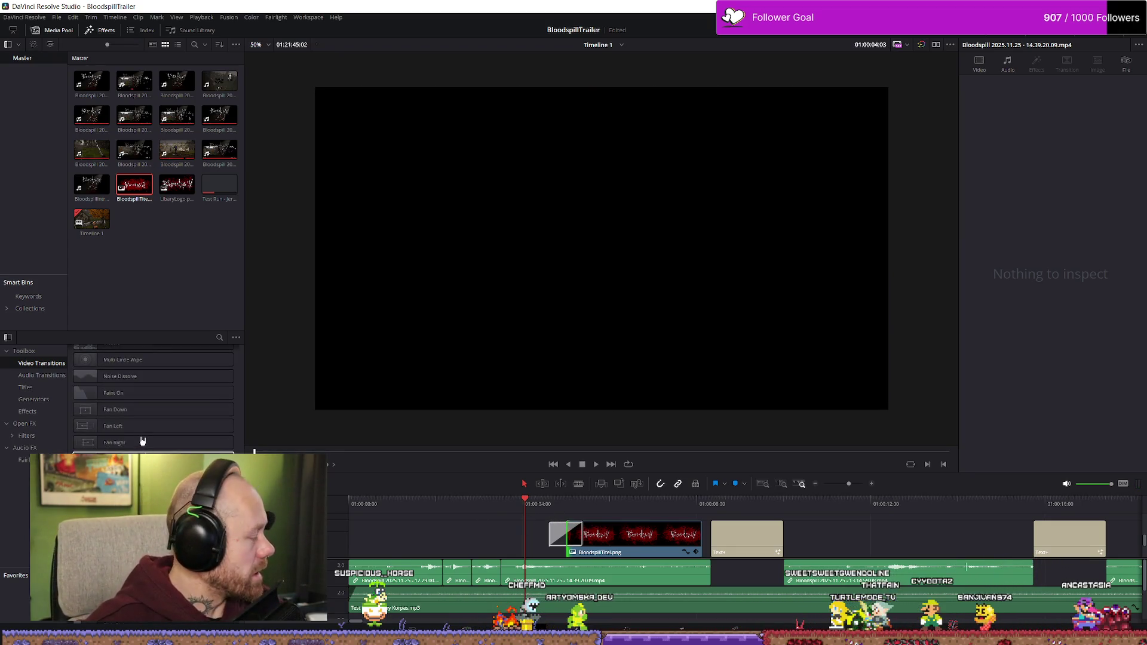
scroll(119, 412, "up", 2)
mouse_move(118, 420)
left_mouse_down()
mouse_move(542, 524)
mouse_move(561, 548)
left_mouse_up()
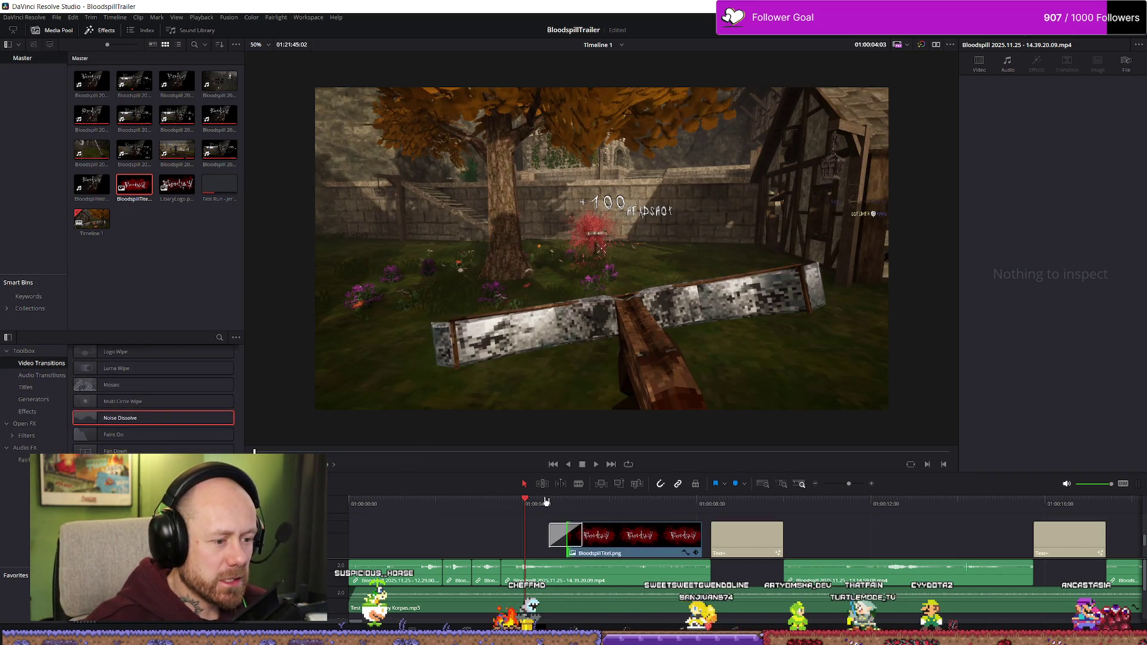
key("space")
key("space")
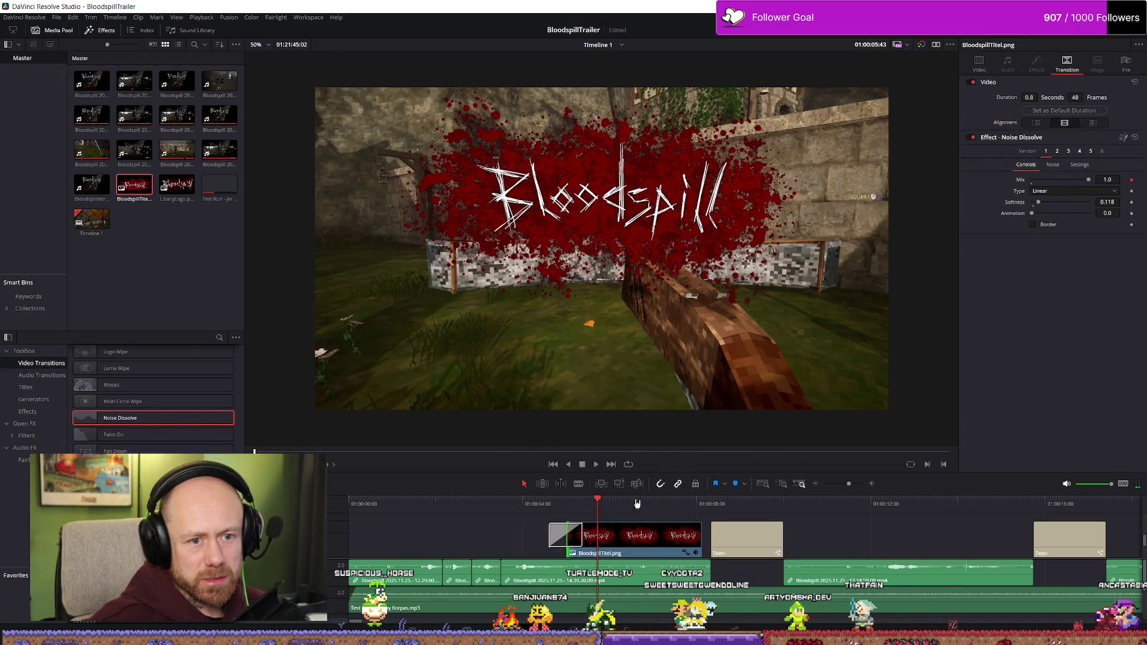
- Lower the Noise Dissolve softness and replay the title fade-in
left_click_drag(1038, 203, 1046, 206)
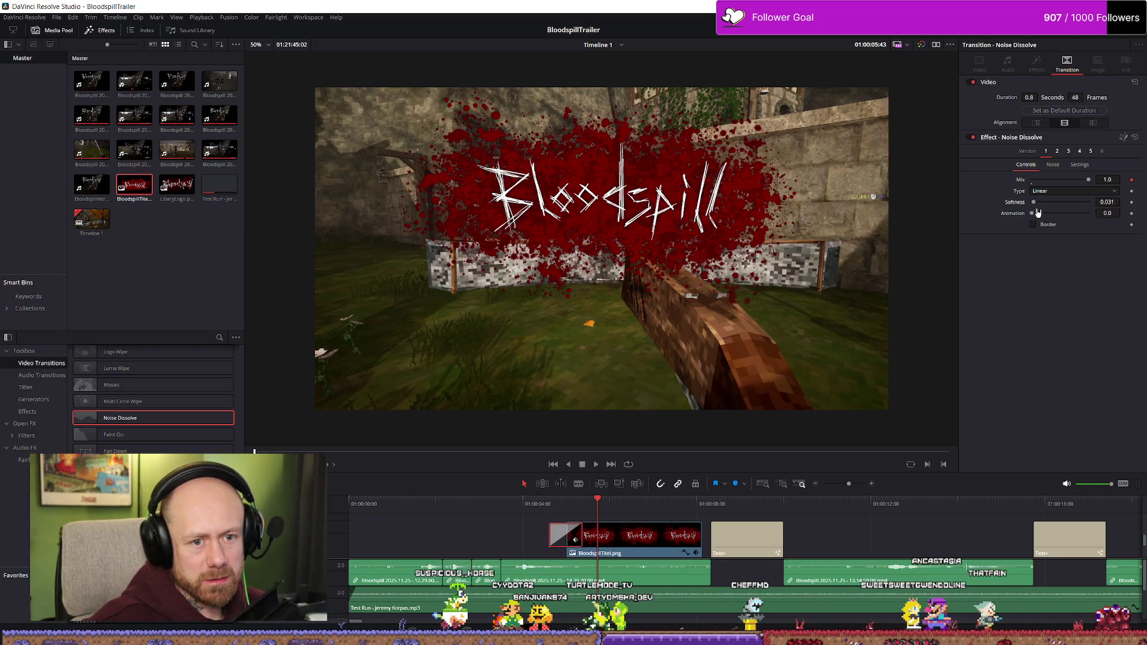
left_click(535, 508)
key("space")
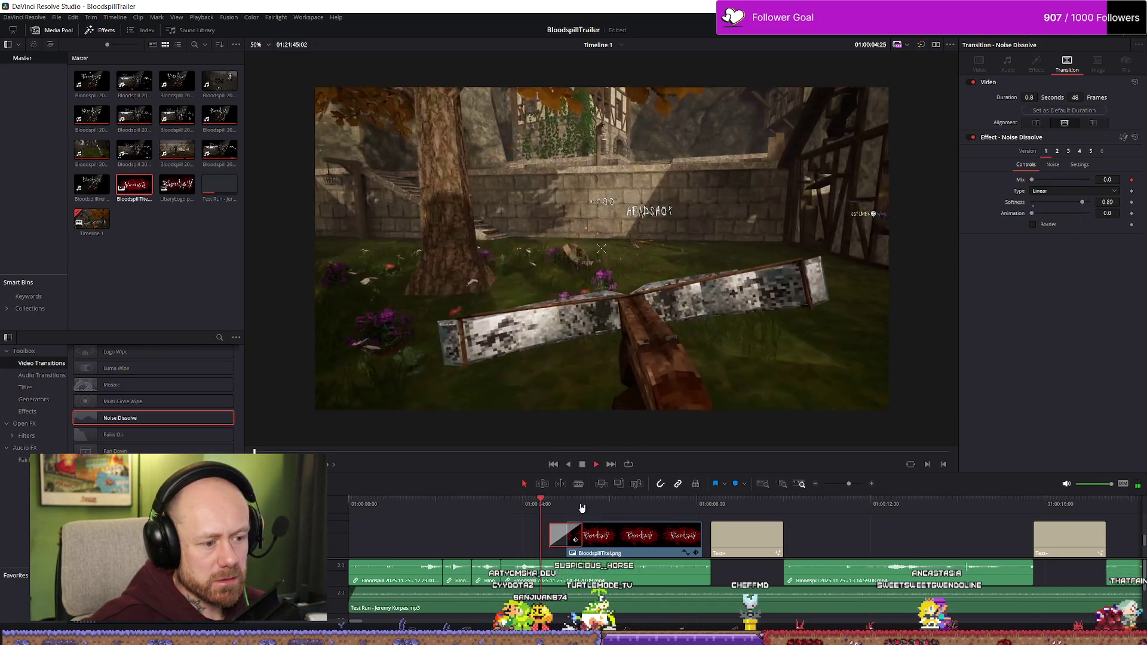
left_click(542, 507)
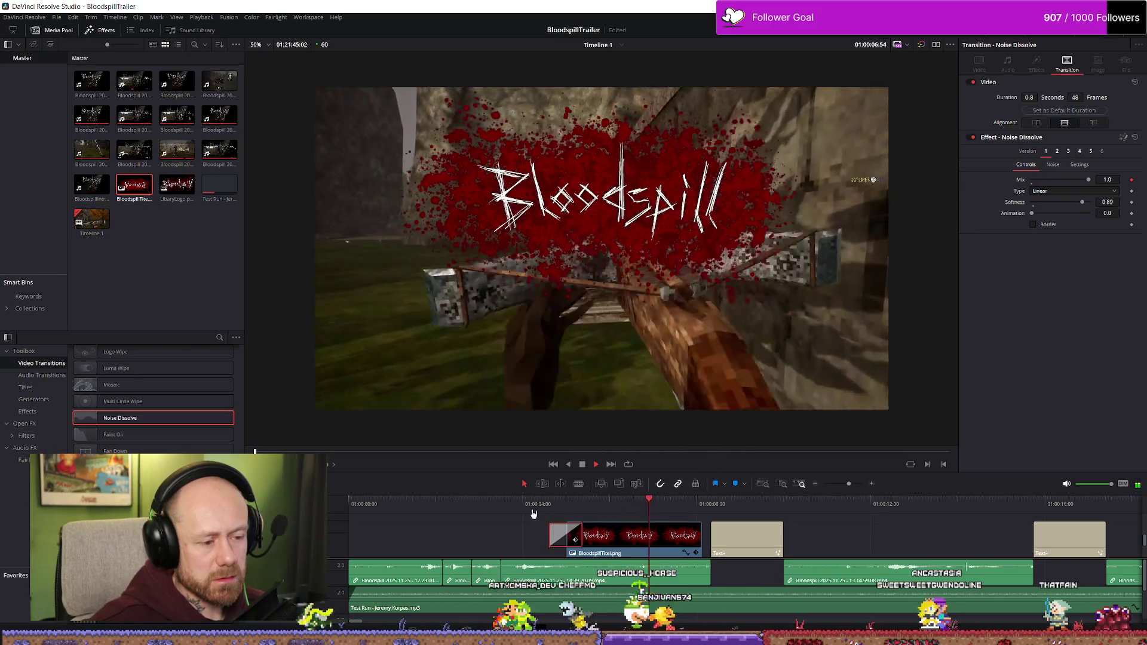
left_click(532, 507)
key("space")
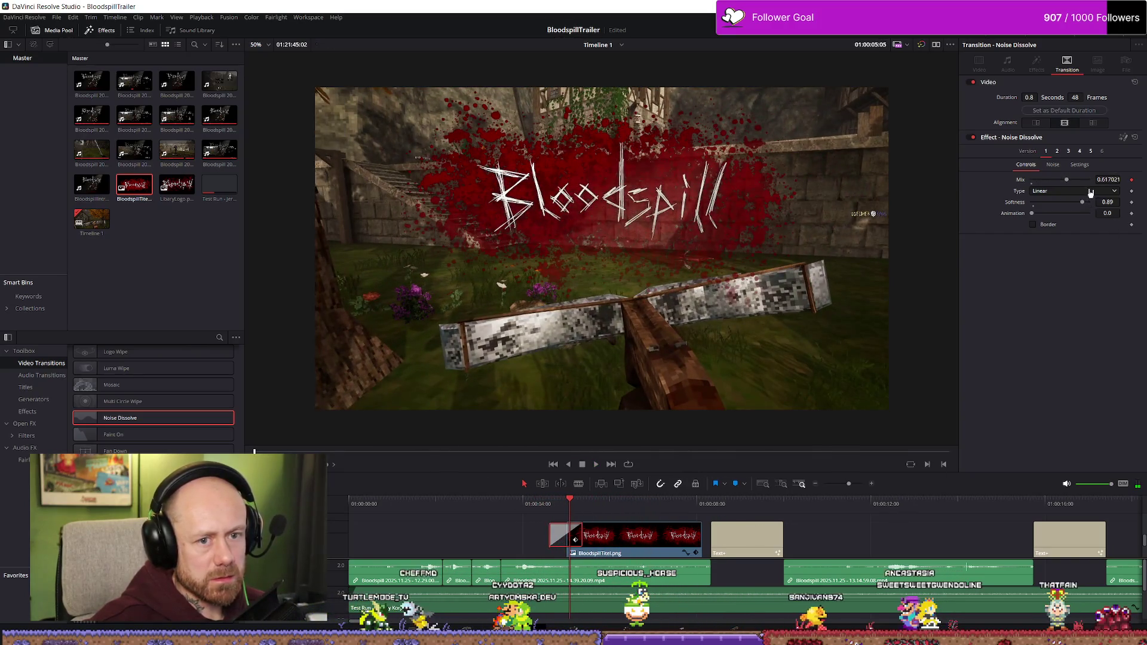
- Reduce the dissolve softness further and check the fade-in again
left_click_drag(1082, 202, 1071, 205)
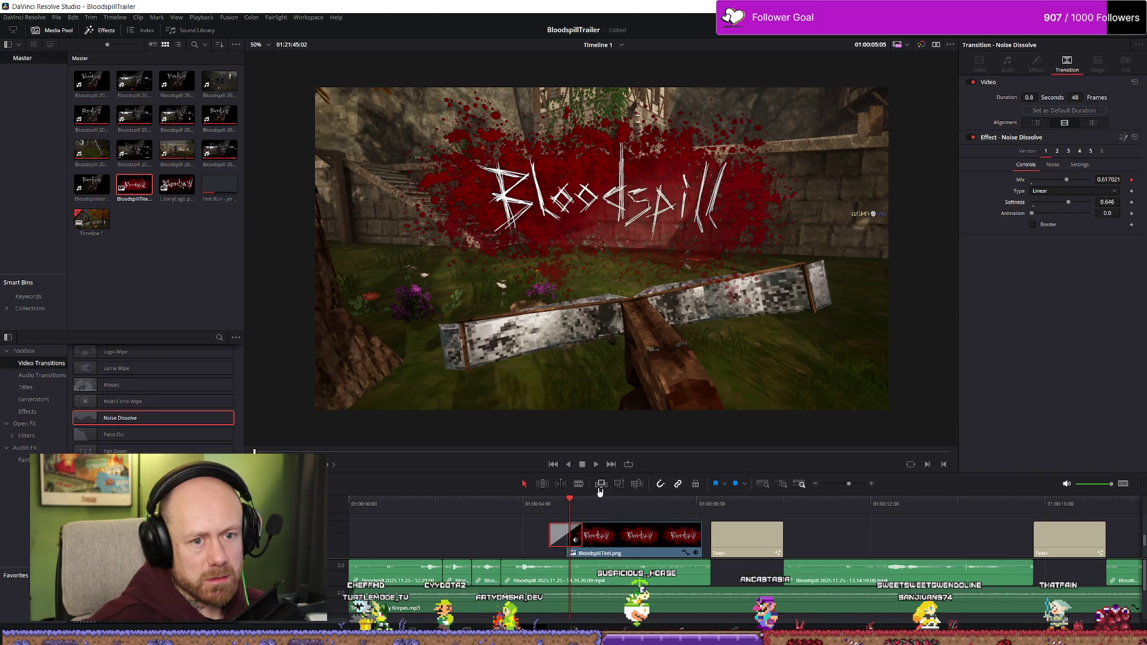
left_click(541, 508)
key("space")
left_click(528, 510)
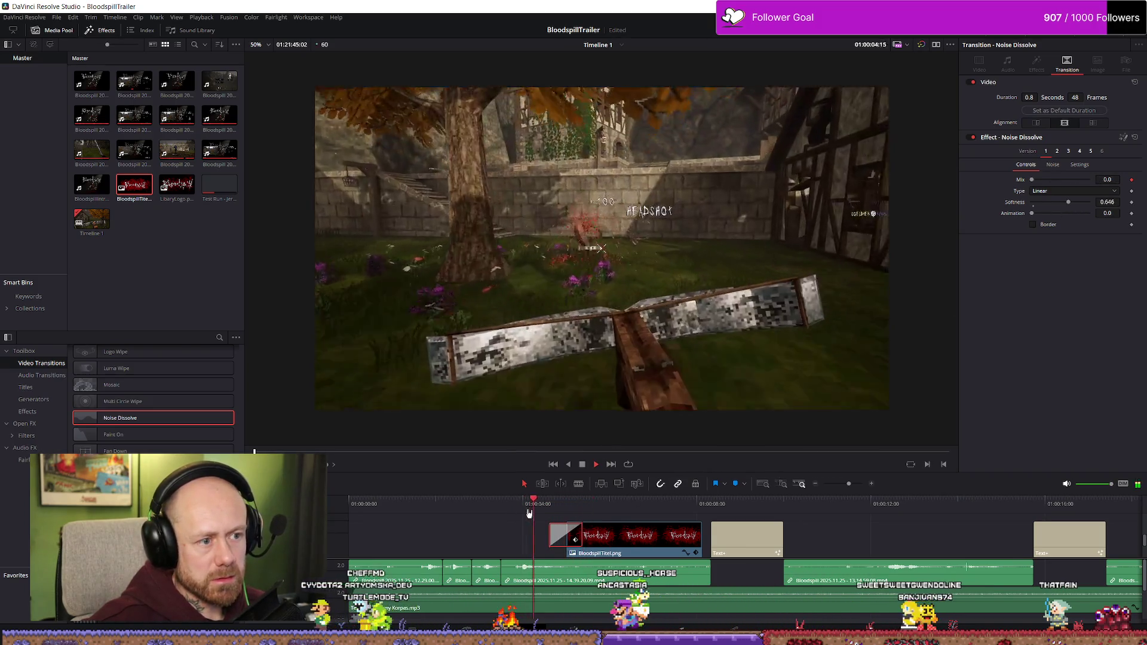
key("space")
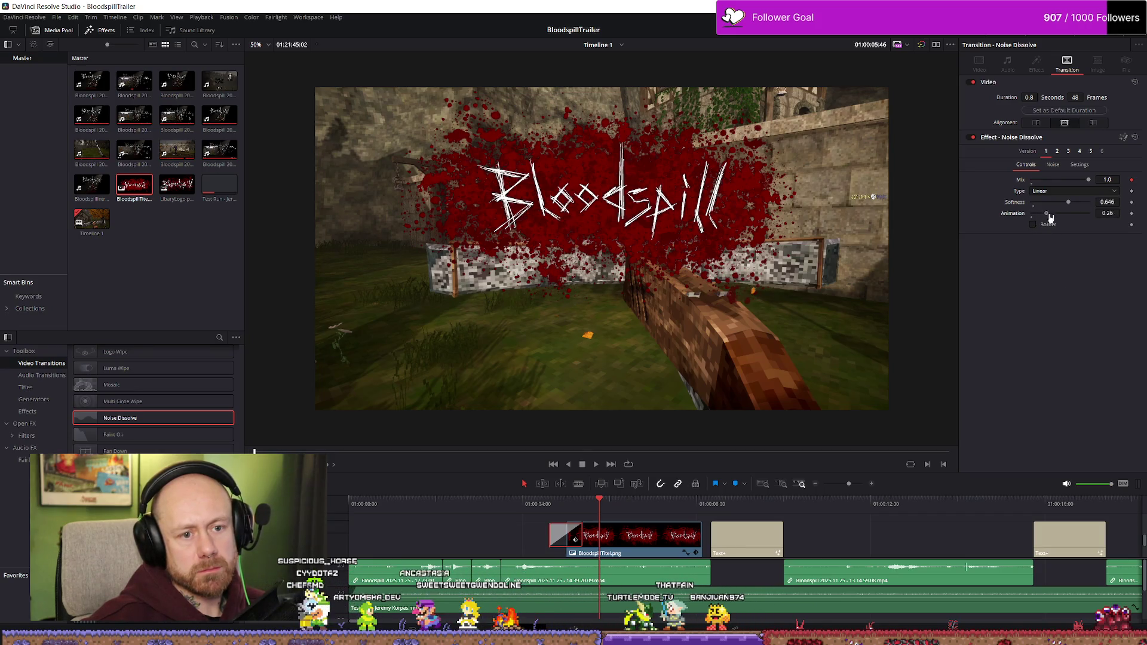
- Preview the trailer past the title to the DEATHMATCH card and deselect the transition
key("space")
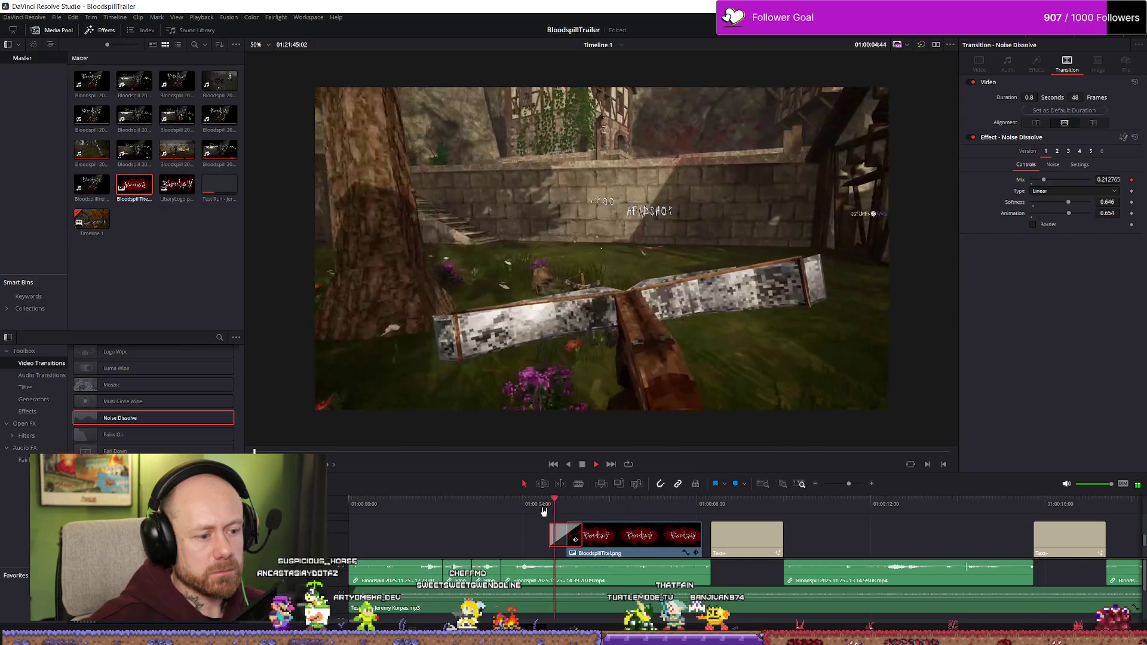
key("space")
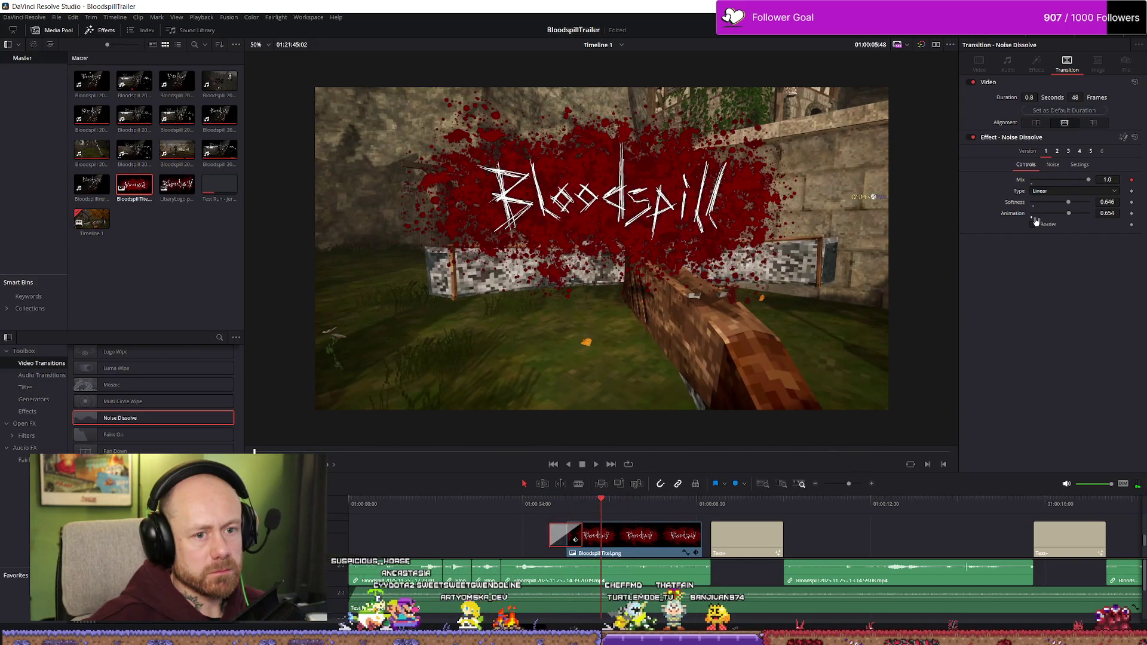
key("space")
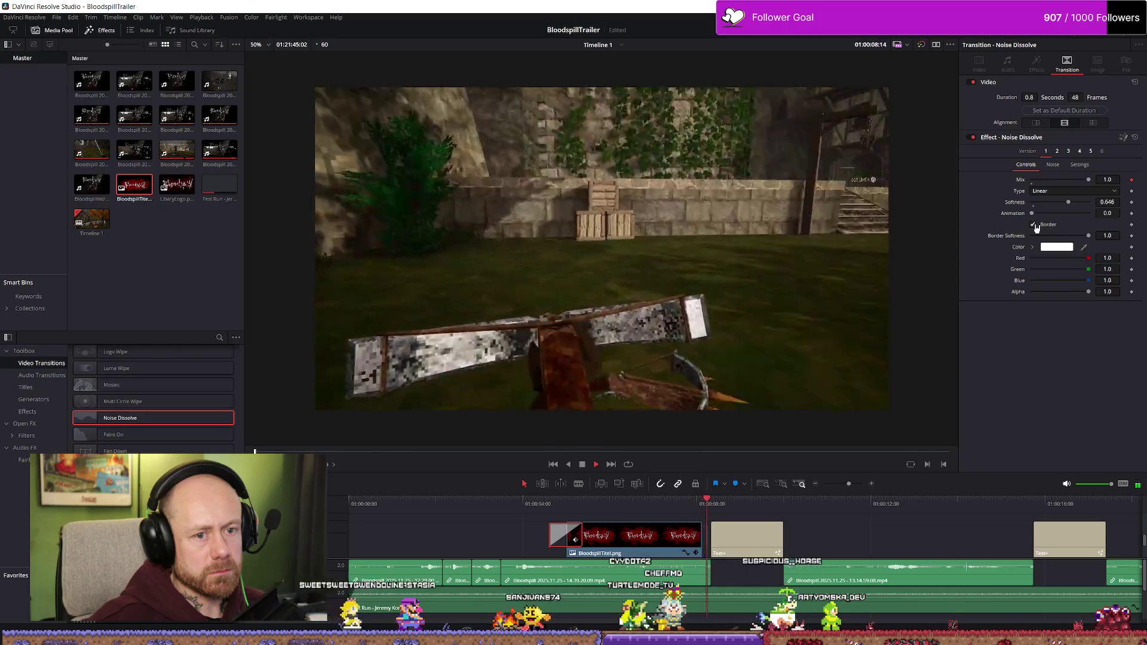
left_click(529, 517)
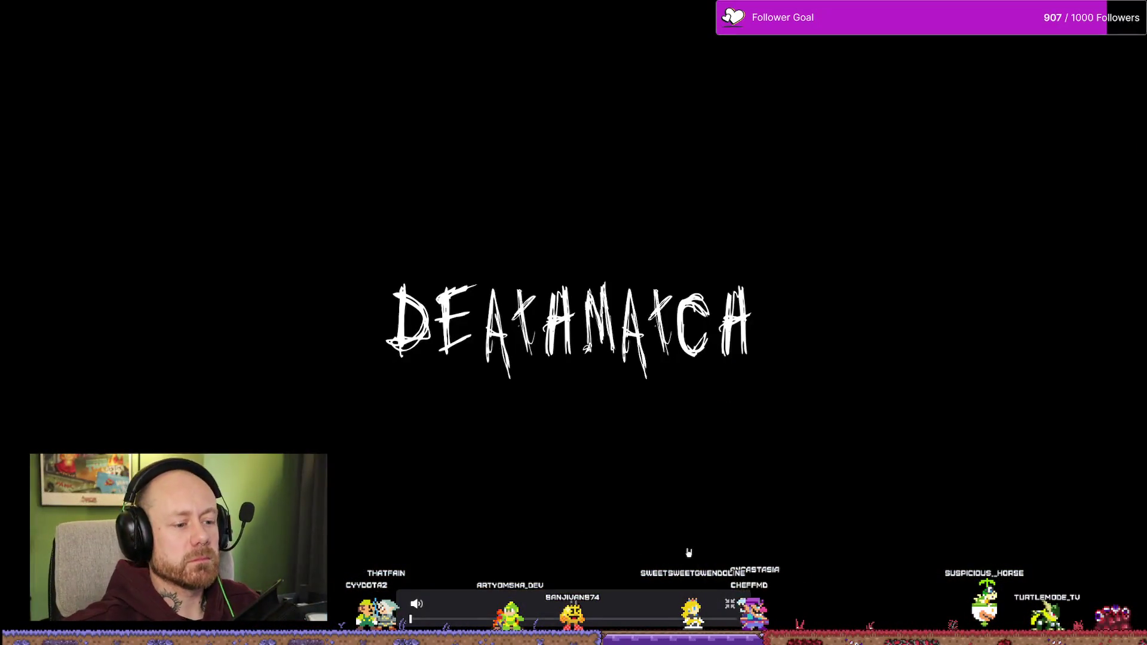
key("Escape")
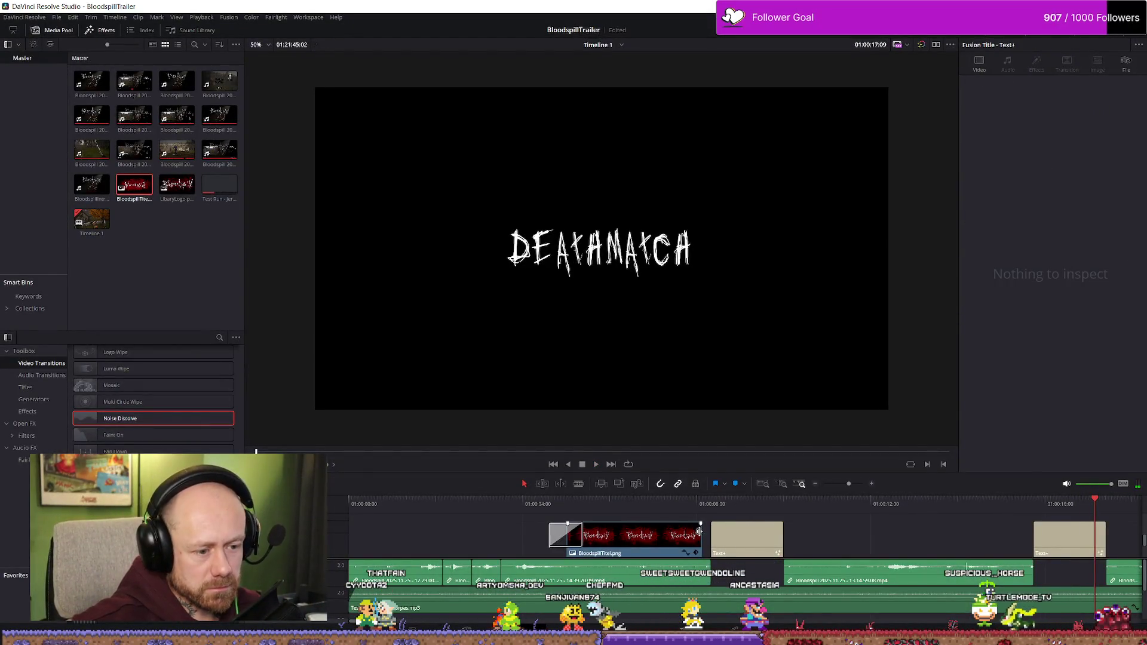
left_click(552, 503)
key("space")
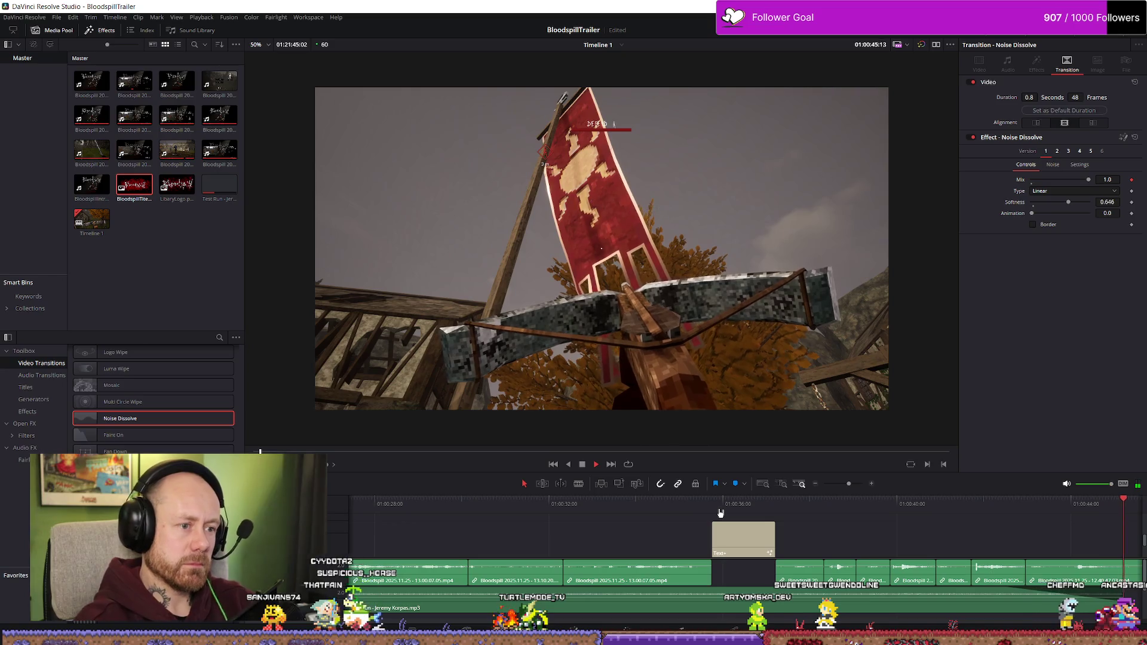
- Zoom the timeline out to the whole edit and play the trailer from the start
key("space")
key("shift+z")
left_click(669, 528)
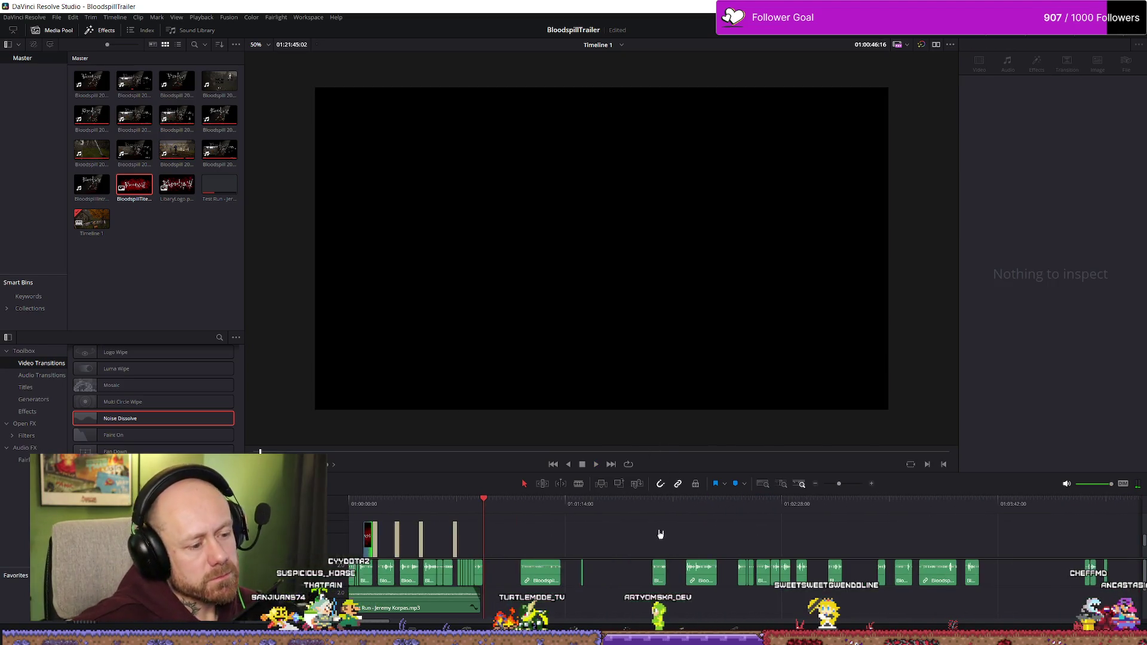
key("Home")
key("space")
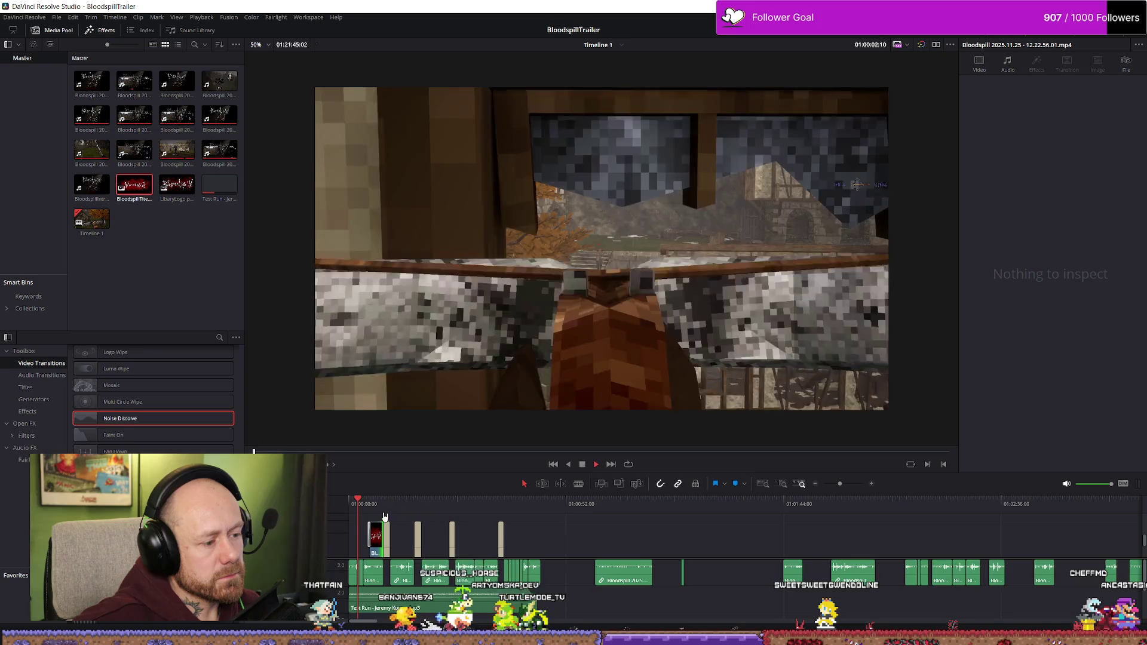
- Select the title's Noise Dissolve transition and replay from about 4 seconds in
scroll(588, 517, "up", 3)
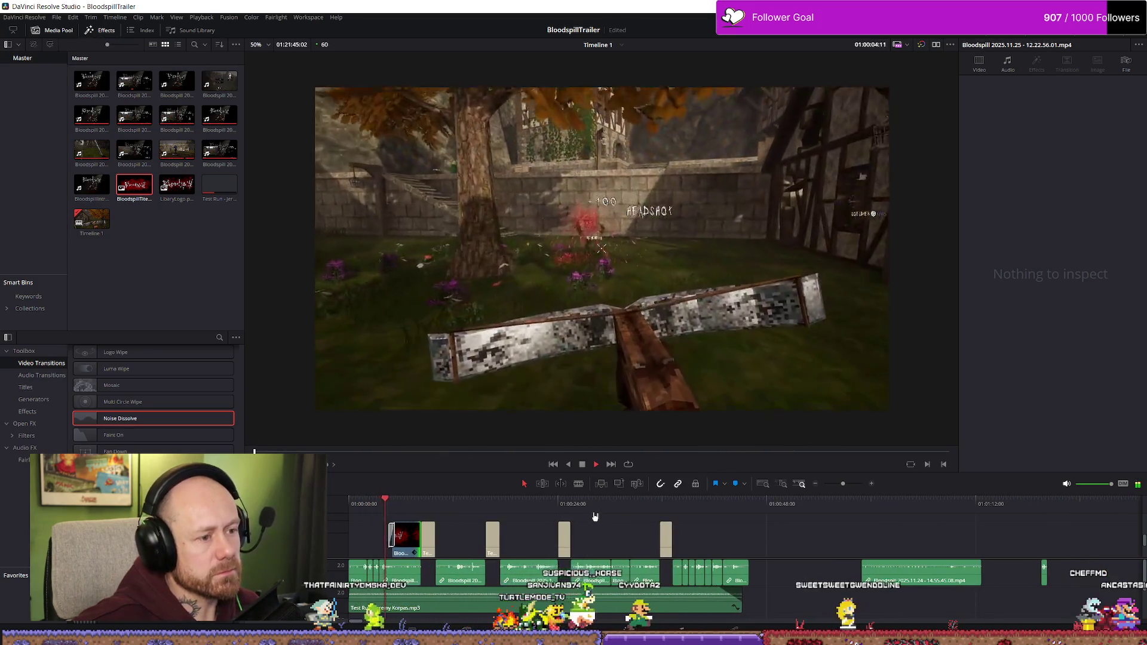
scroll(595, 516, "up", 2)
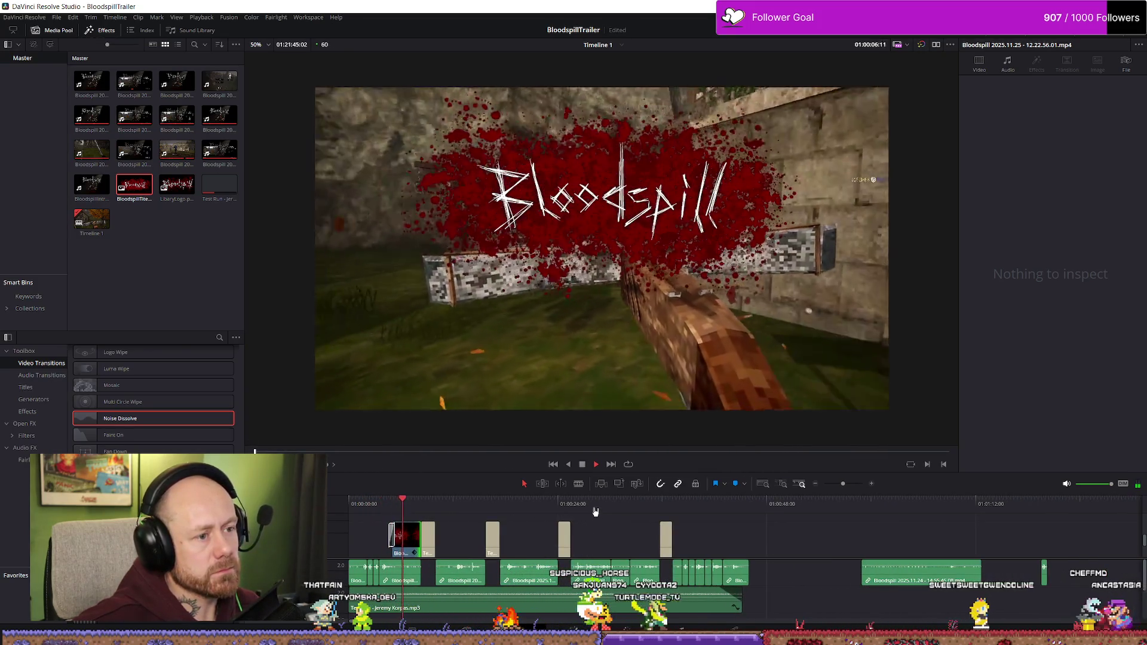
left_click(435, 540)
left_click(402, 501)
scroll(543, 515, "up", 2)
key("space")
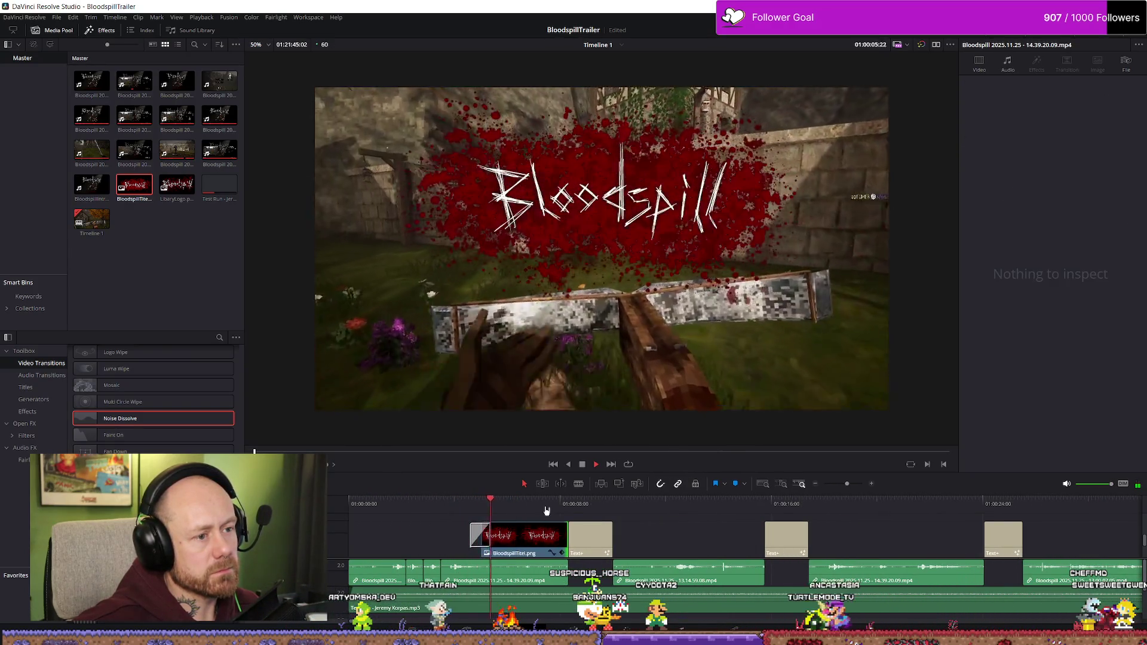
key("space")
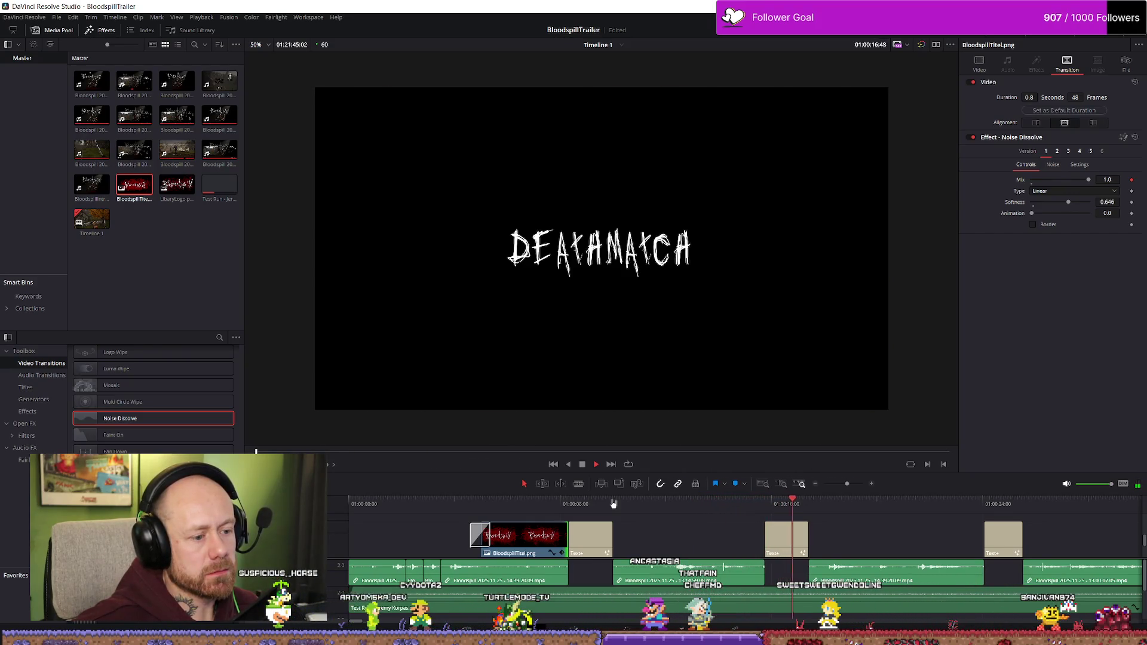
- Park on the FAST-PACED MOVEMENT text card and select every clip from there onward
key("space")
scroll(550, 538, "down", 5)
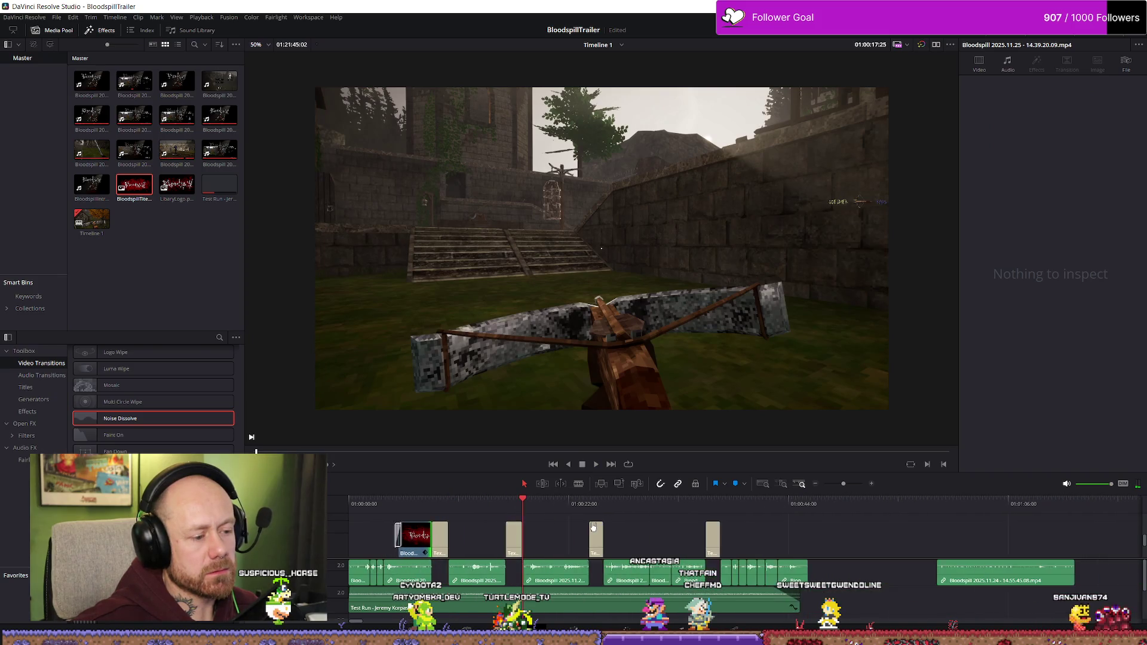
scroll(426, 526, "up", 3)
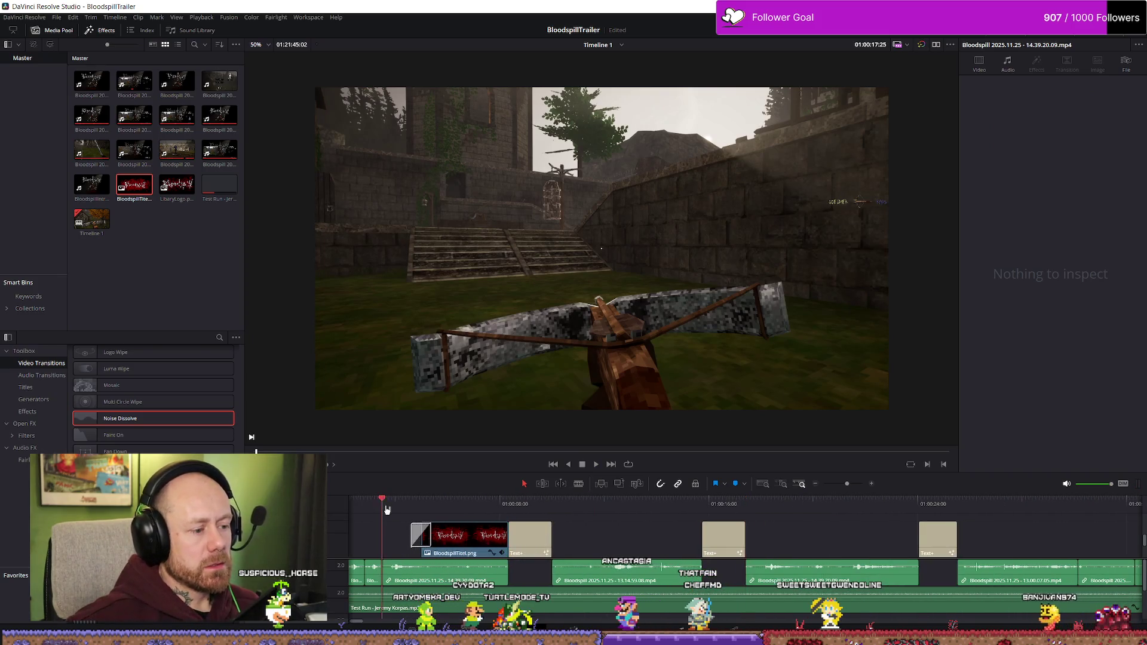
left_click(387, 510)
key("space")
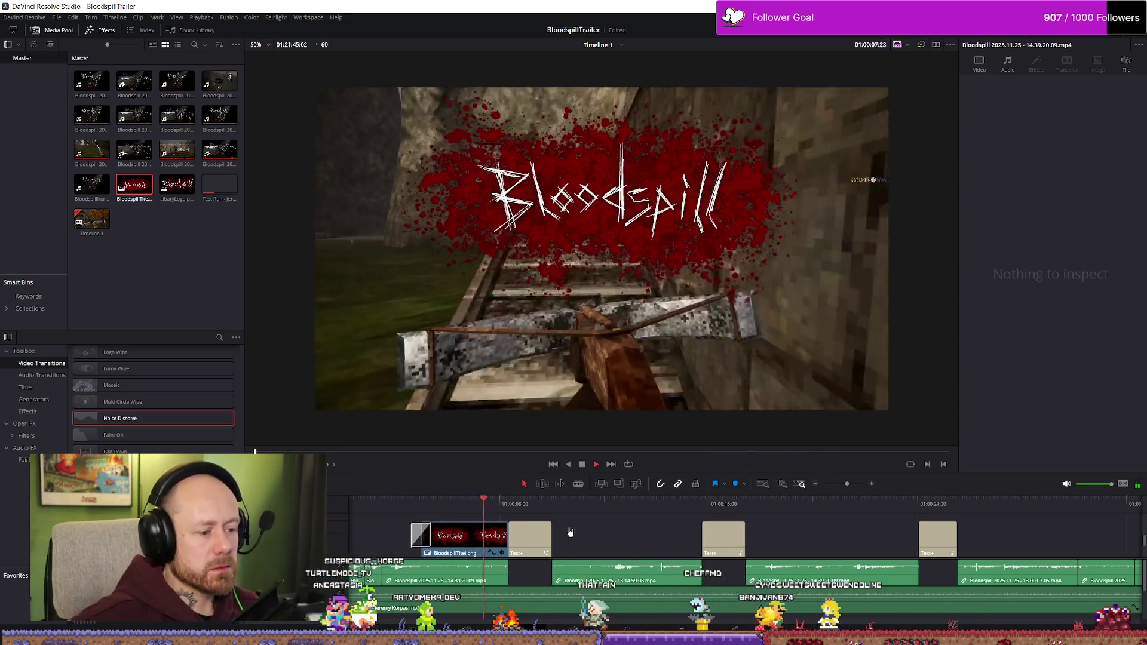
left_click(512, 504)
key("ctrl+a")
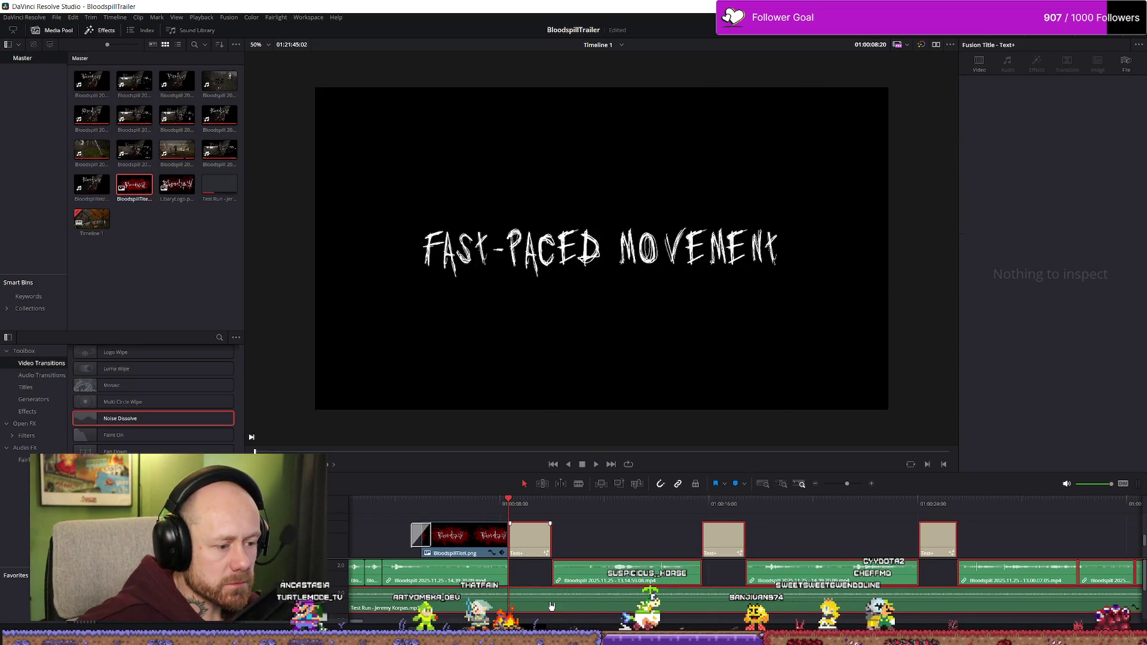
- Select all clips after the playhead and replay the trailer's opening
left_click(600, 541)
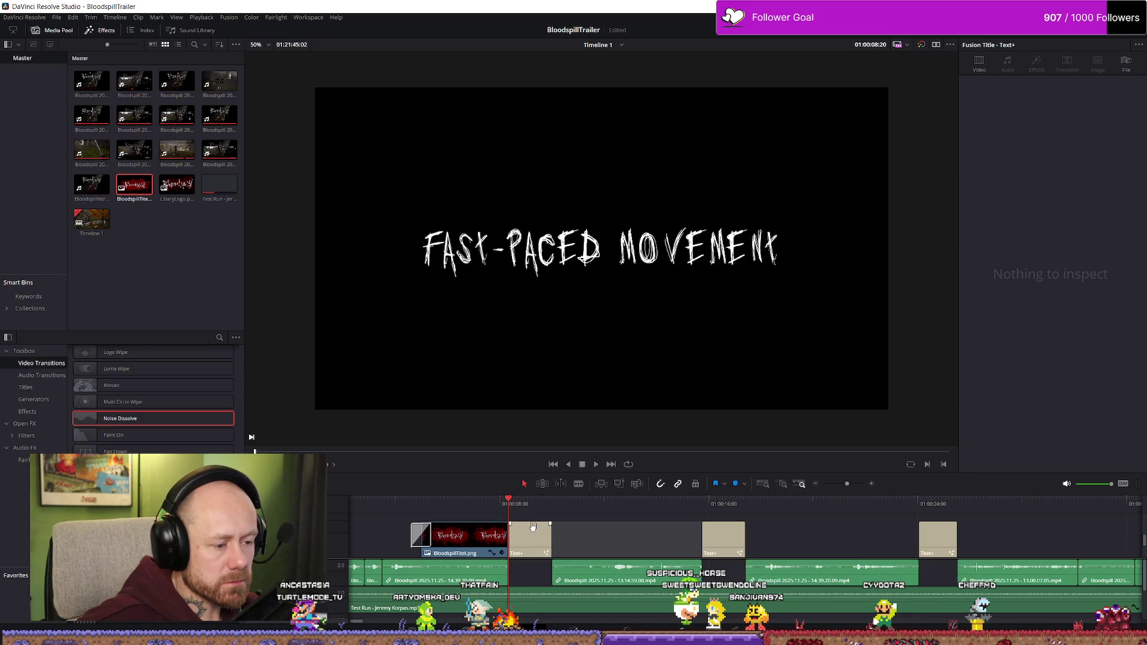
key("y")
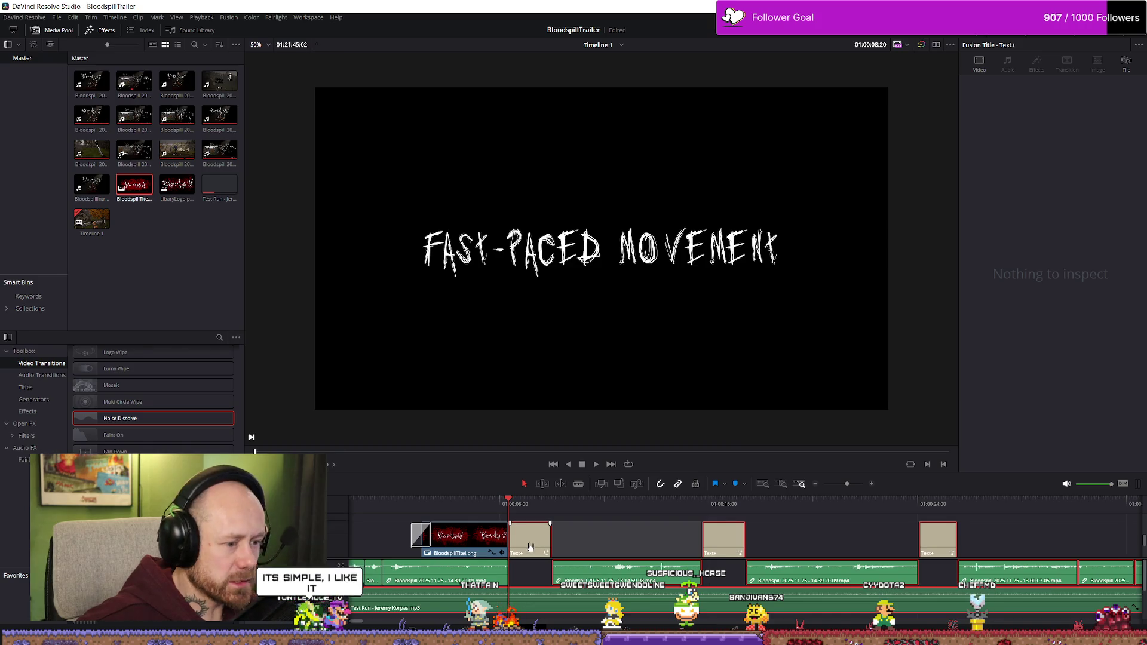
key("Home")
key("space")
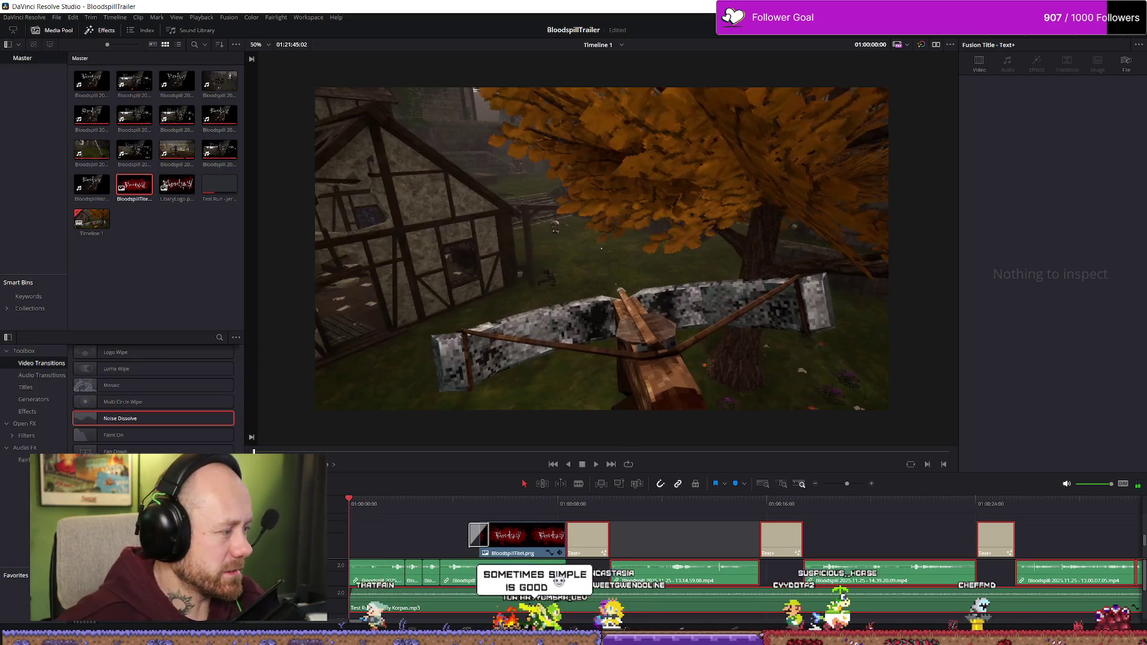
key("space")
key("Home")
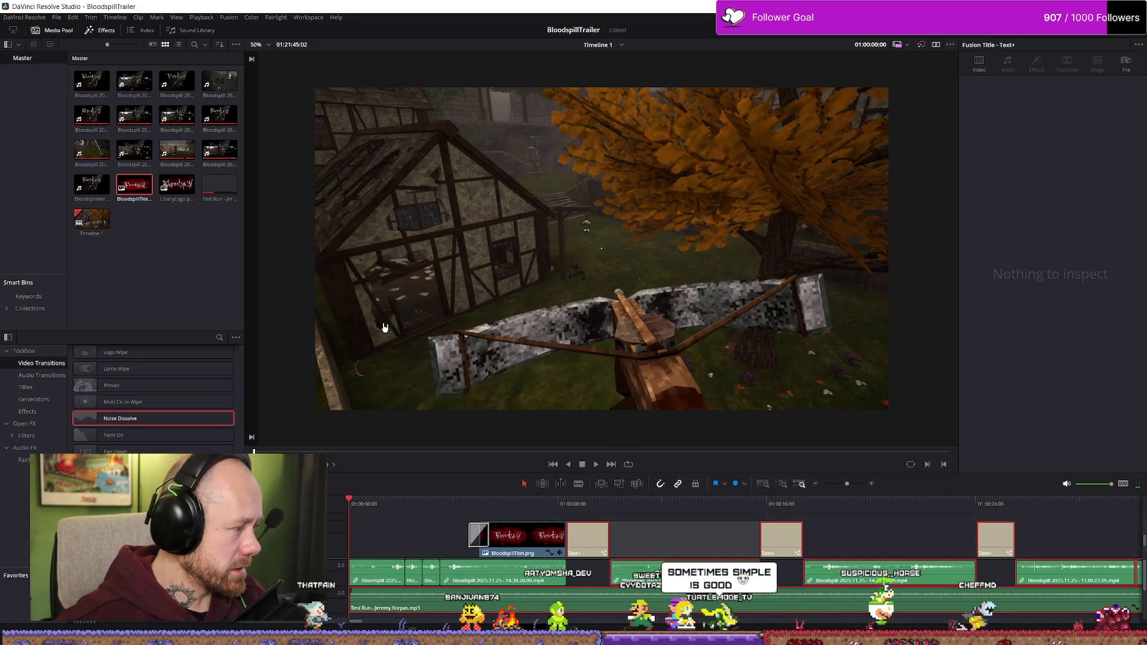
- Play the trailer from the start full screen, then exit to the Edit page
key("ctrl+f")
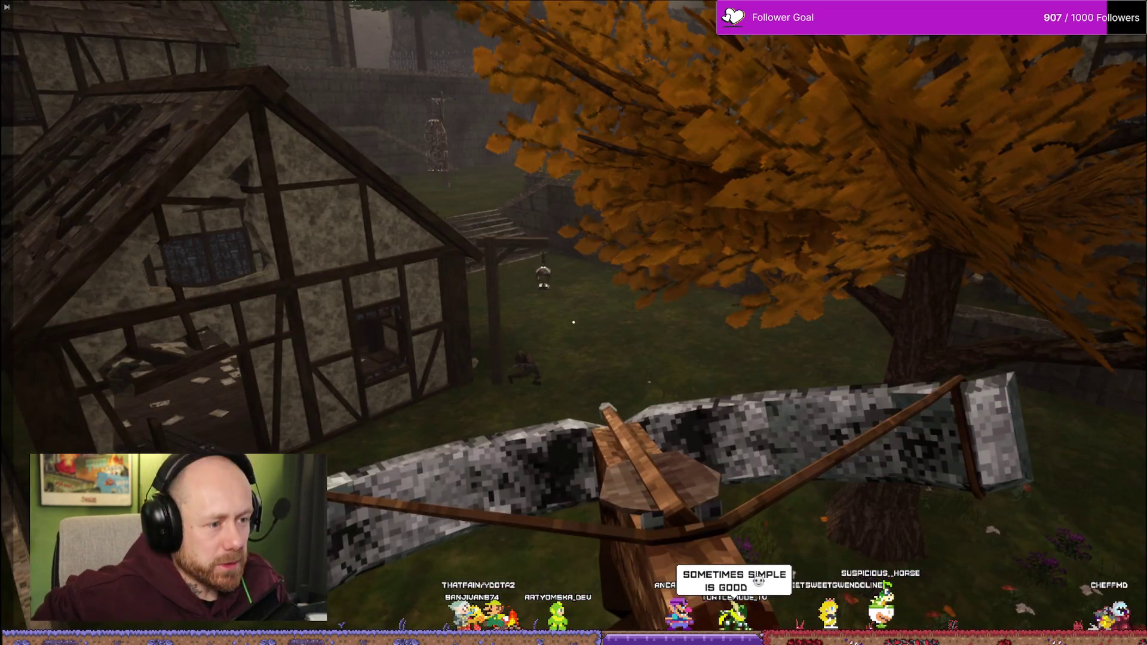
key("space")
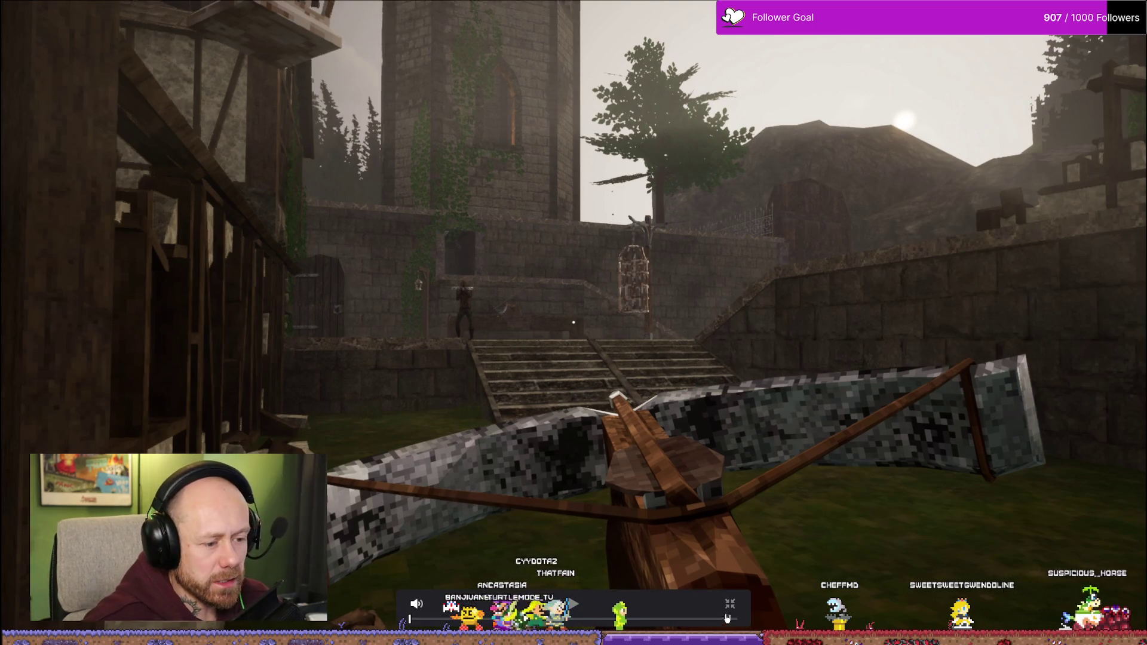
key("Escape")
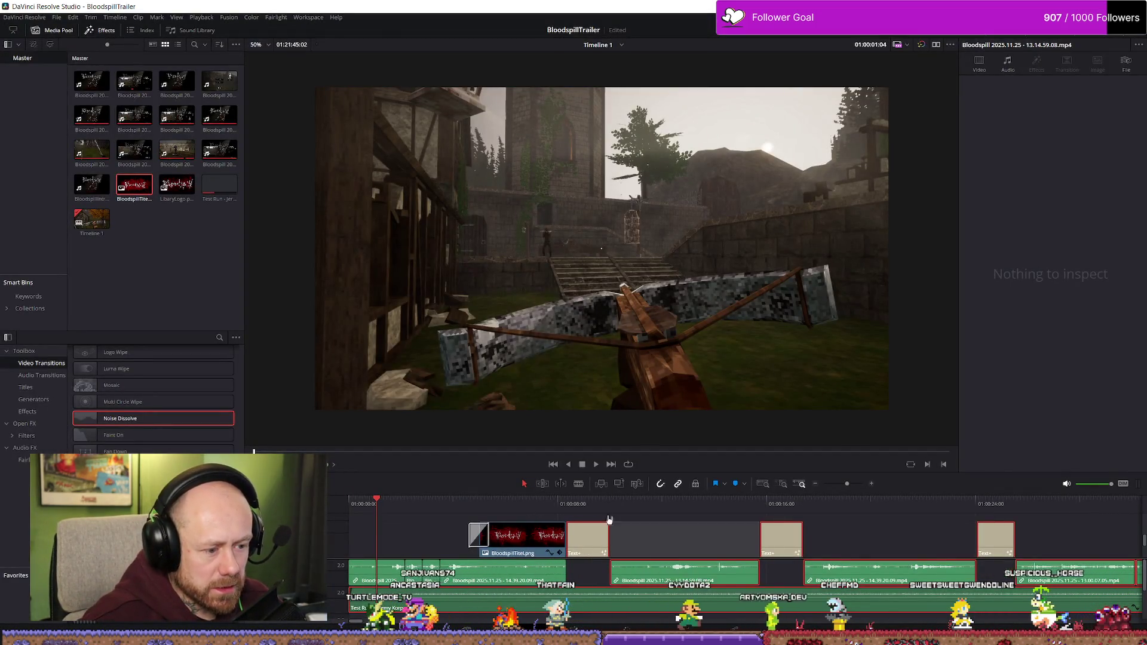
left_click_drag(382, 507, 452, 512)
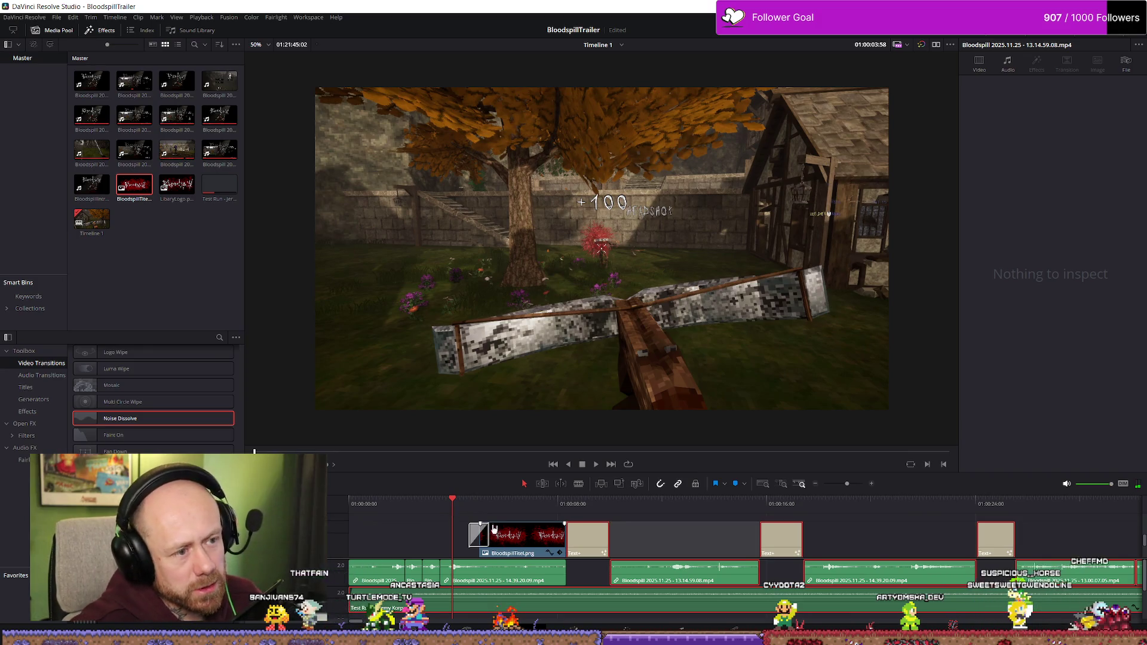
key("Up")
key("space")
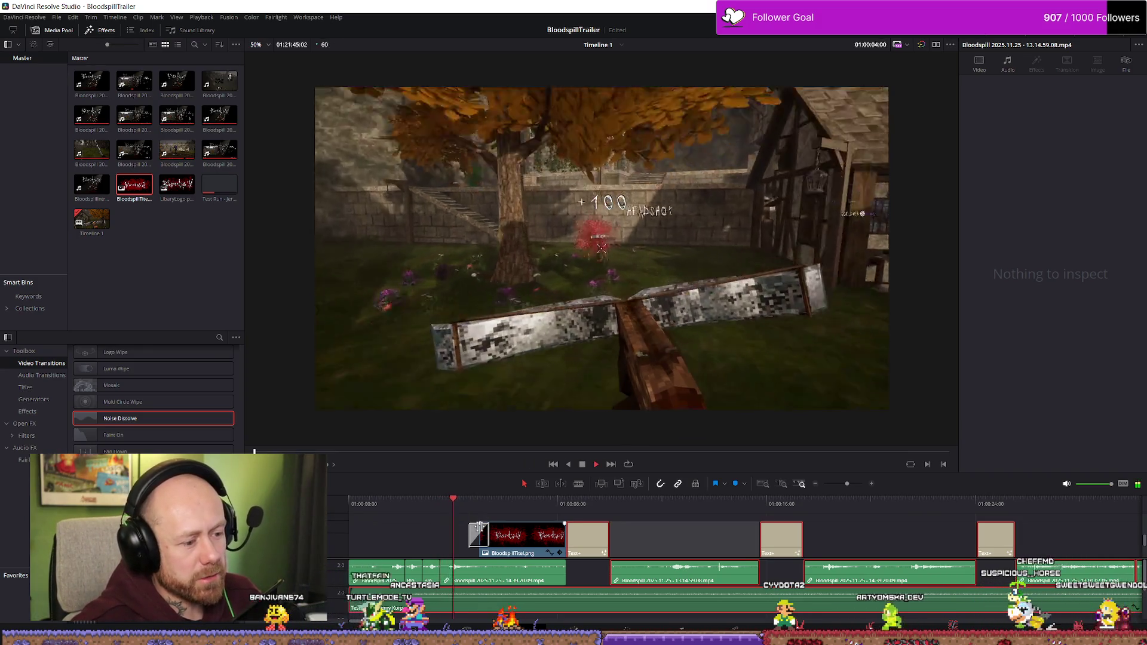
key("space")
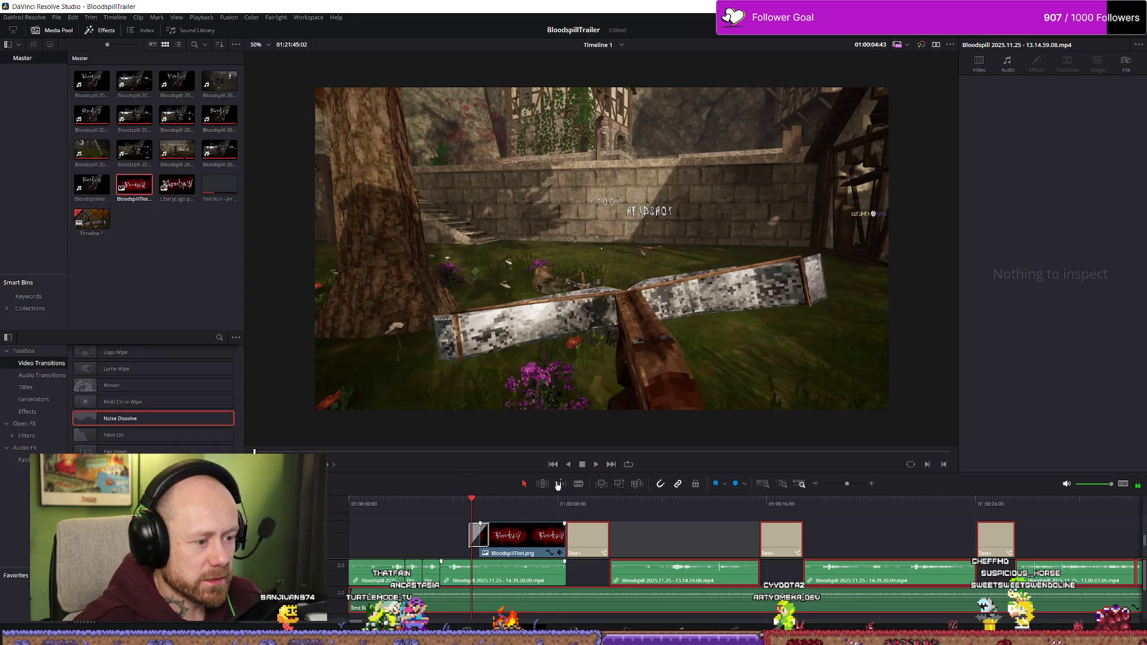
key("space")
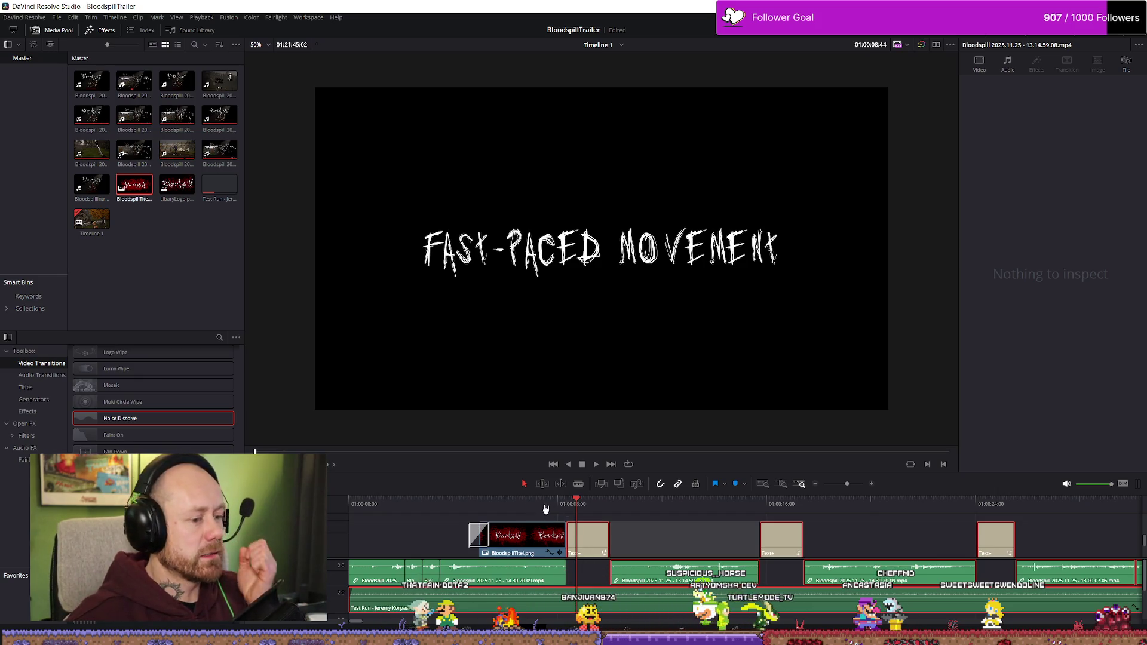
key("Home")
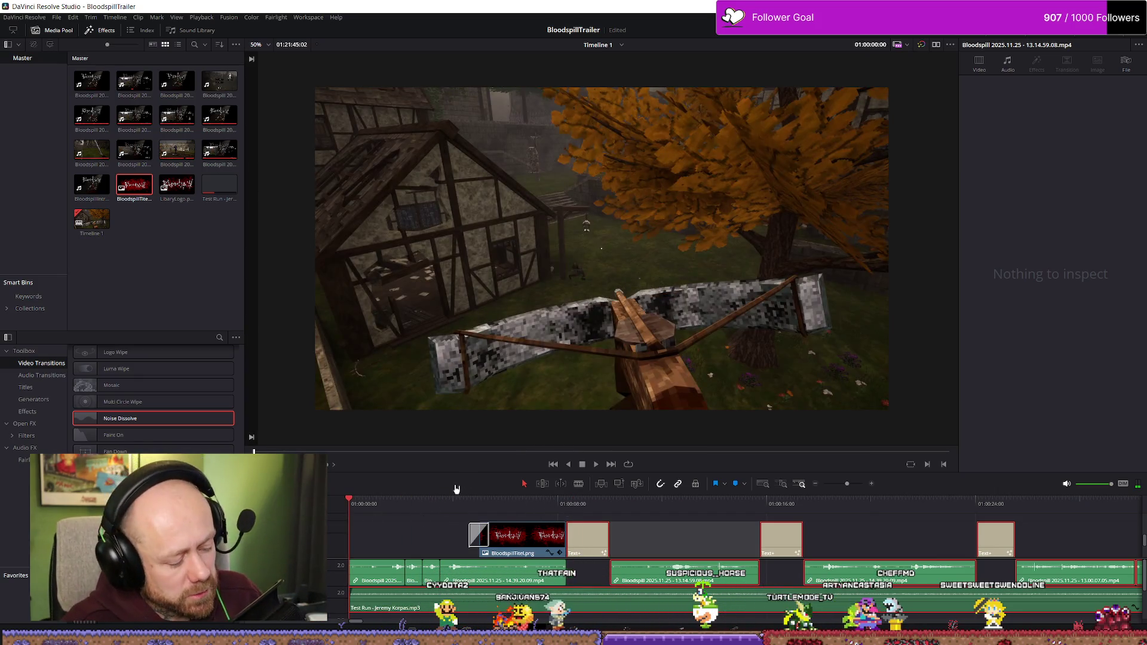
left_click(566, 507)
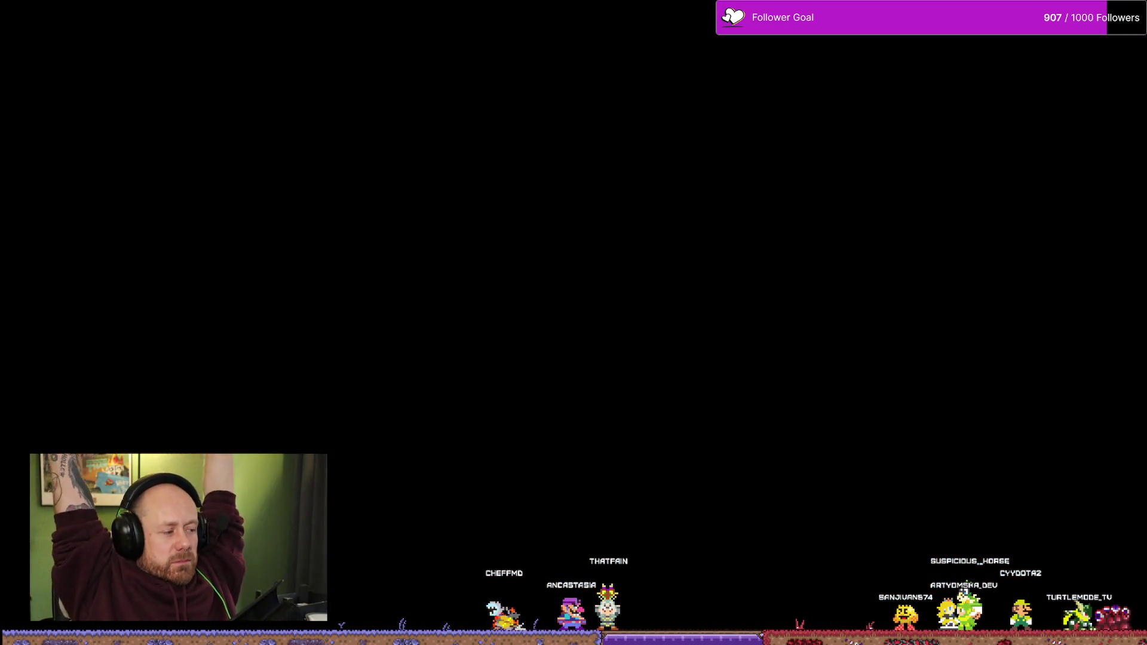
left_click(730, 604)
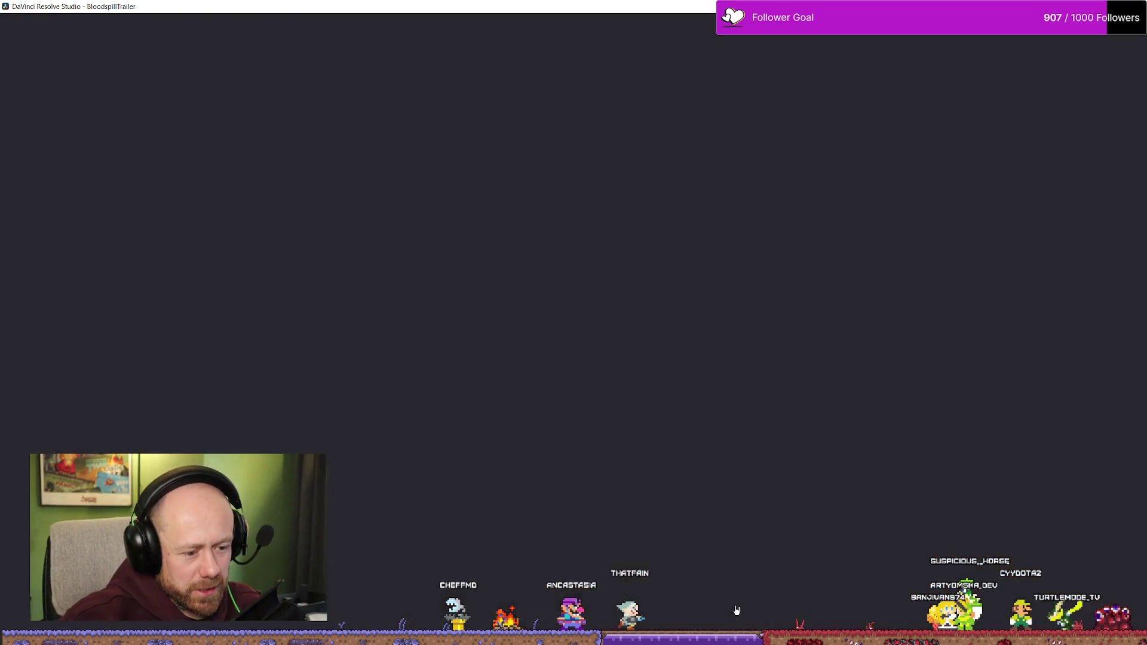
left_click(786, 511)
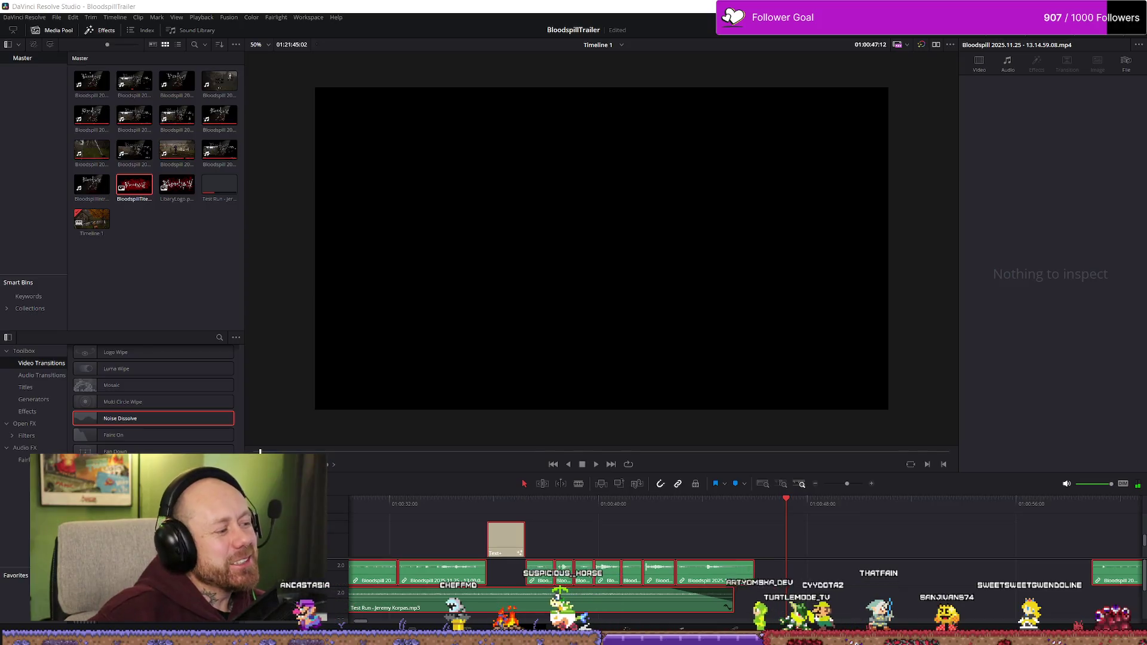
- Search YouTube for 'night of the consumers trailer' and open the Steam Trailer #2 result
key("alt+Tab")
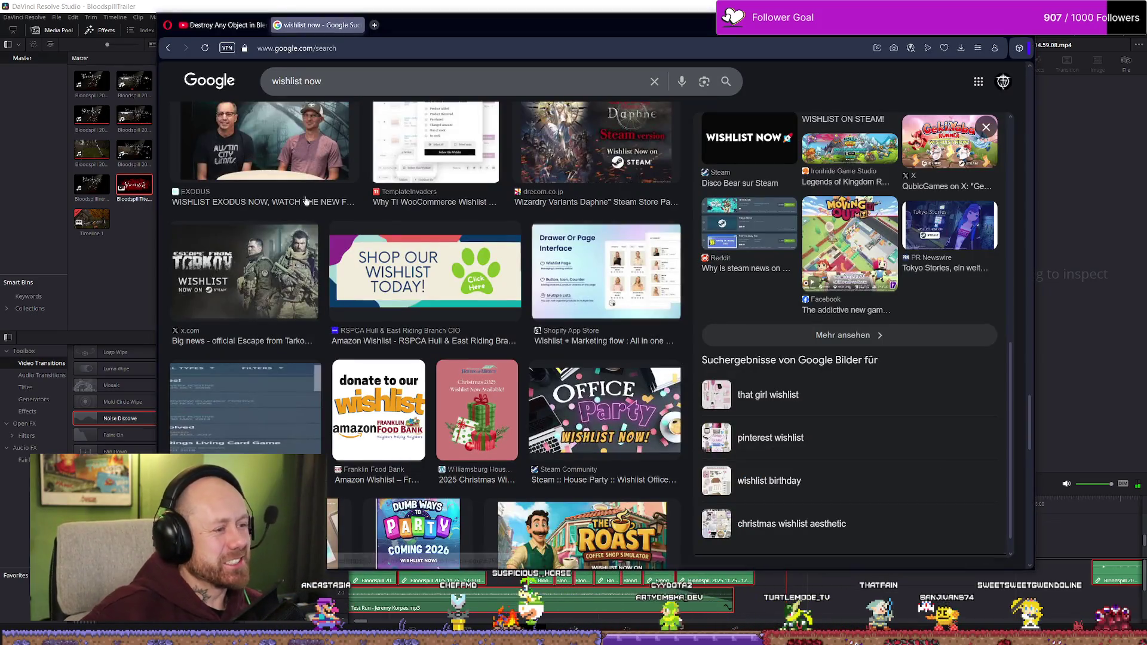
left_click(229, 25)
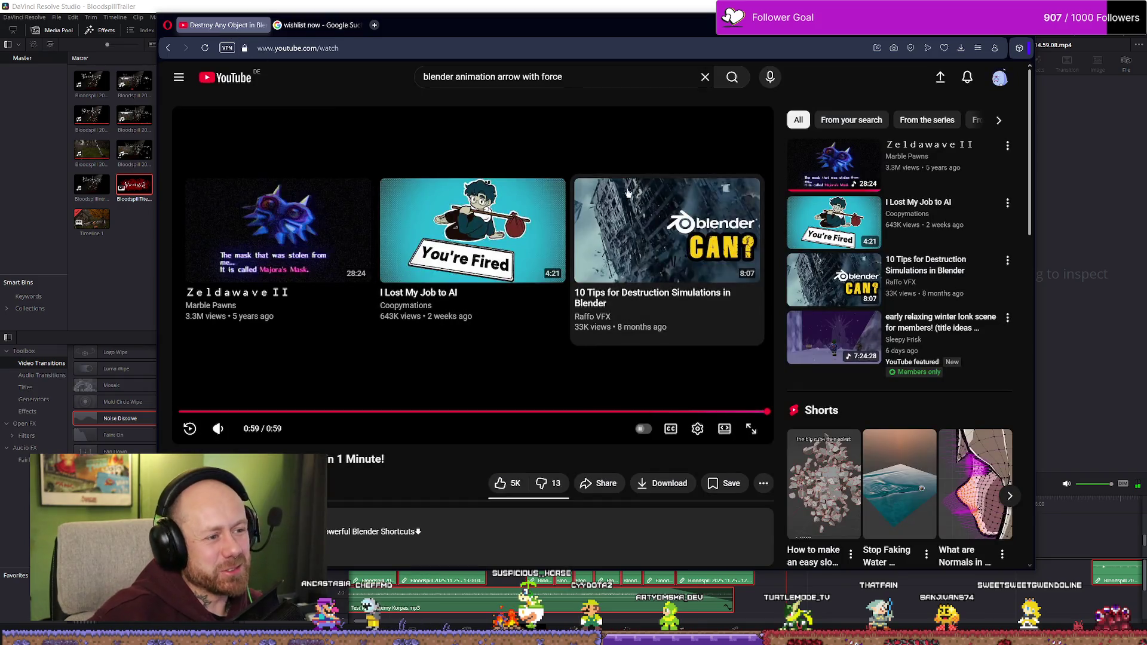
key("slash")
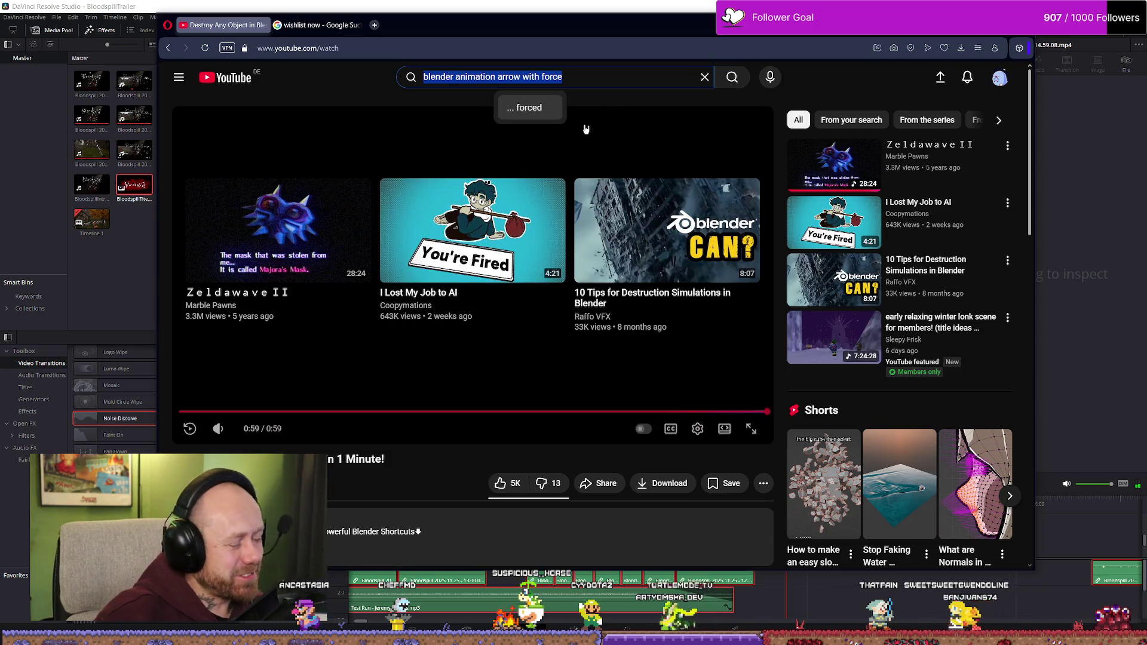
type("night")
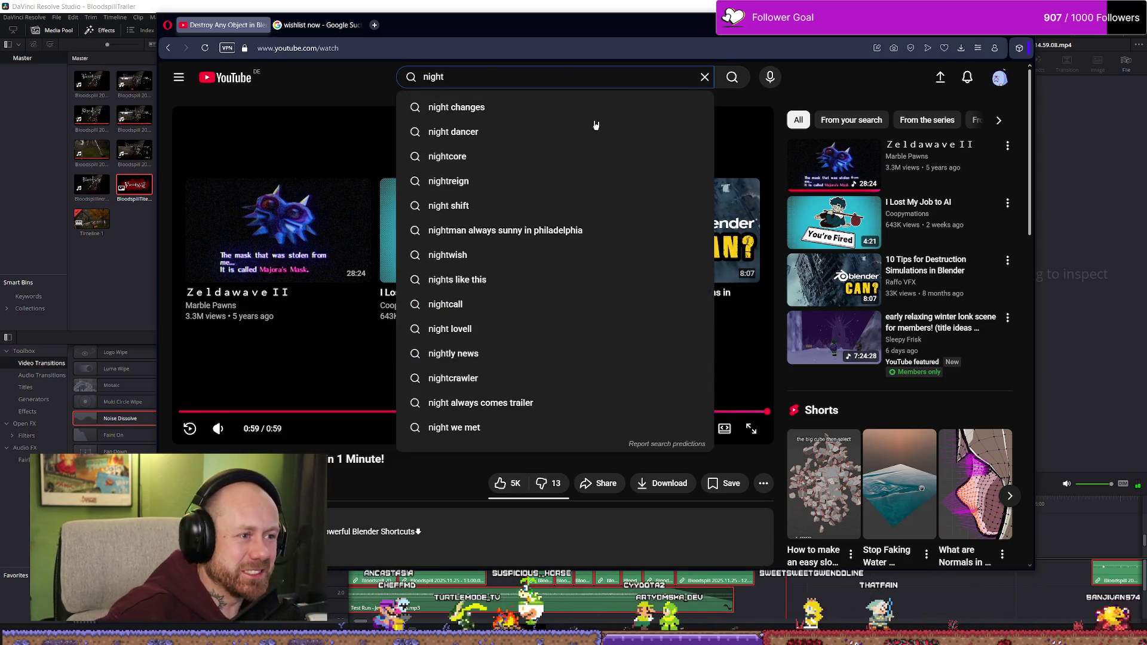
type(" trailer")
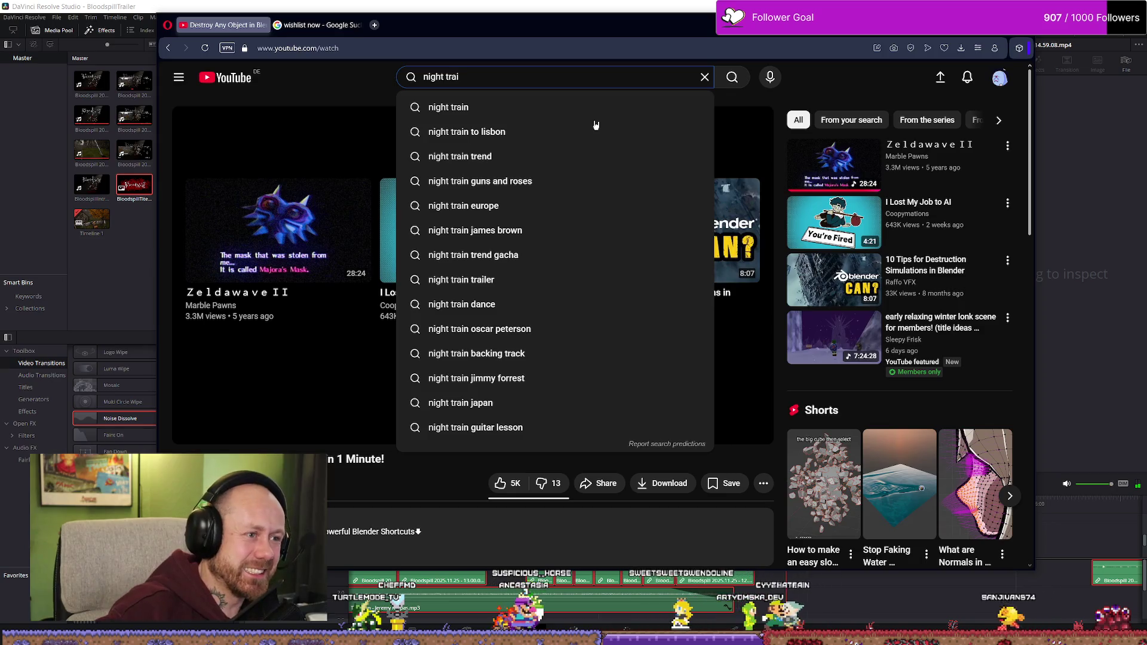
key("Return")
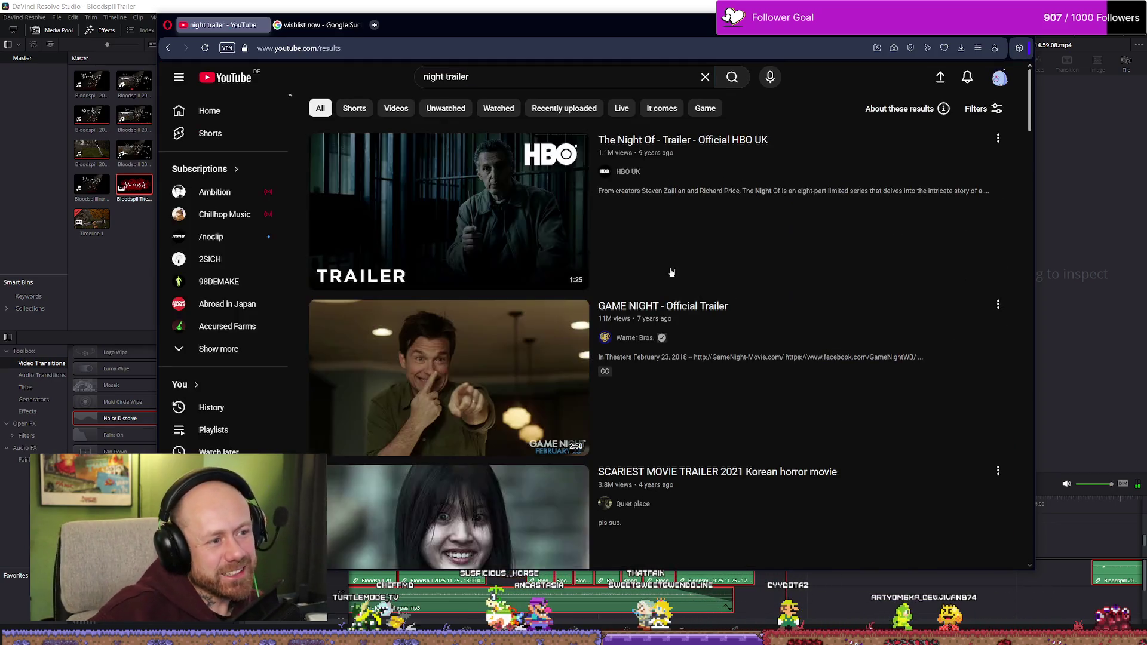
double_click(560, 75)
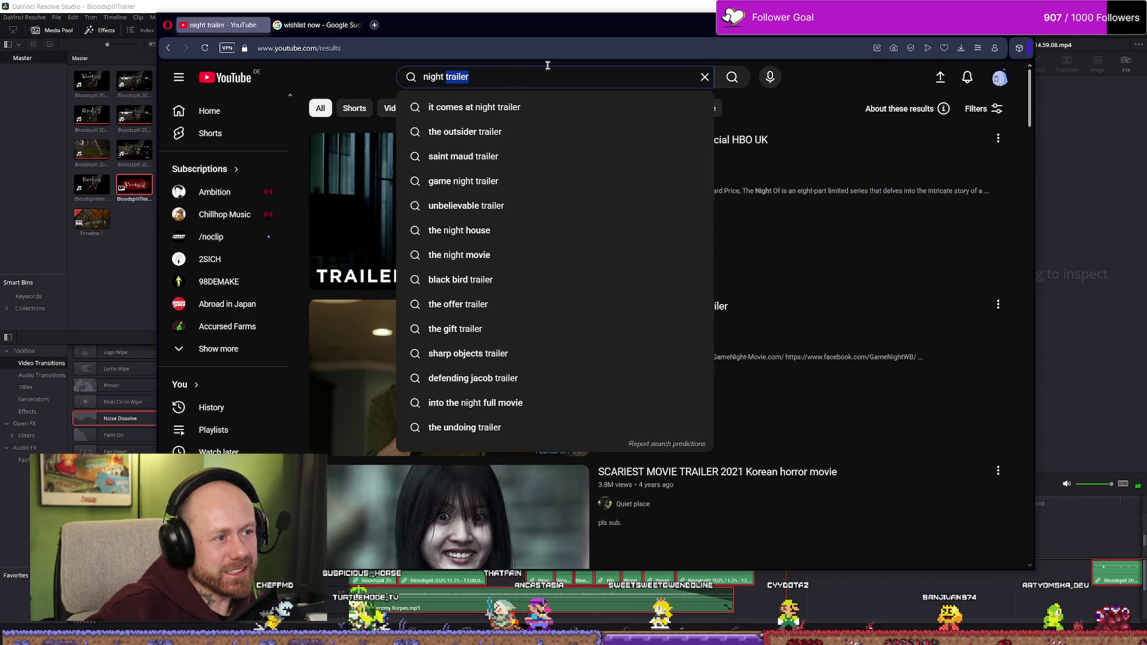
type("of the co")
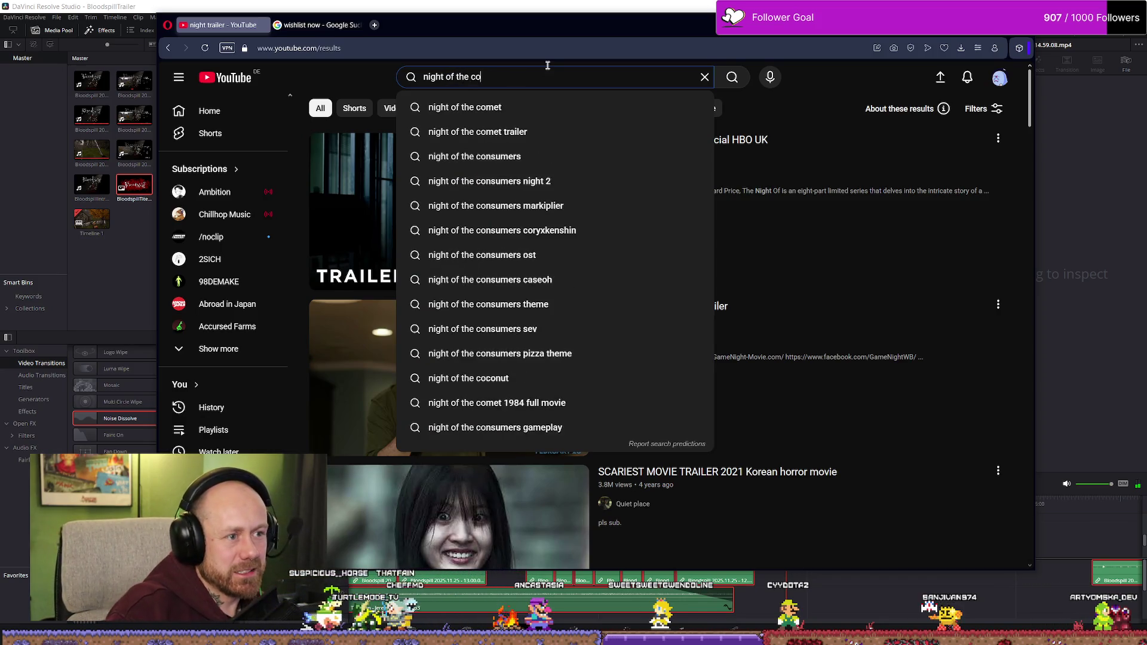
type("nsumers t")
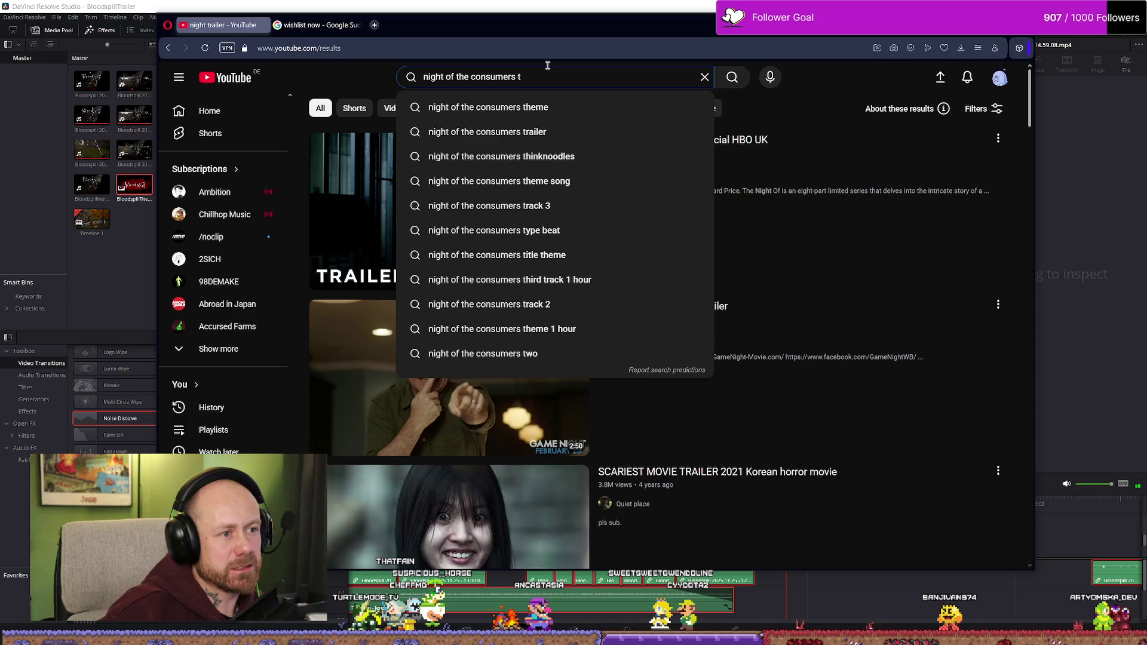
type("railer")
key("Return")
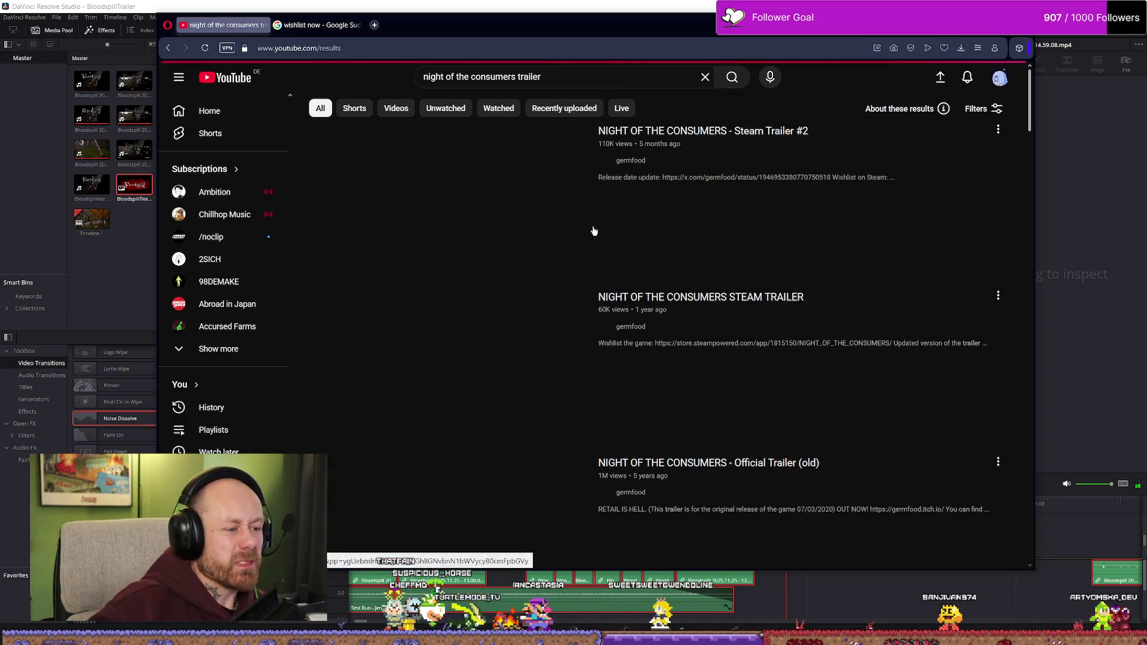
left_click(781, 133)
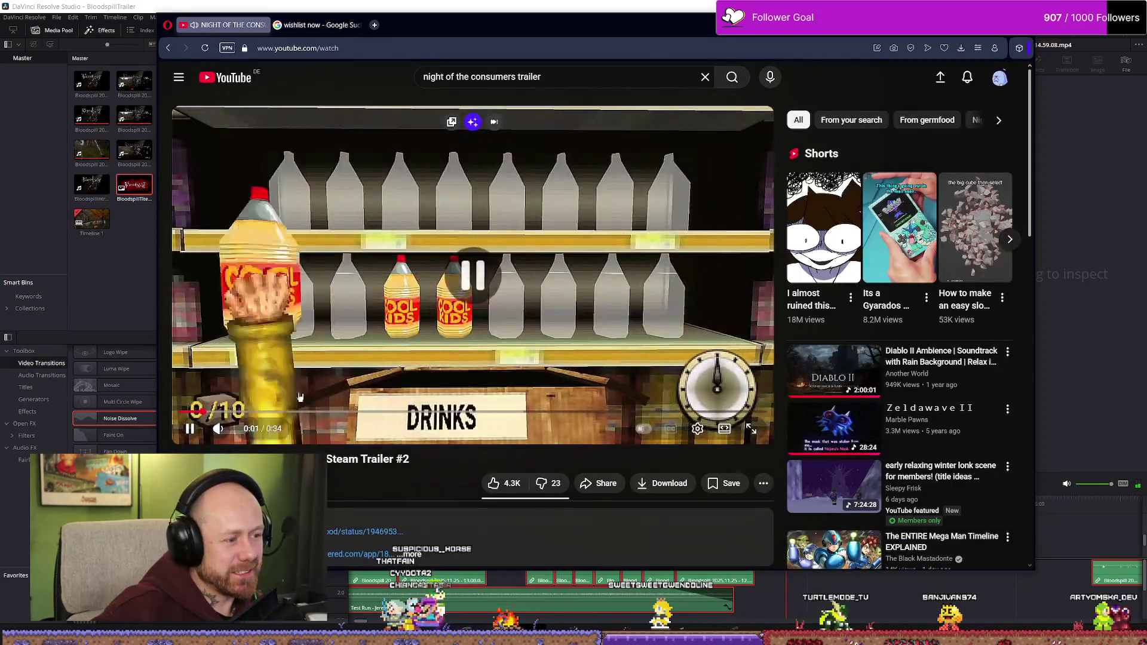
- Watch the Night of the Consumers trailer from the beginning through to its WISHLIST NOW end card
left_click(315, 370)
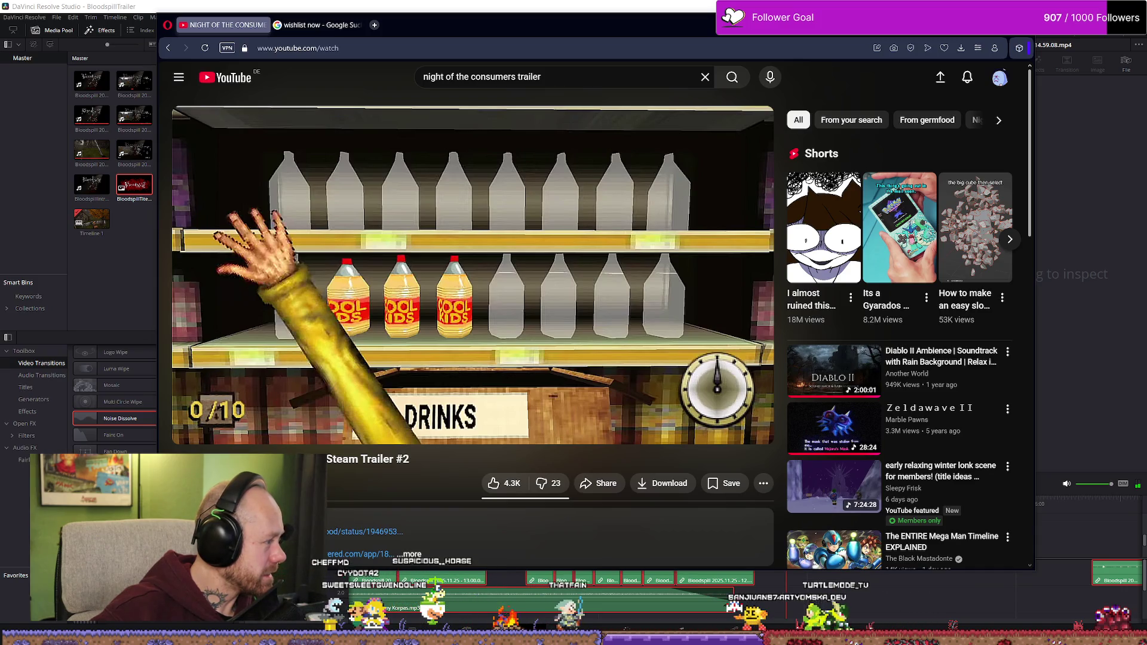
left_click(192, 427)
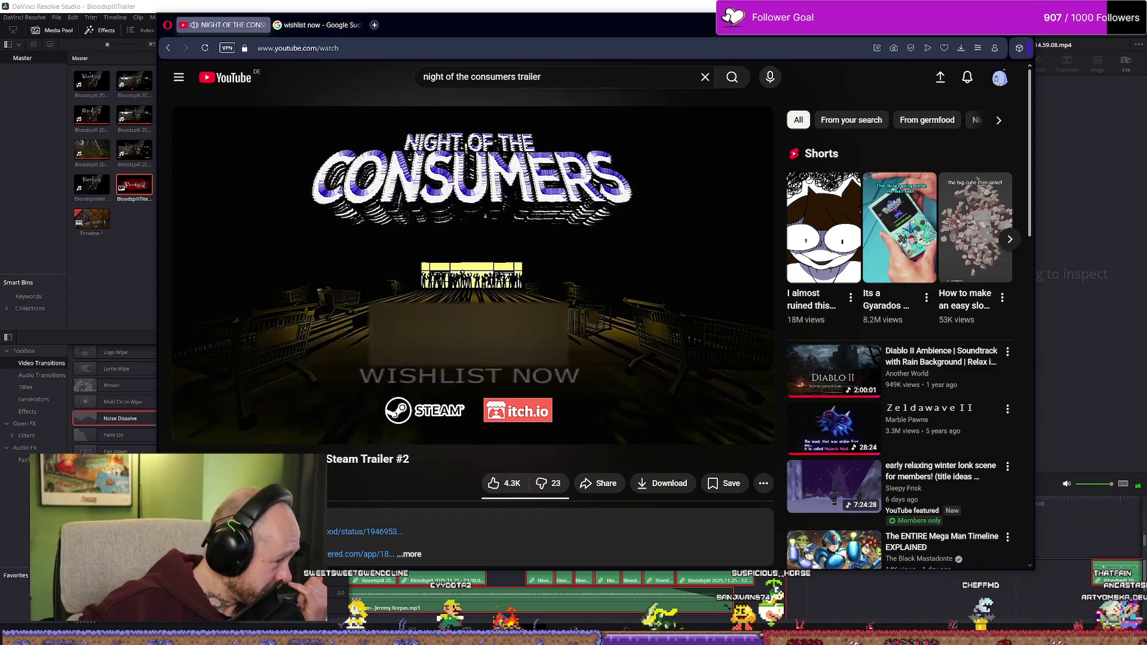
mouse_move(438, 396)
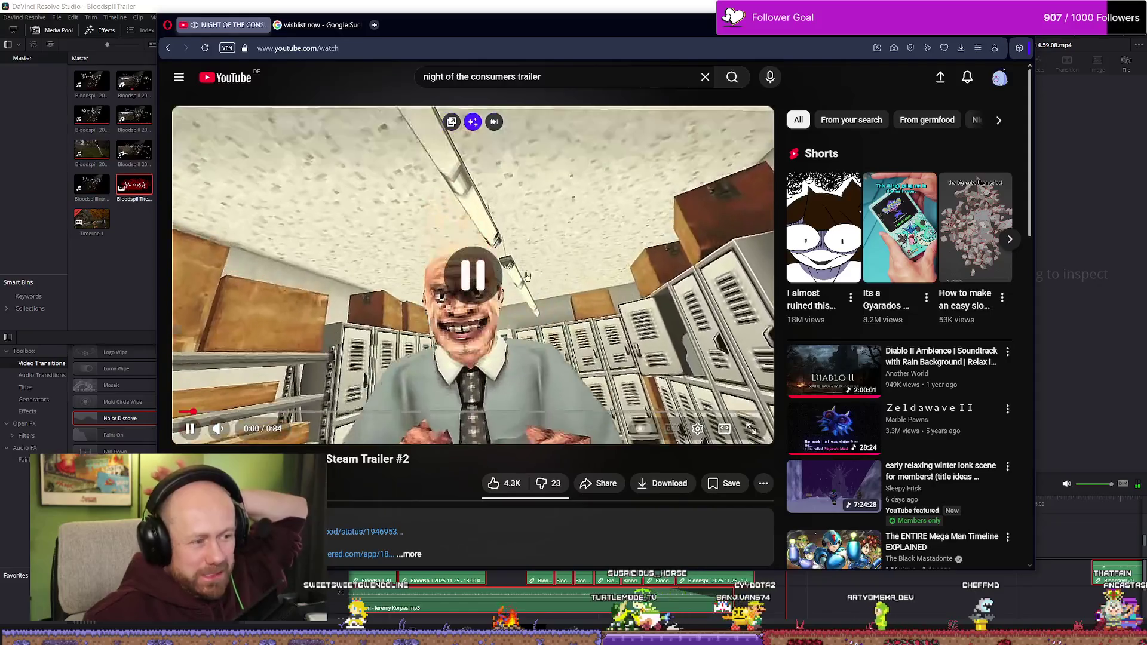
left_click(538, 278)
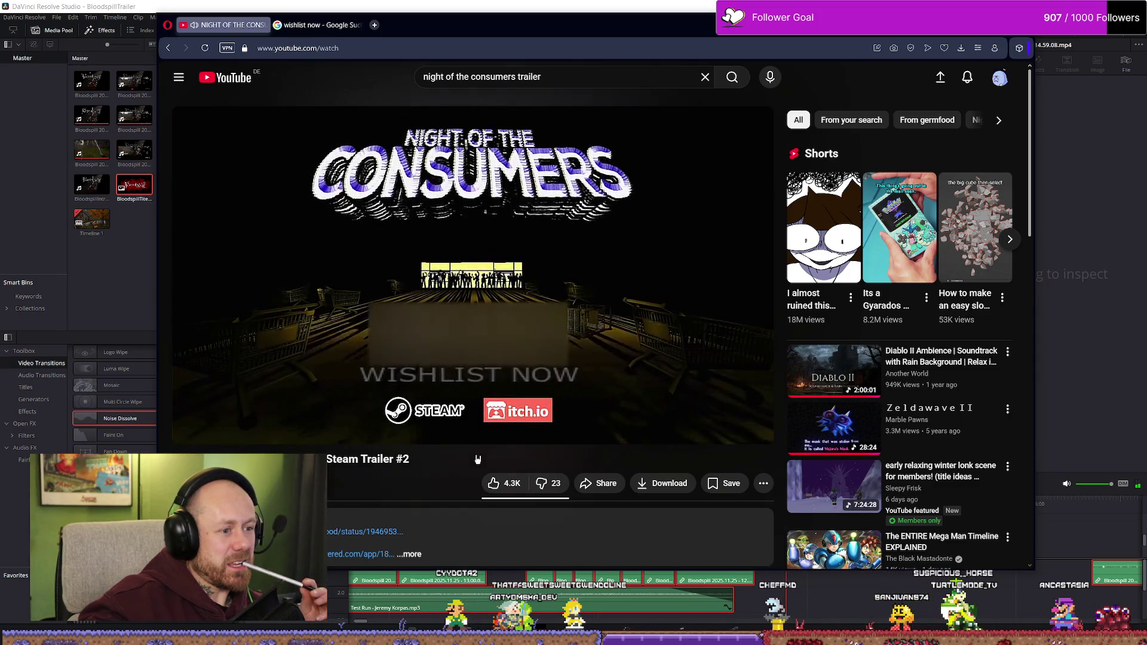
left_click(539, 305)
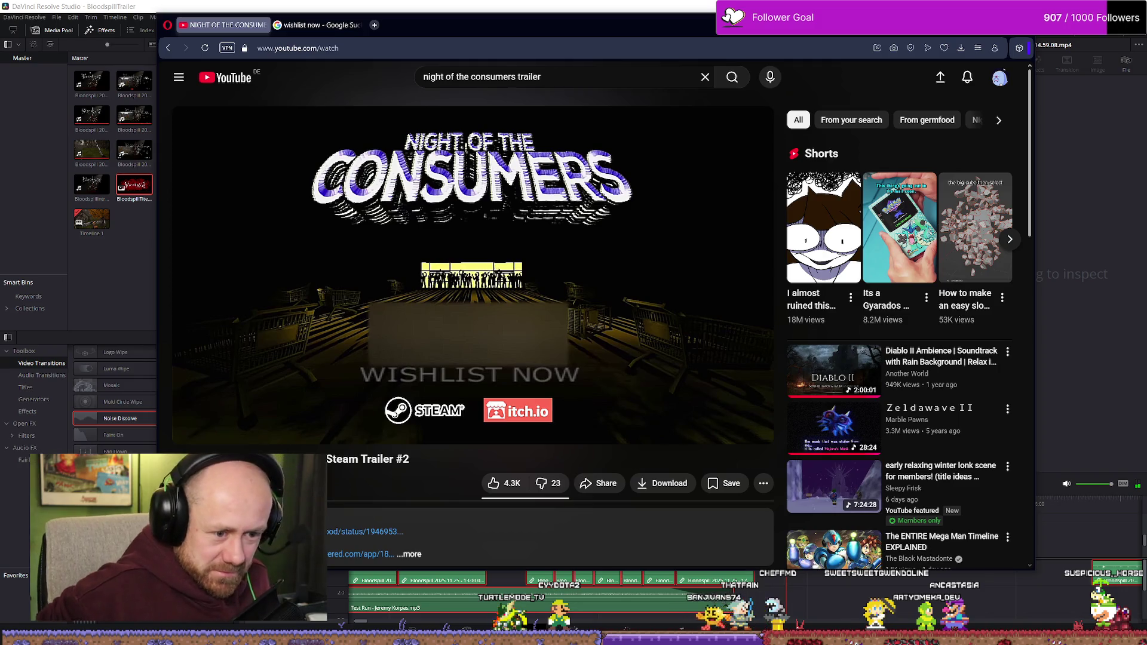
- Scrub the trailer back to around 0:24–0:26, then return to DaVinci Resolve
mouse_move(541, 309)
left_click_drag(677, 412, 604, 412)
left_click(483, 263)
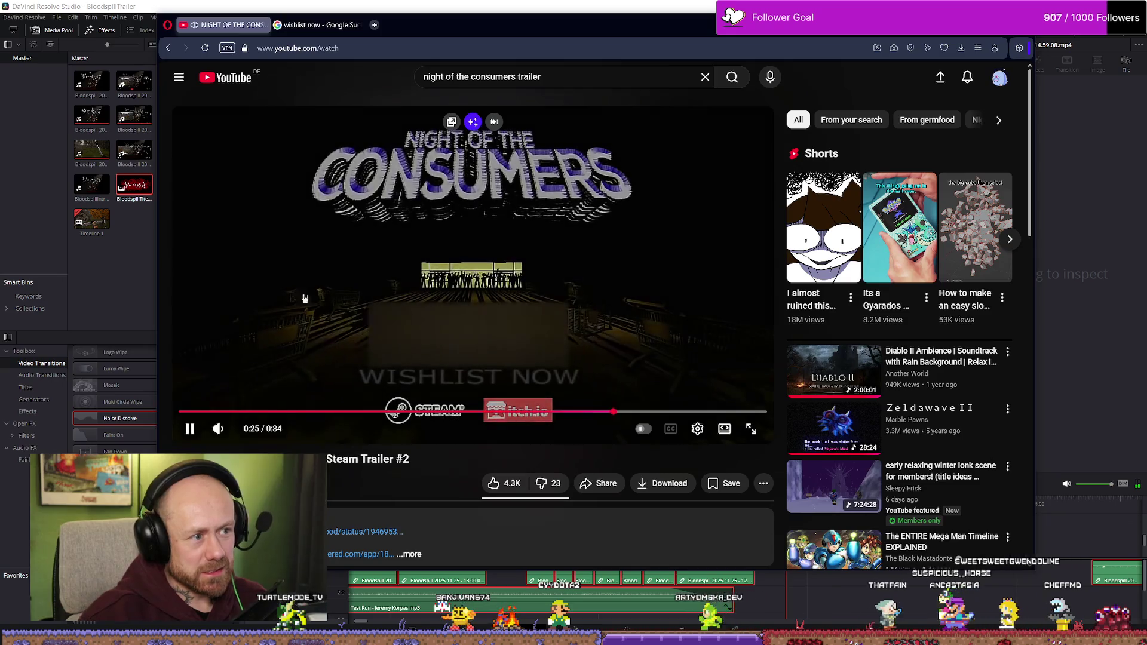
key("alt+Tab")
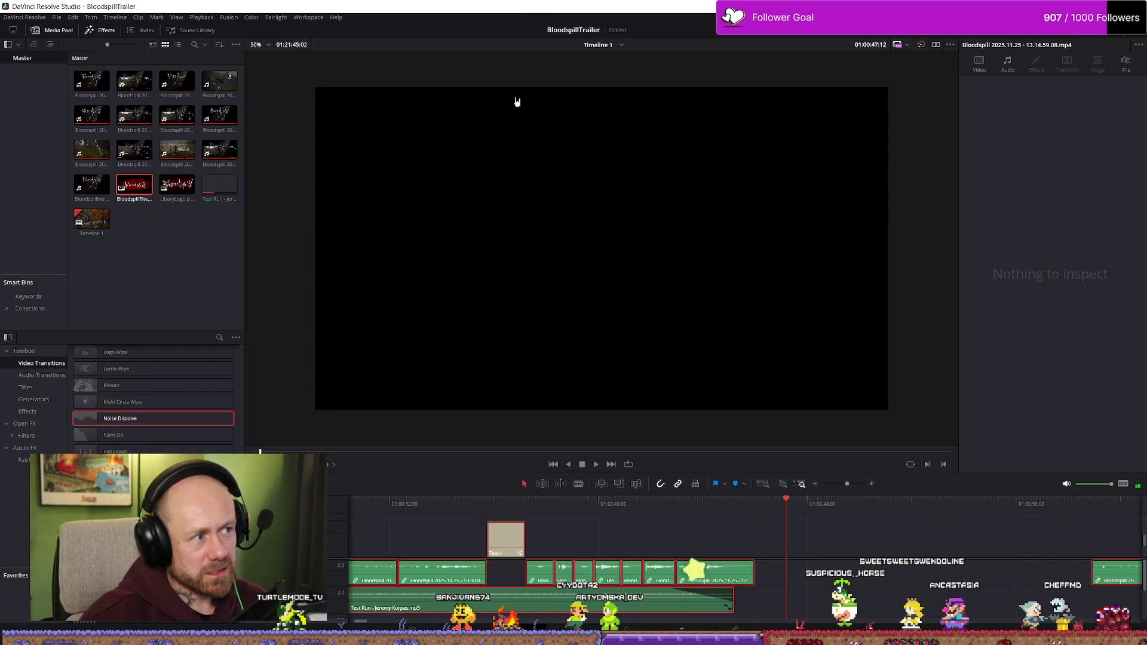
left_click(472, 500)
scroll(382, 513, "down", 4)
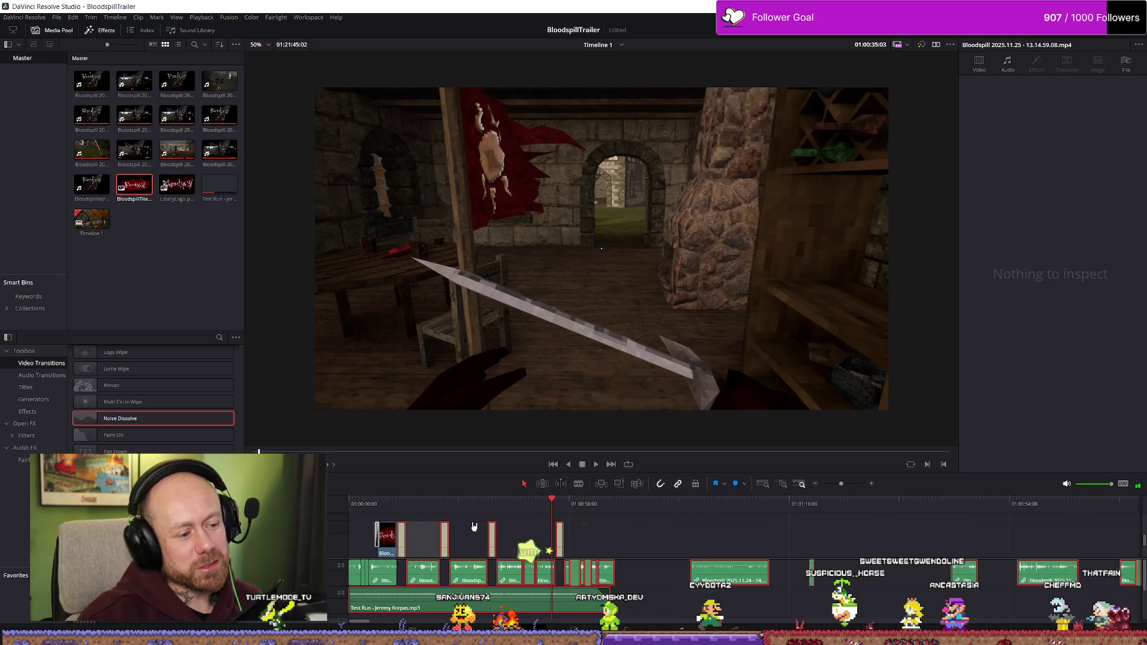
left_click(382, 512)
key("space")
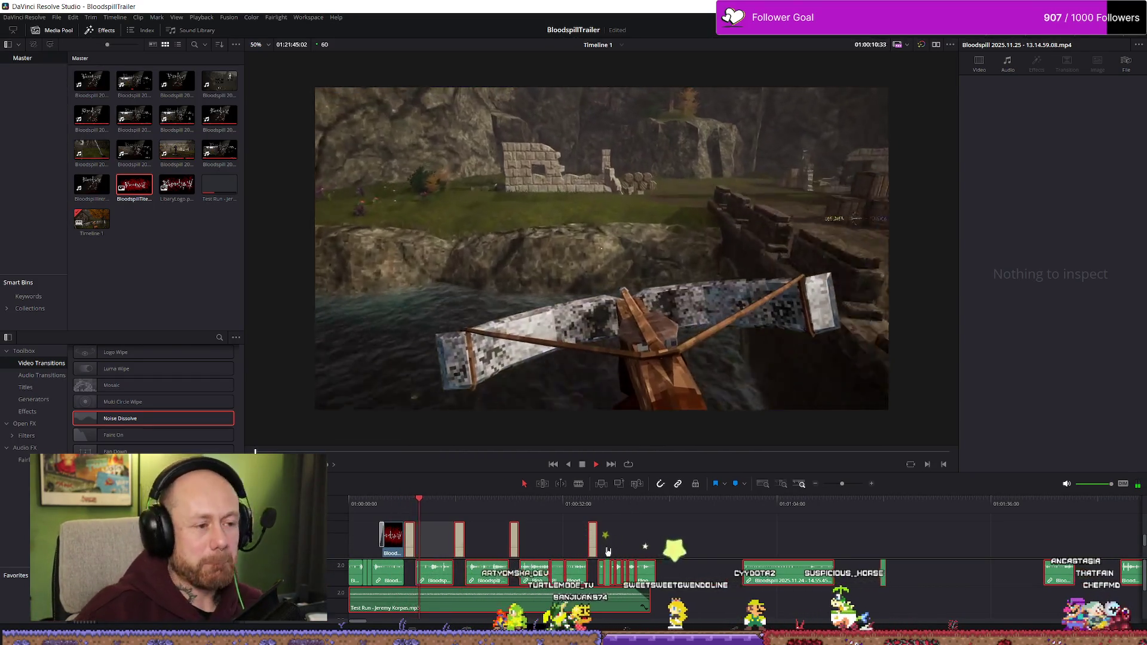
key("space")
key("space")
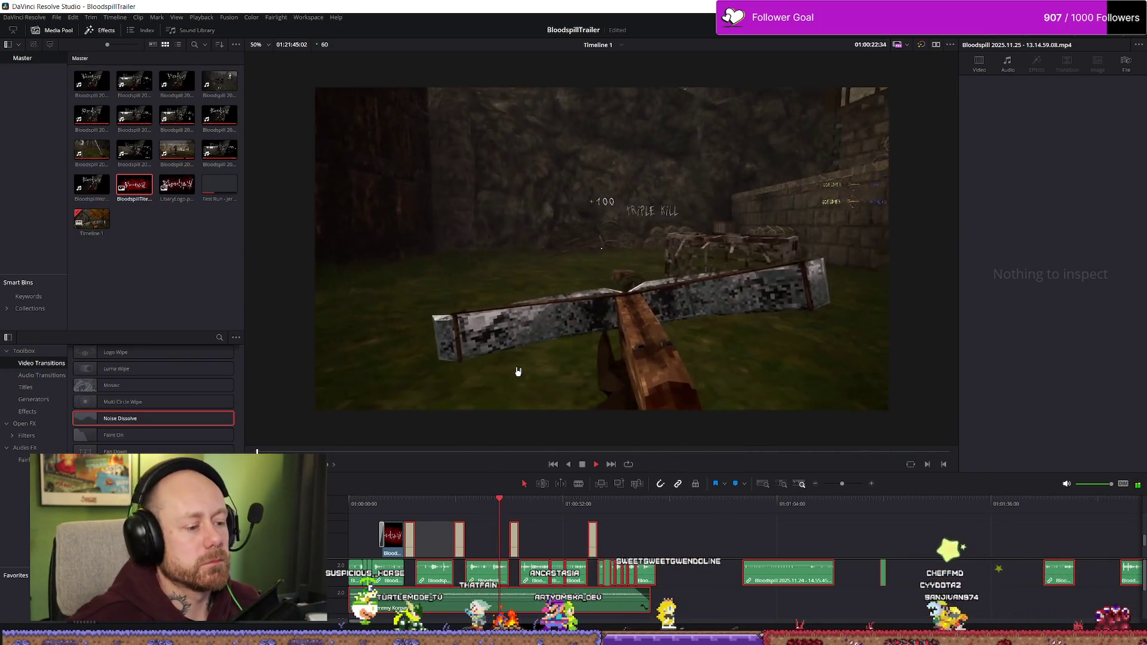
left_click(428, 502)
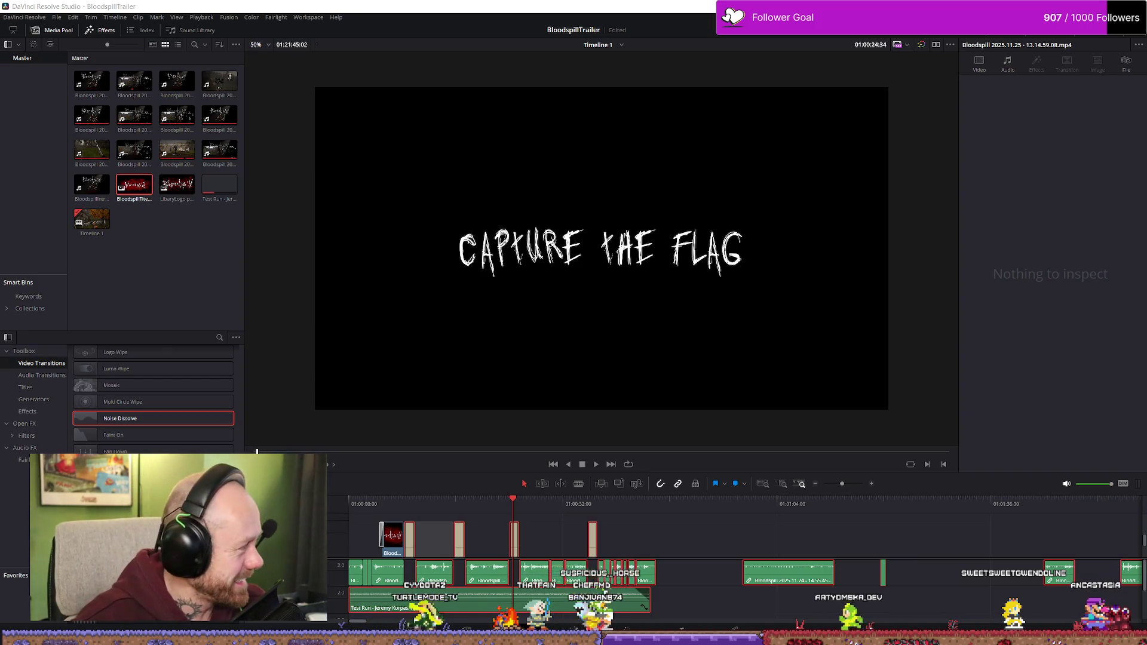
left_click_drag(193, 417, 589, 484)
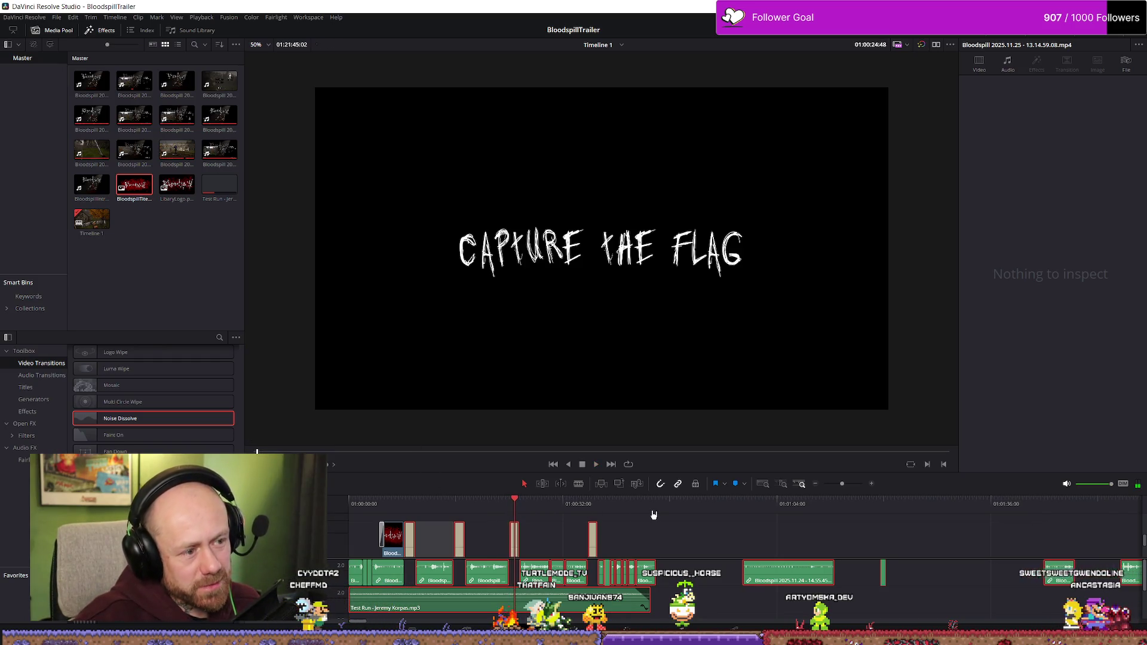
key("space")
key("ctrl+equal")
key("ctrl+equal")
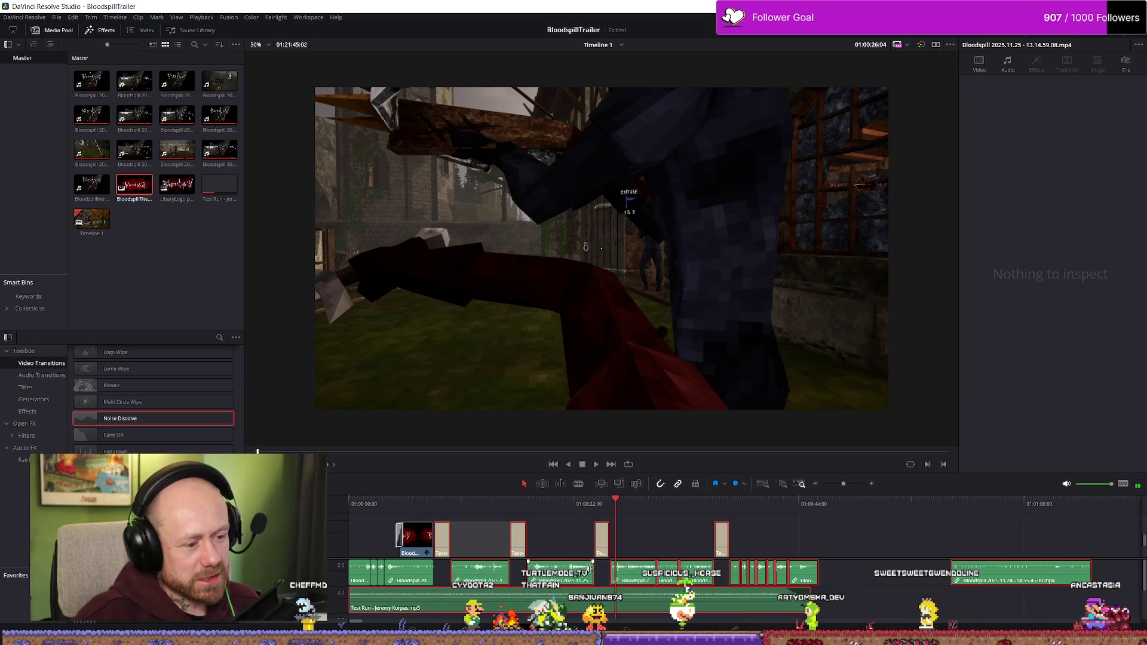
left_click(574, 502)
key("space")
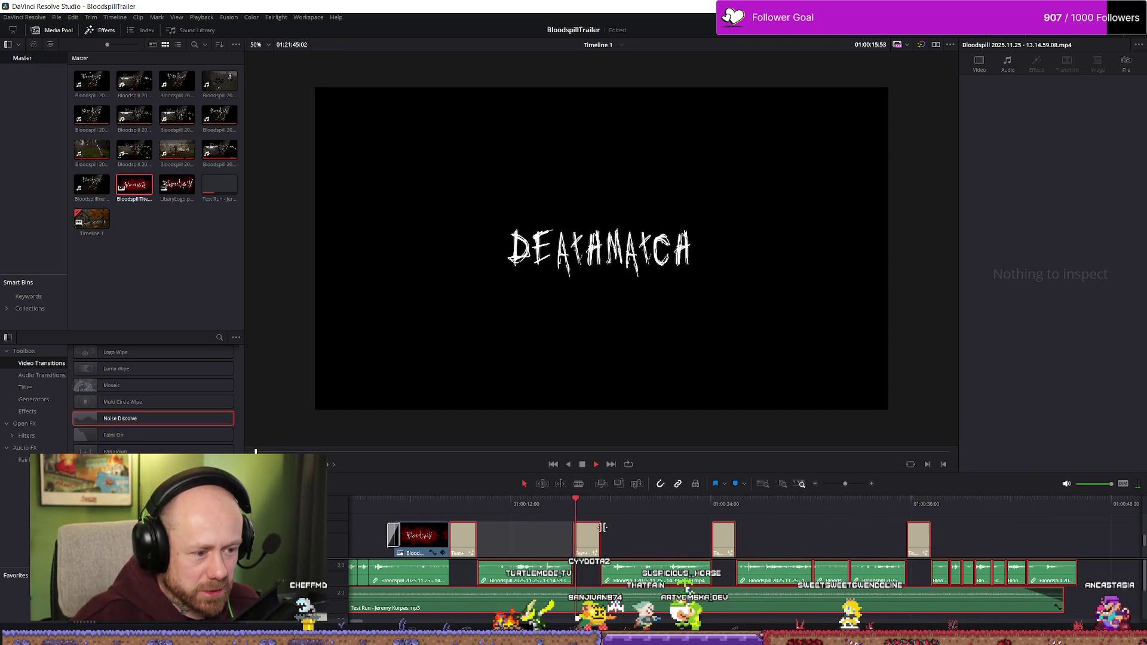
left_click_drag(587, 546, 608, 531)
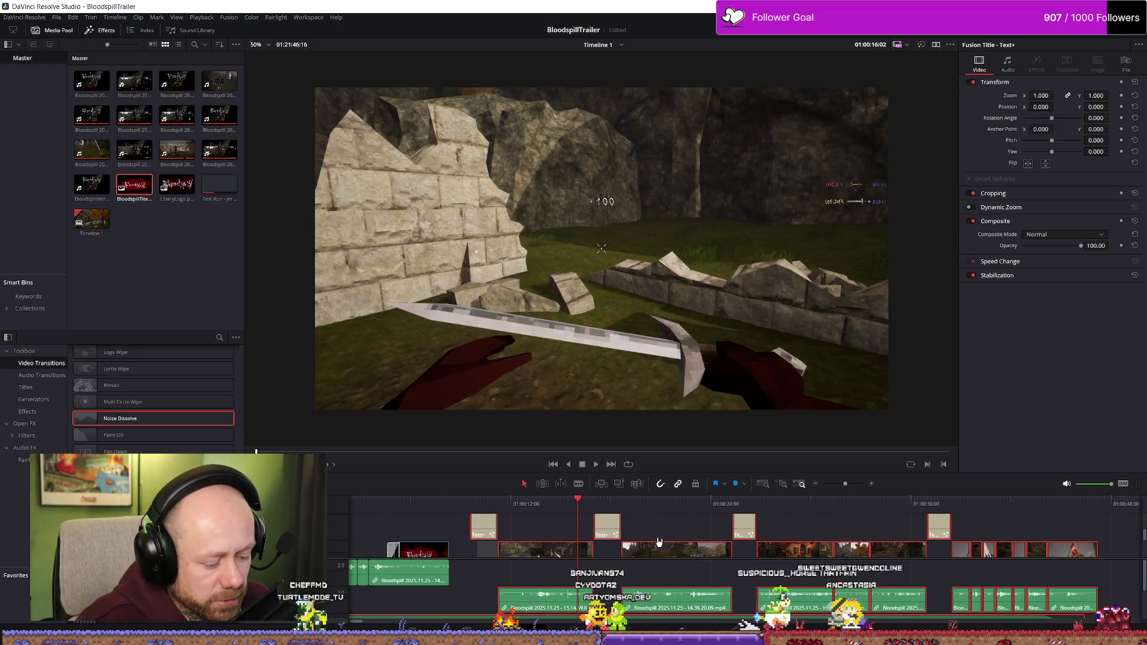
key("ctrl+z")
scroll(633, 528, "down", 3)
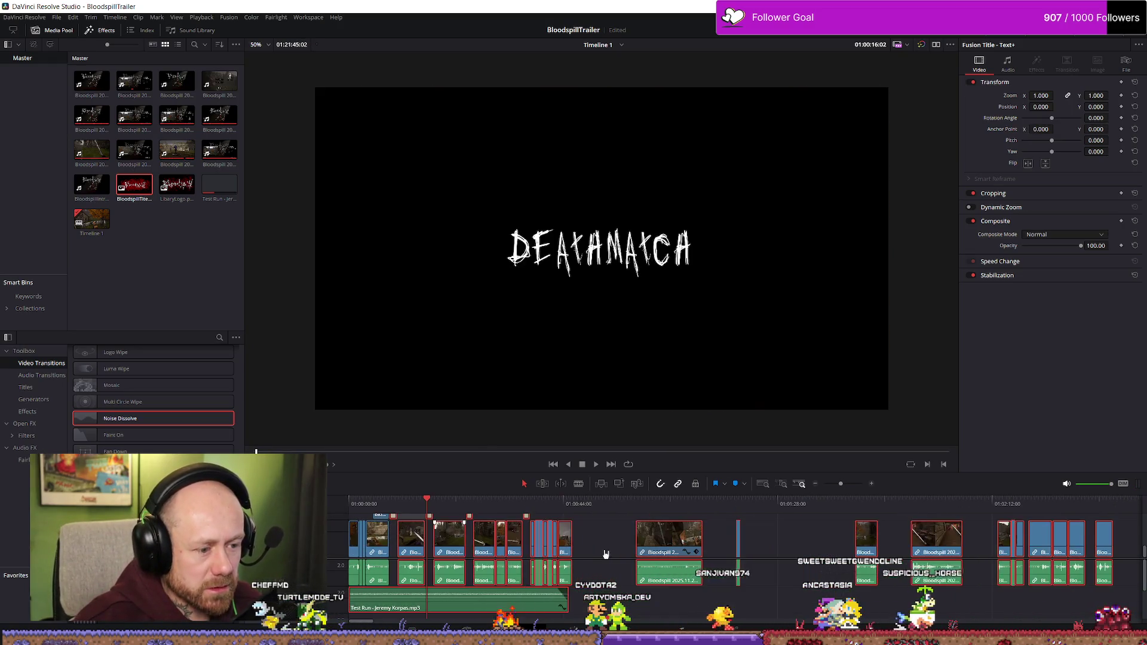
mouse_move(420, 537)
left_mouse_down()
mouse_move(434, 519)
mouse_move(478, 519)
left_mouse_up()
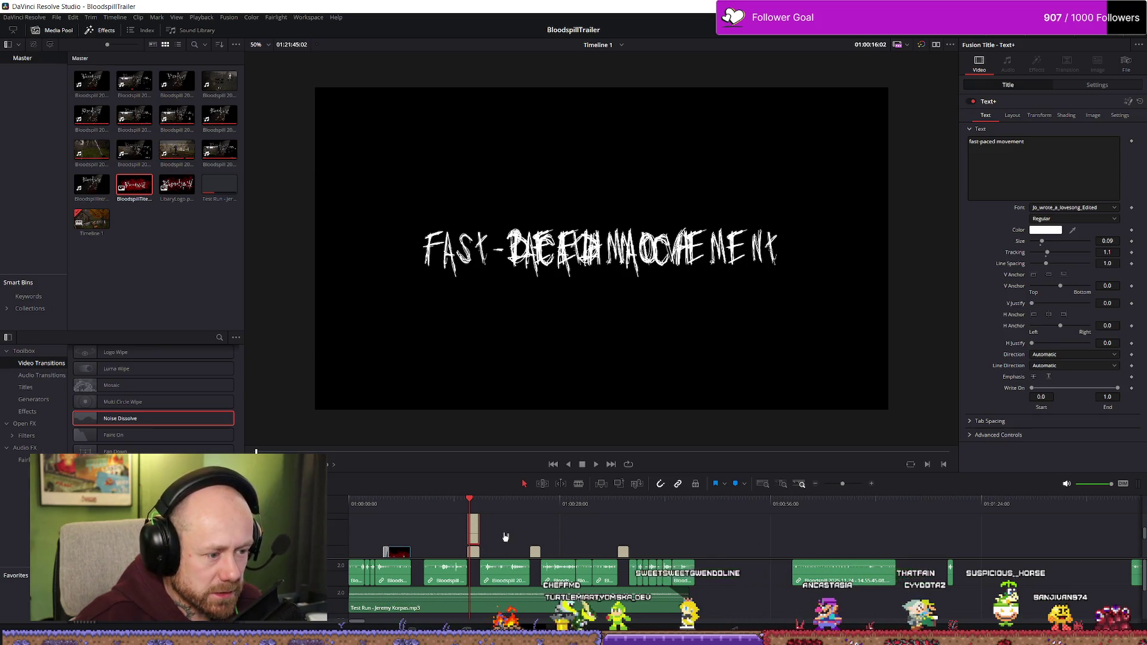
scroll(512, 545, "up", 3)
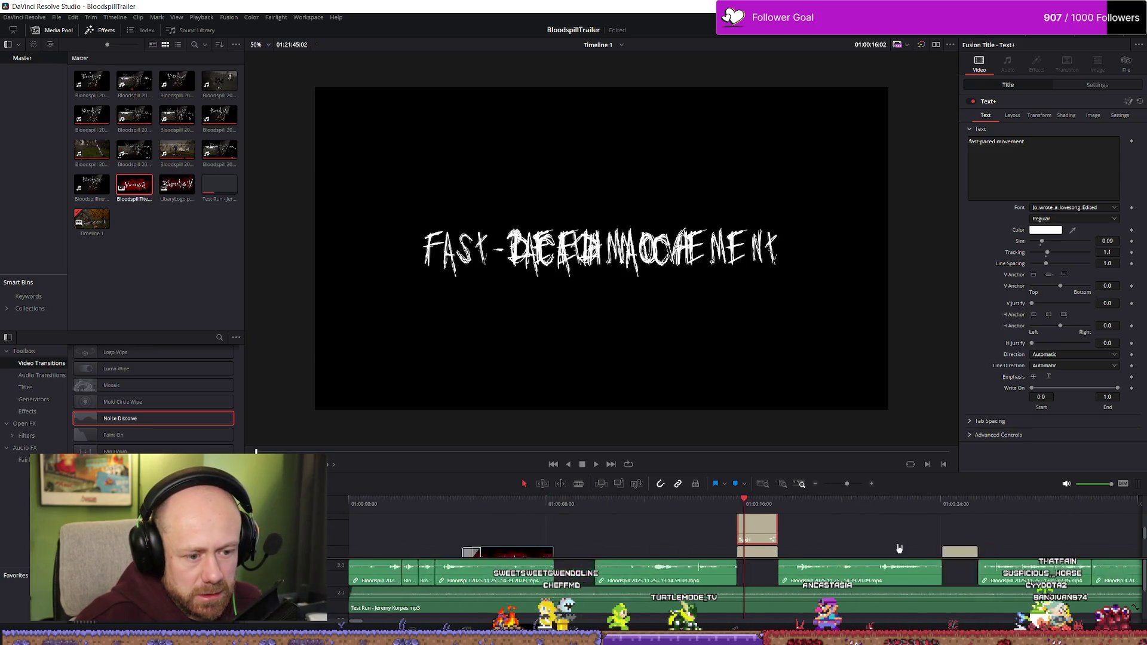
scroll(725, 555, "down", 3)
key("ctrl+z")
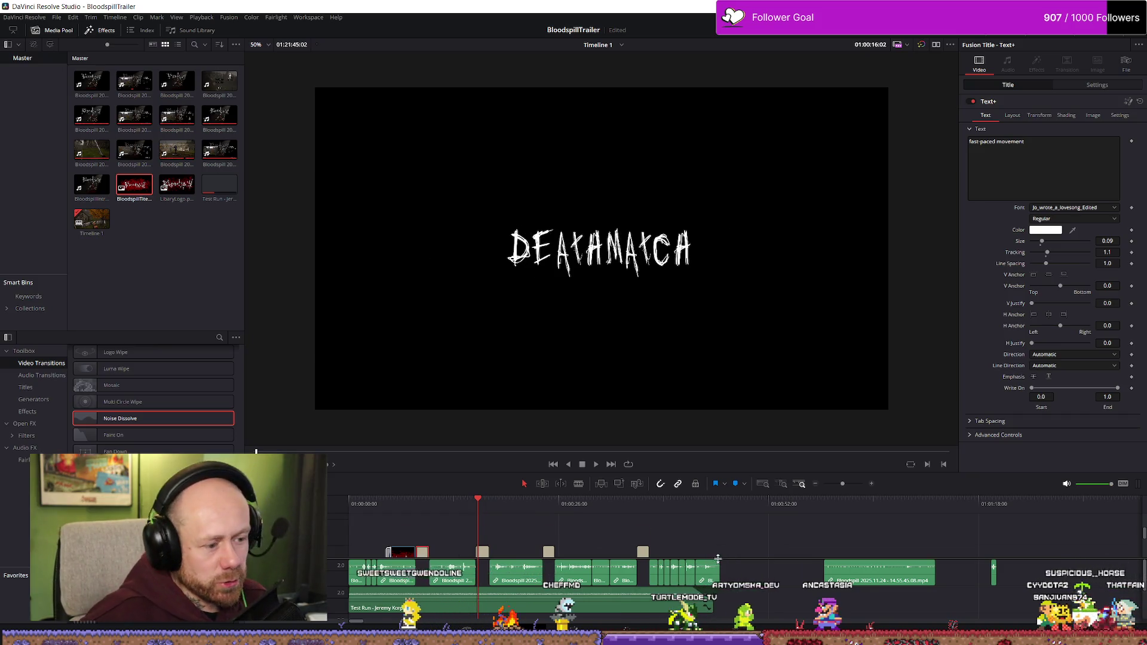
left_click(379, 512)
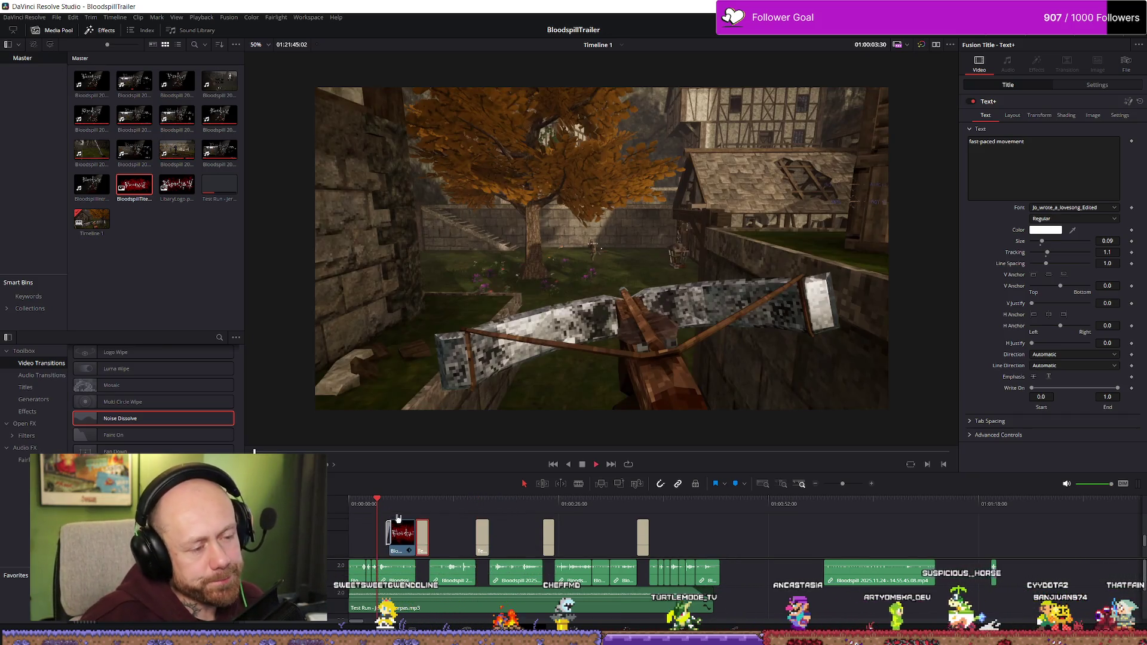
key("space")
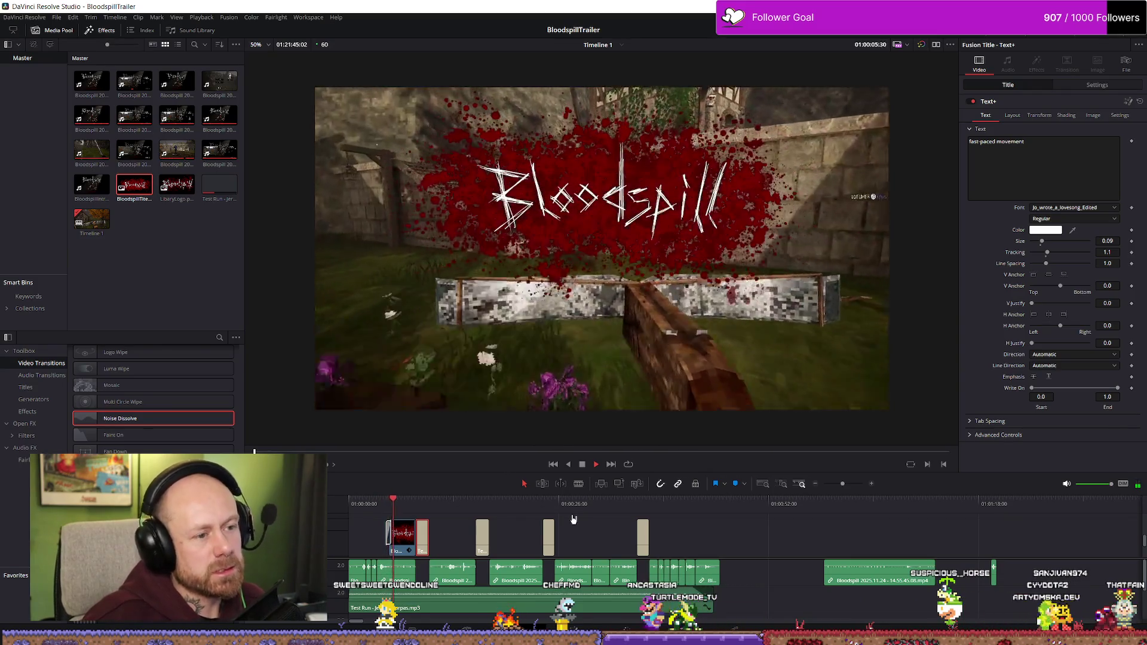
key("space")
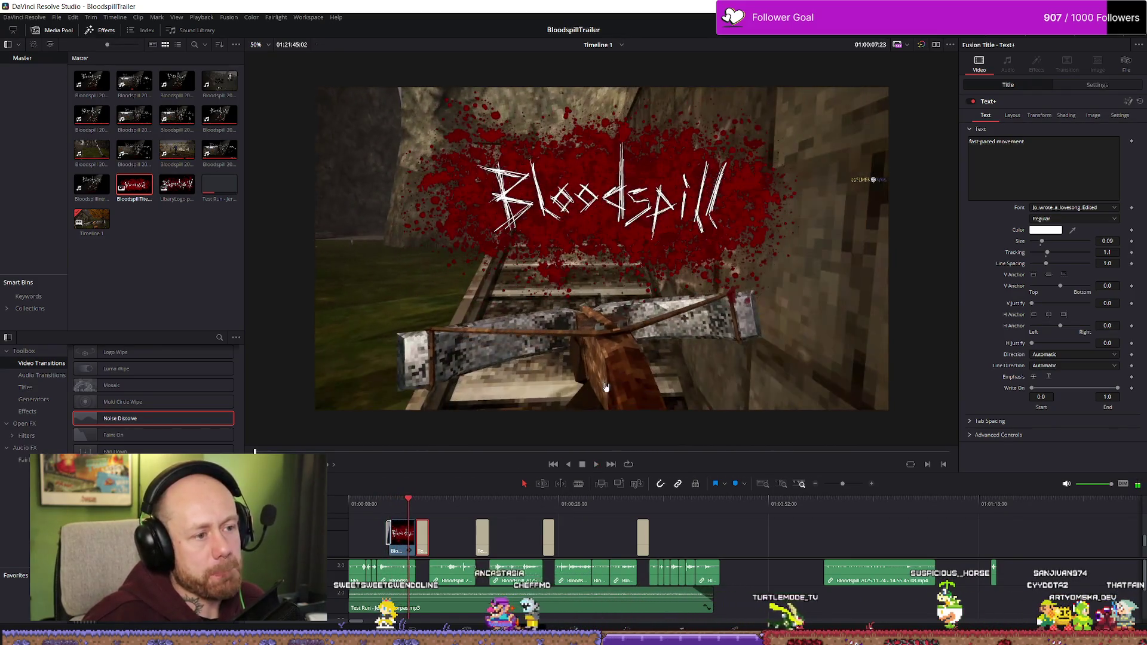
key("ctrl+f")
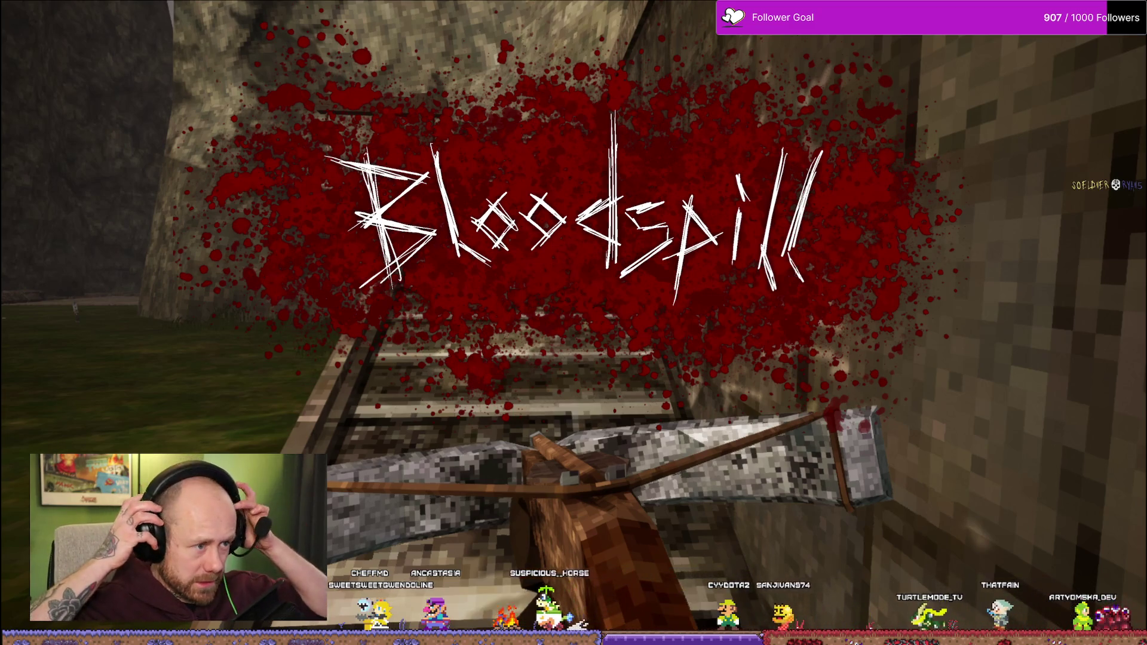
key("Escape")
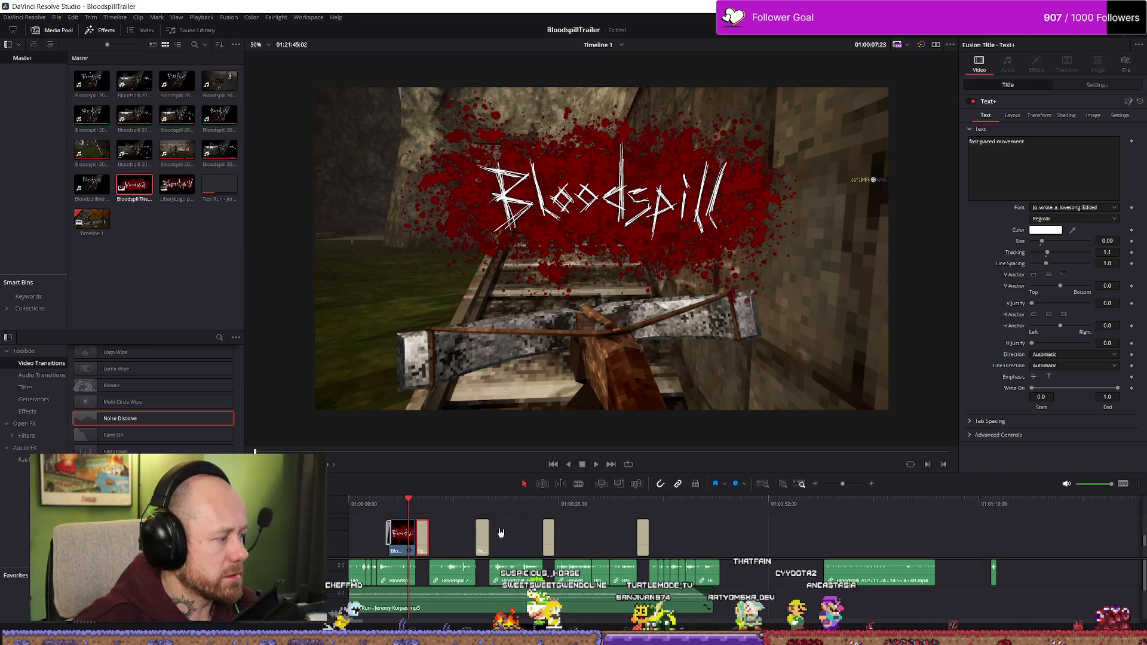
left_click(362, 504)
key("space")
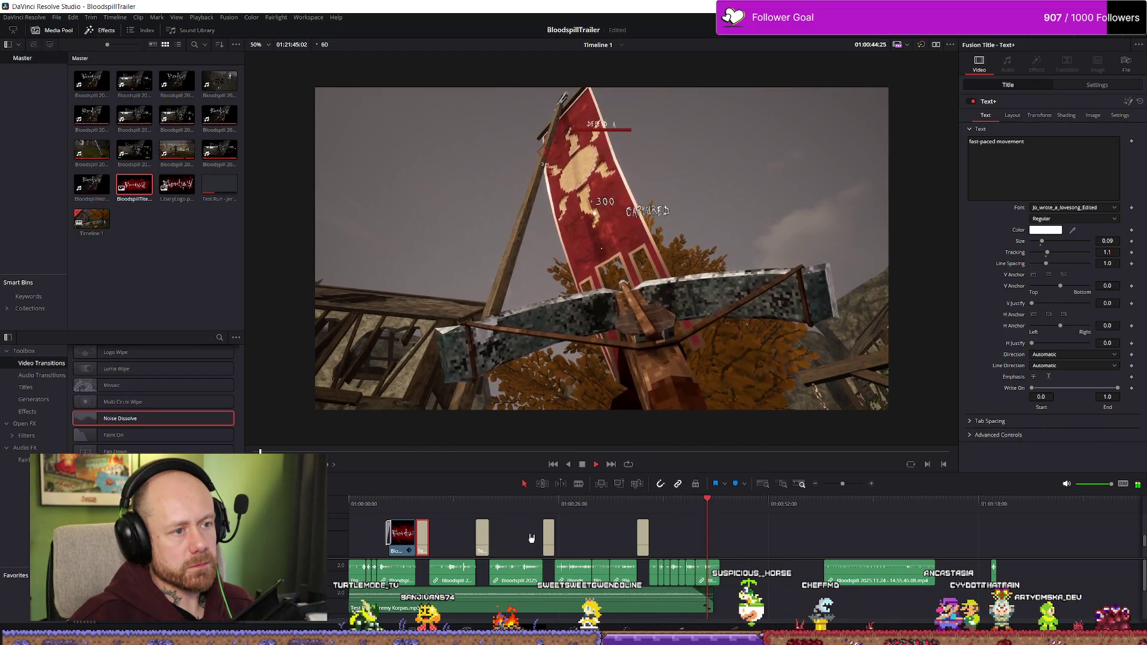
- Extend the Test Run music clip's end past the last gameplay clip and check its ending
key("space")
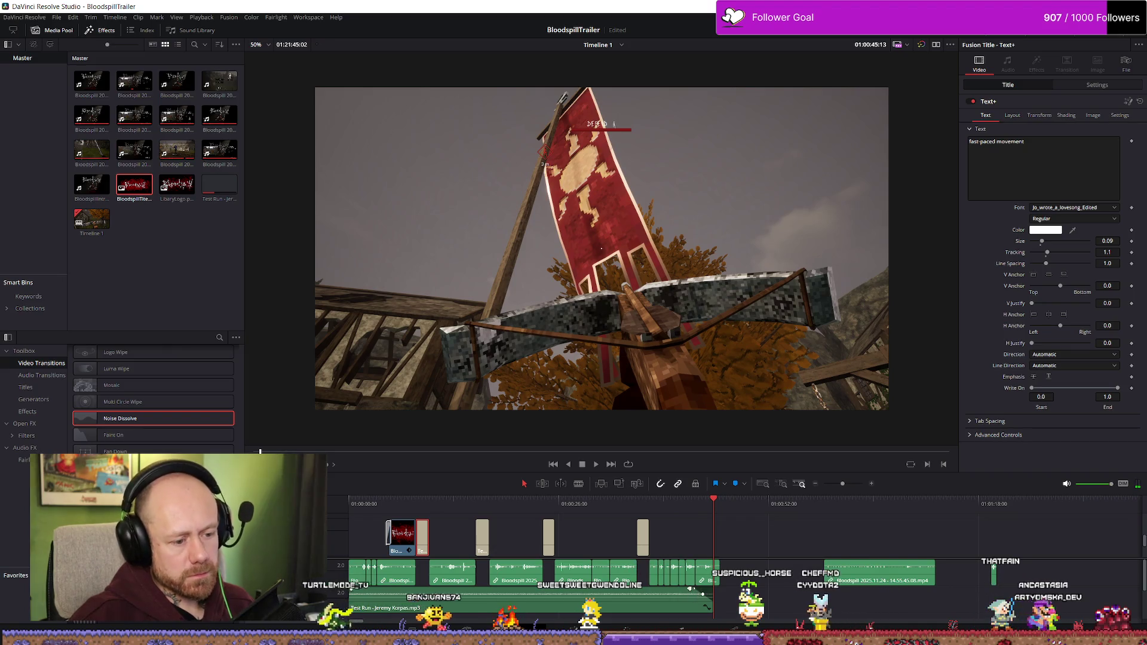
left_click_drag(711, 599, 734, 599)
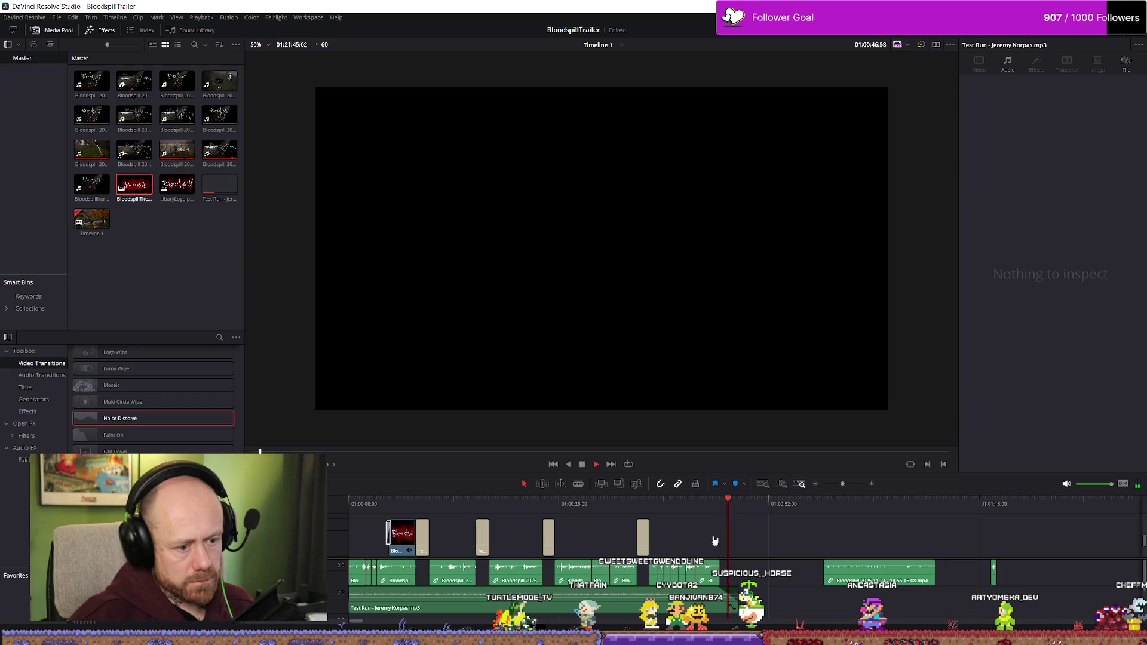
left_click(711, 508)
key("space")
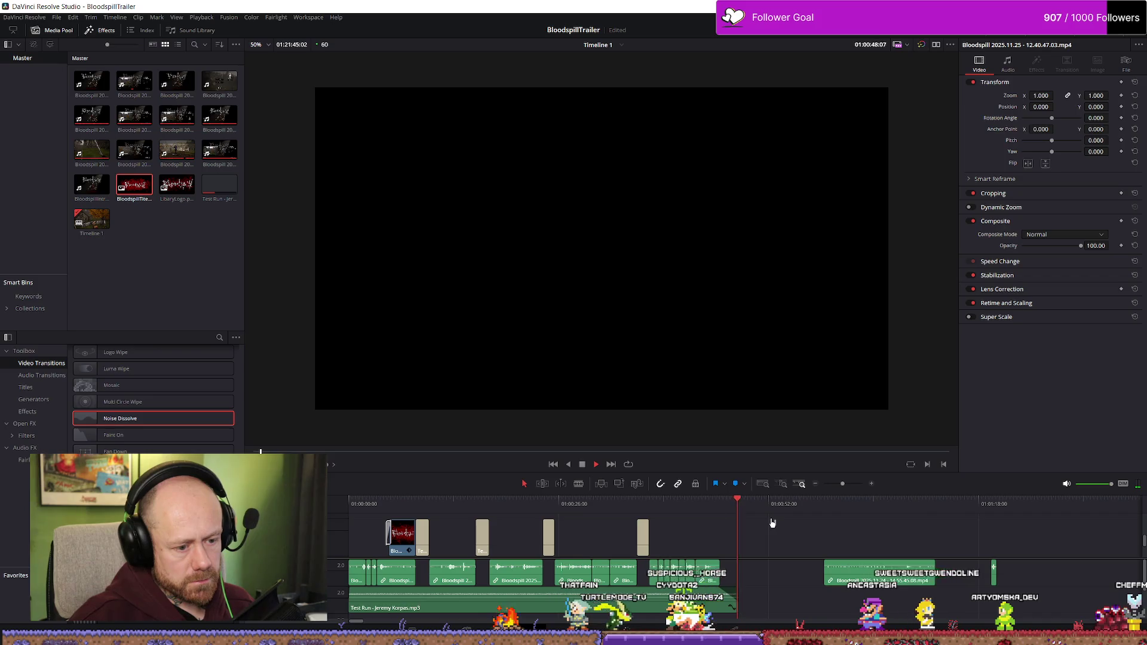
key("space")
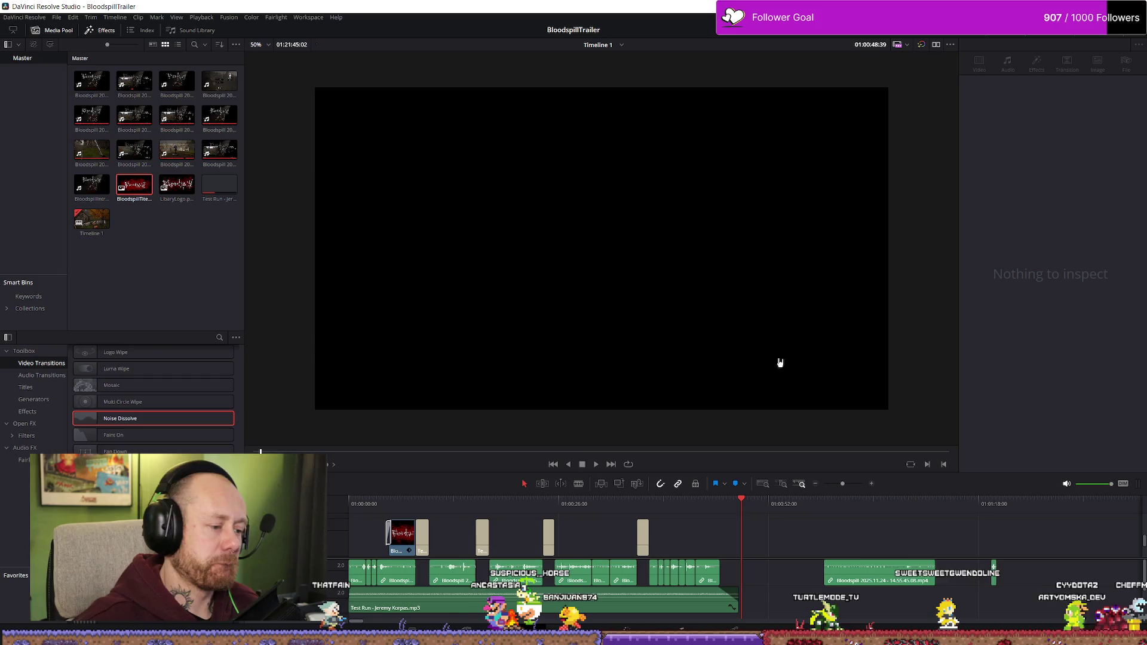
- Play the trailer again from the beginning
key("Home")
key("space")
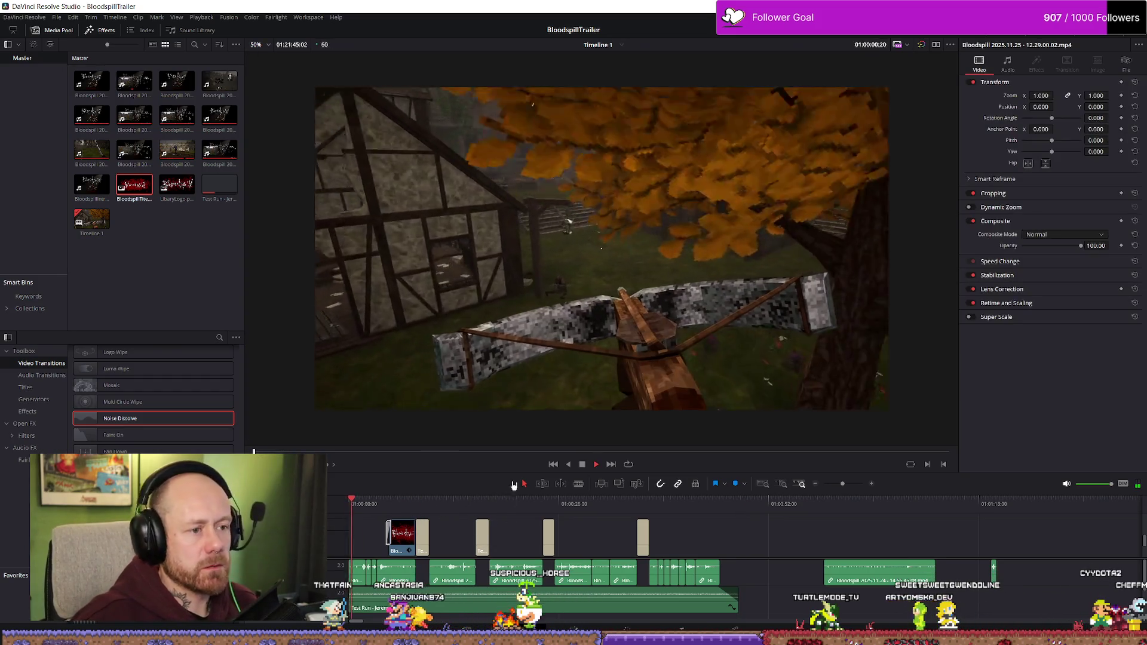
key("space")
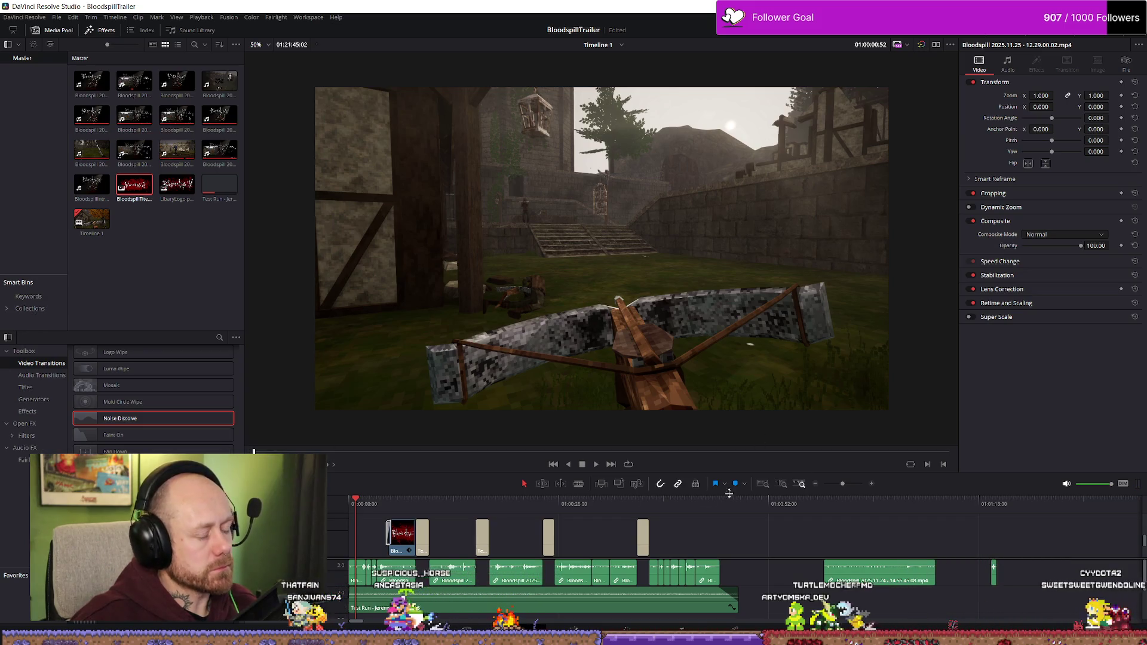
key("space")
key("space")
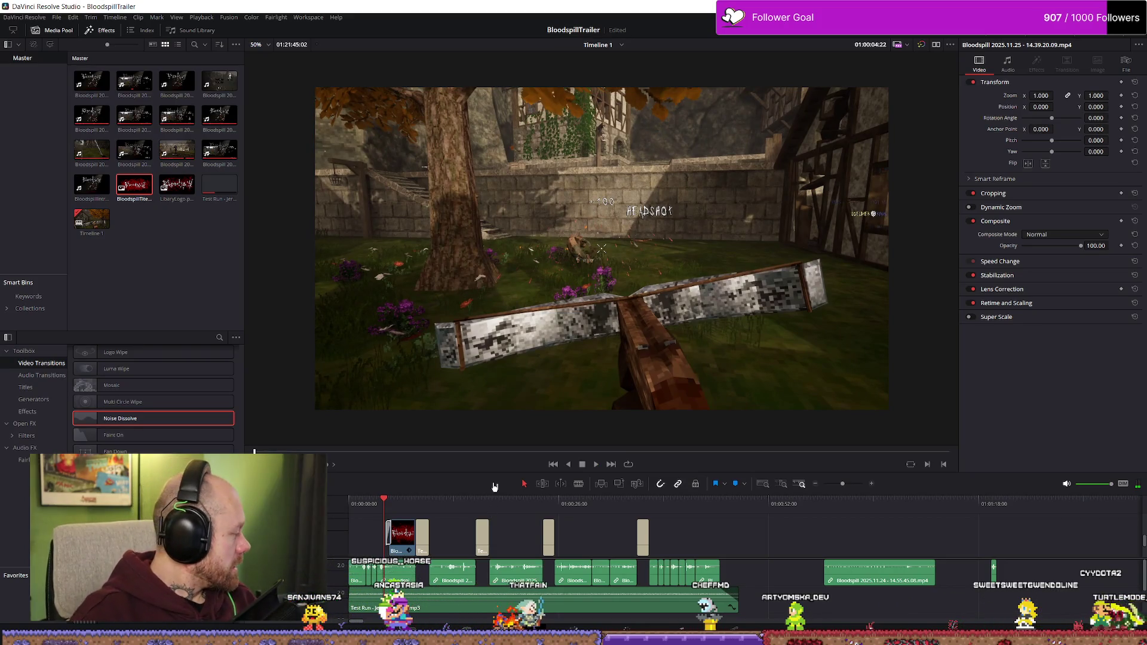
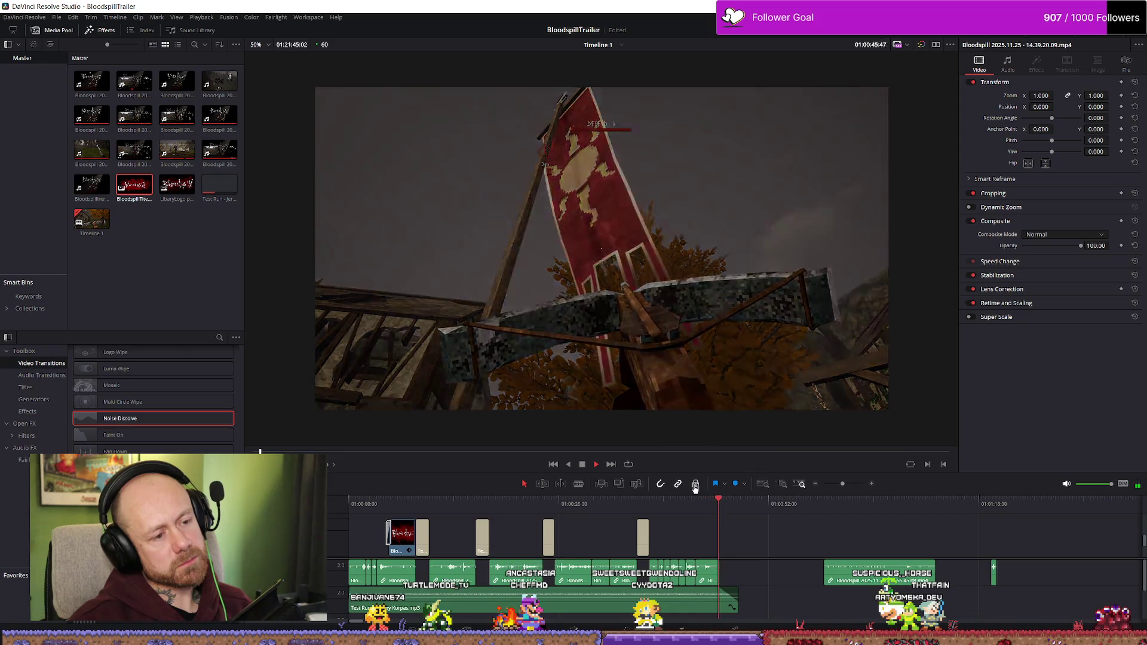
- Stop the timeline playback and save the BloodspillTrailer project from the File menu
key("space")
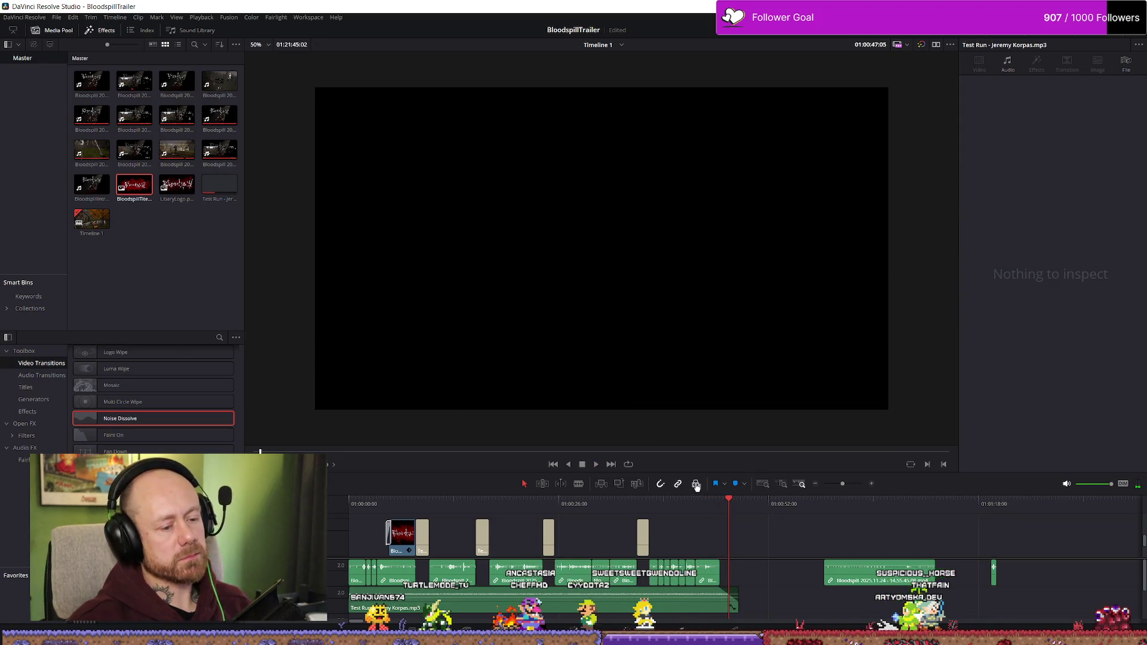
key("q")
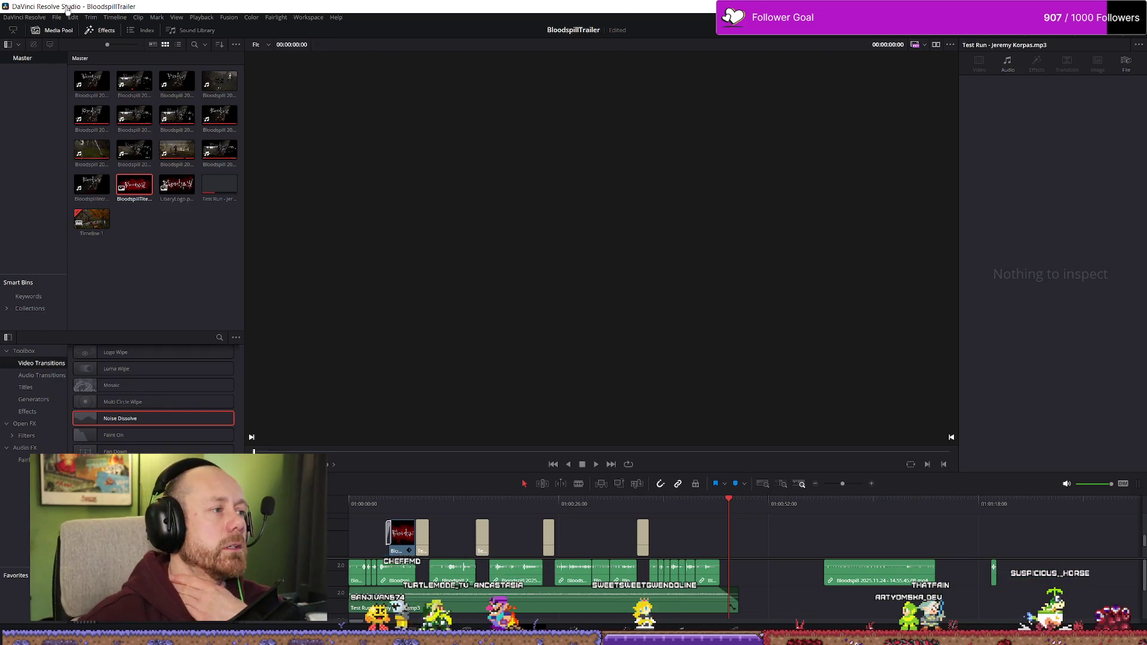
left_click(57, 17)
left_click(57, 18)
left_click(57, 18)
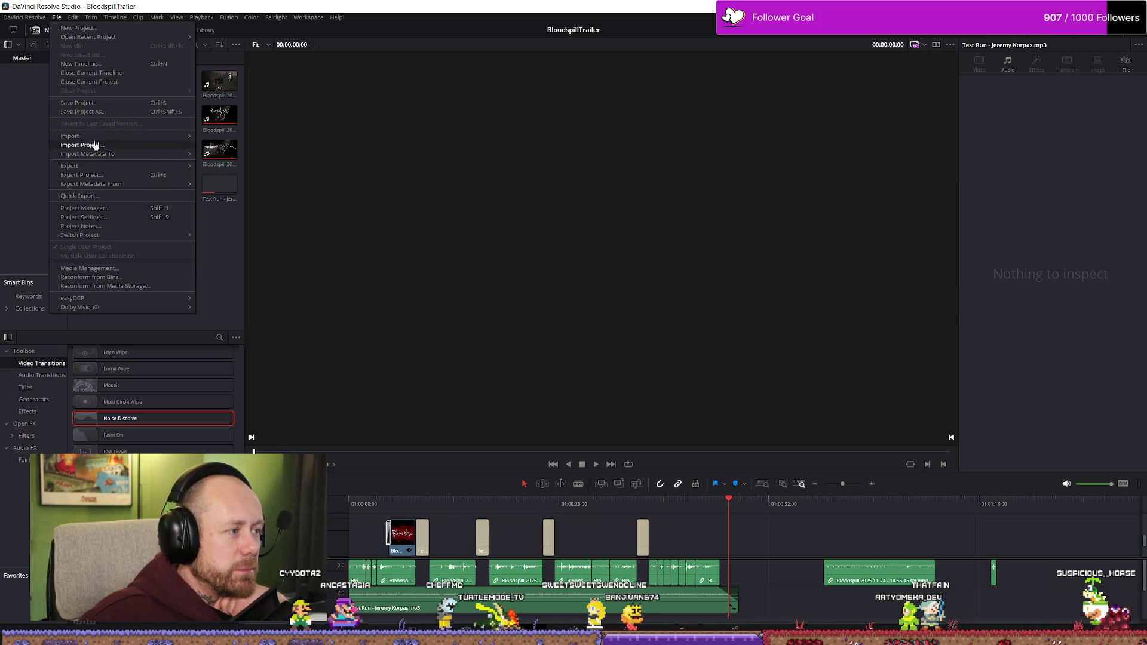
left_click(96, 106)
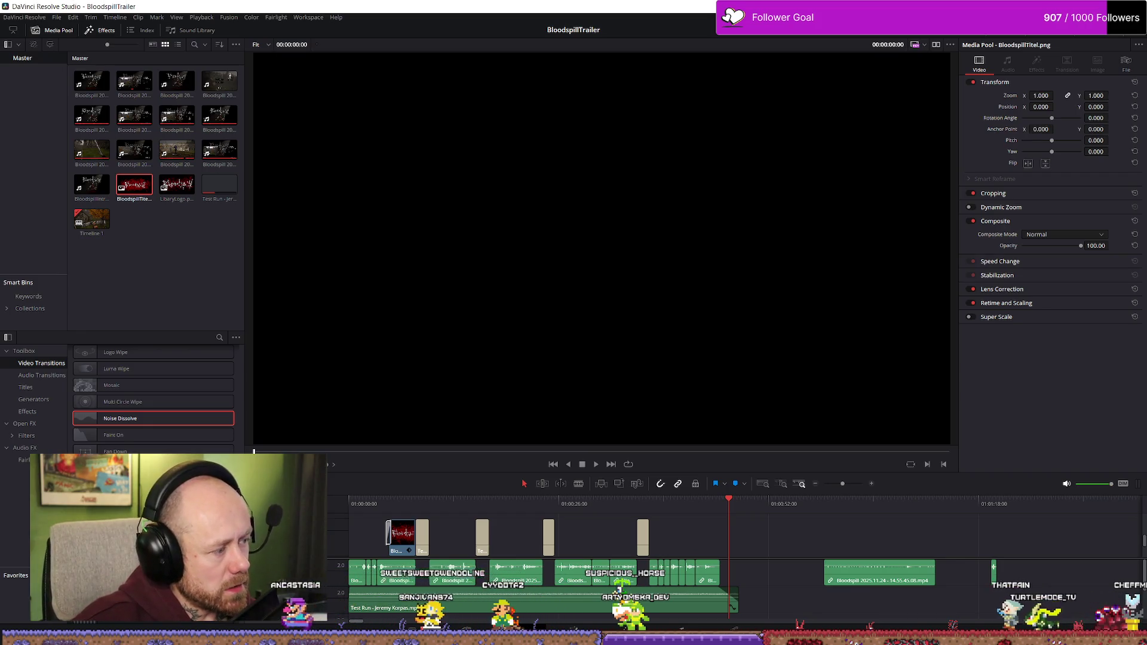
key("alt+Tab")
key("alt+Tab")
key("alt+Tab")
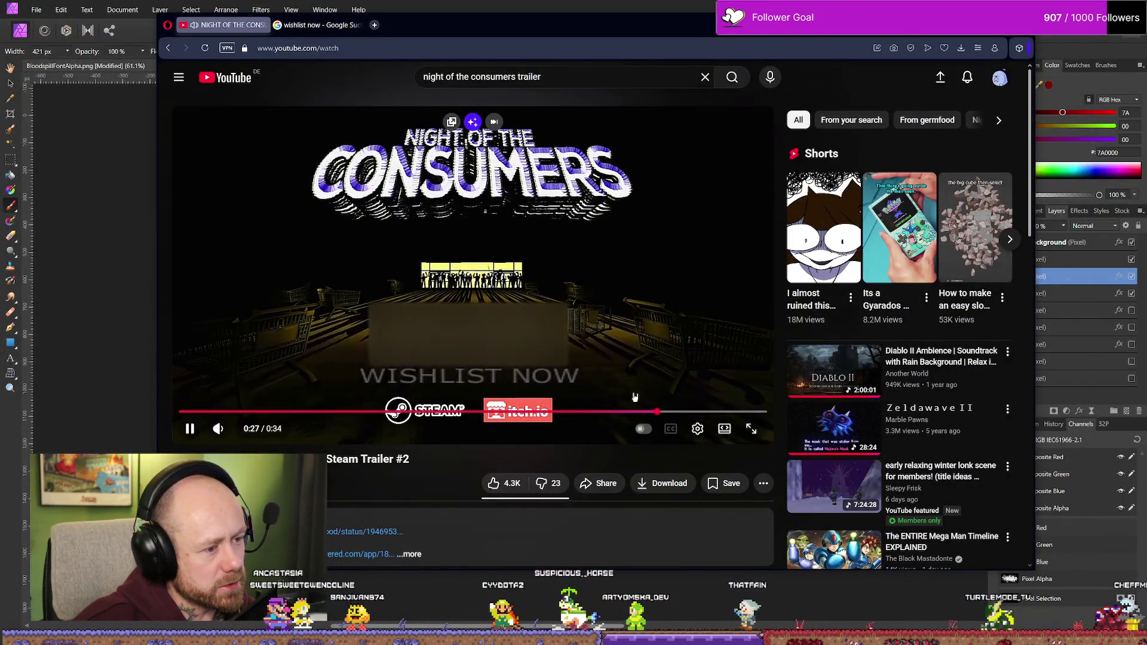
- Rewind the YouTube trailer to about 0:20 and pause it
left_click(615, 411)
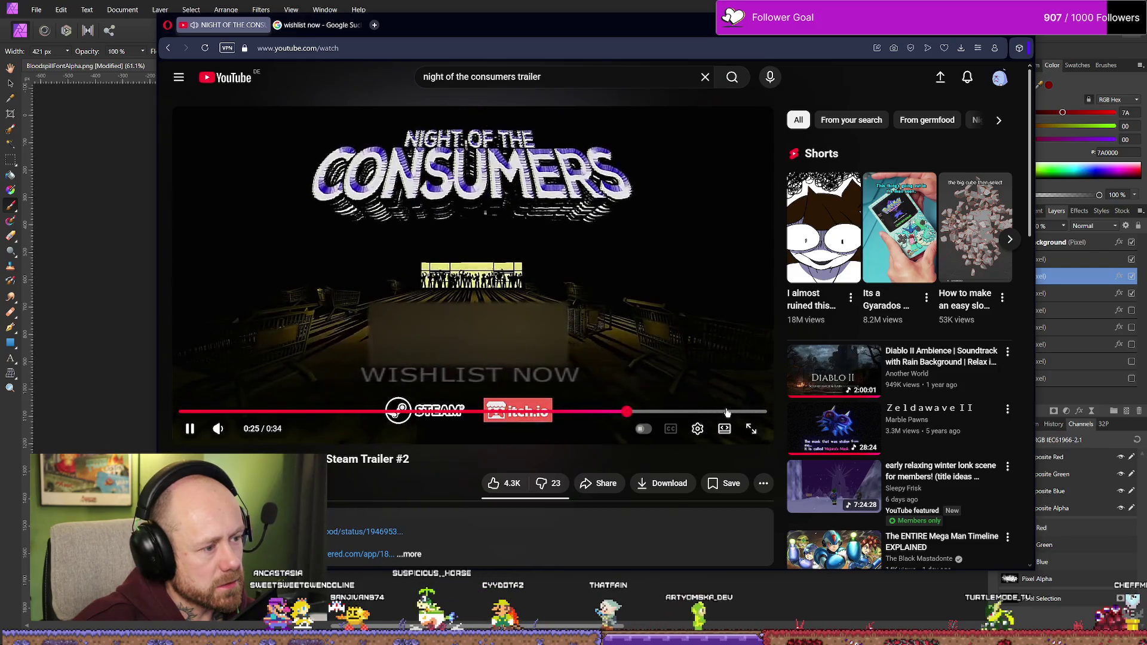
left_click_drag(633, 411, 535, 411)
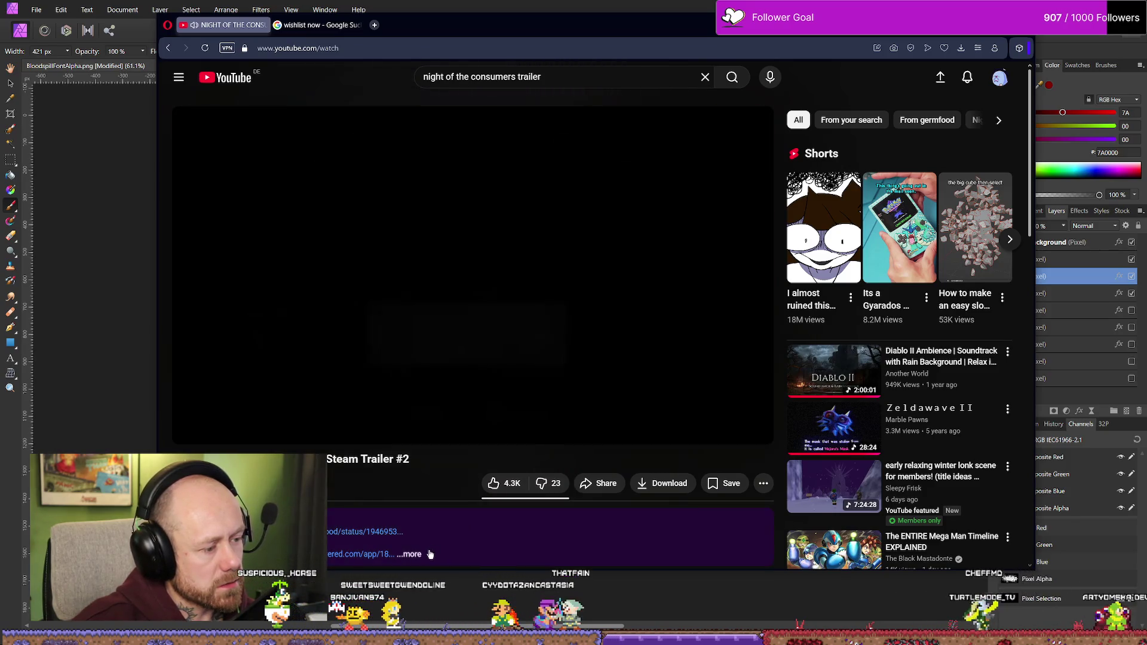
left_click(256, 353)
- Check the release-date update post on X, then close the X tab
scroll(311, 435, "down", 2)
left_click(350, 420)
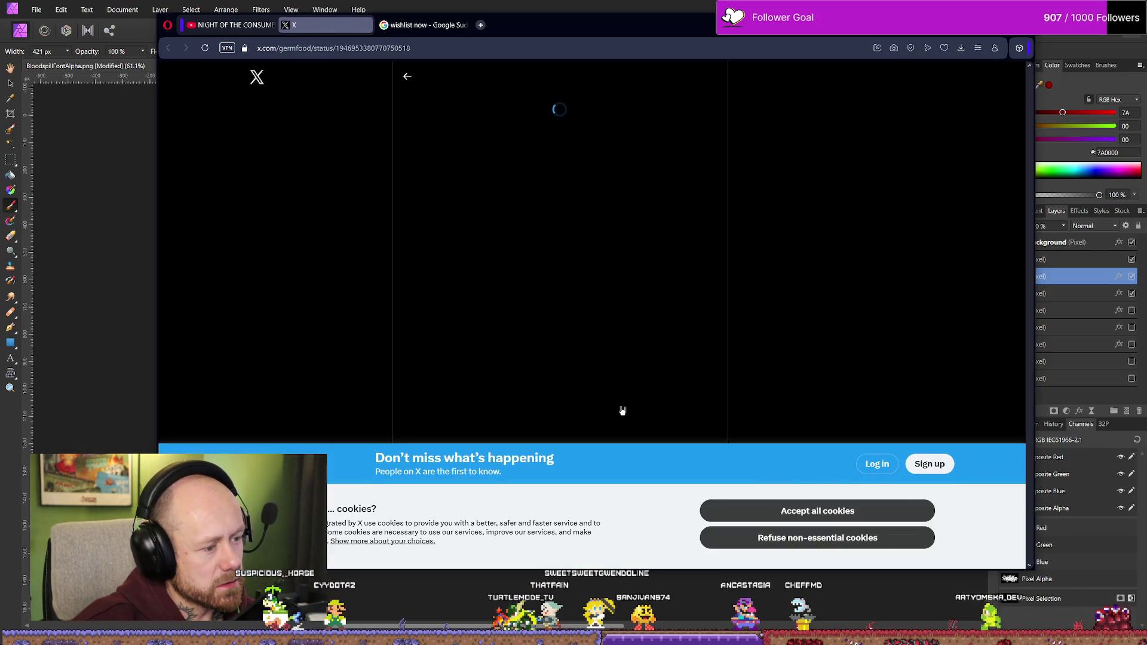
left_click(776, 538)
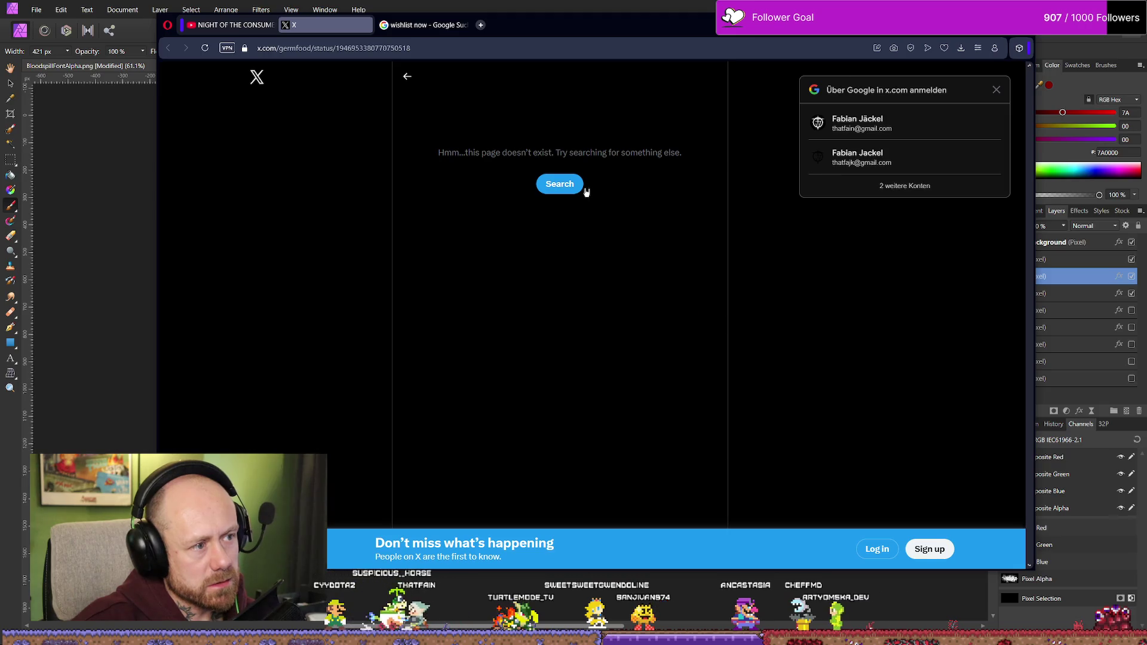
left_click(567, 189)
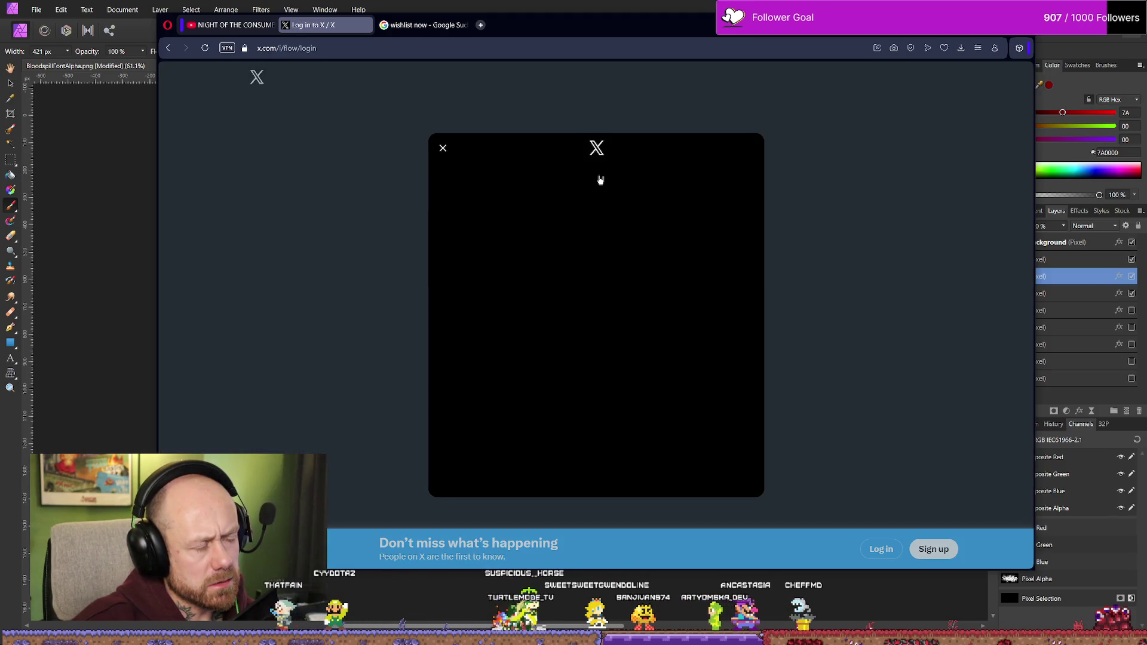
key("alt+Left")
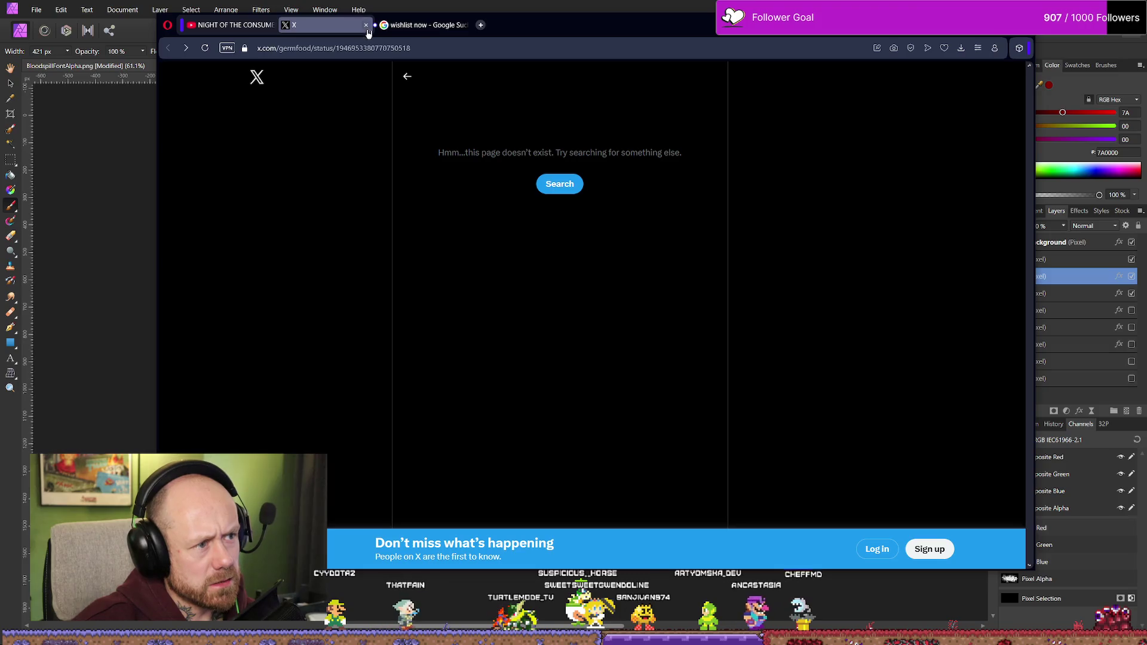
left_click(366, 26)
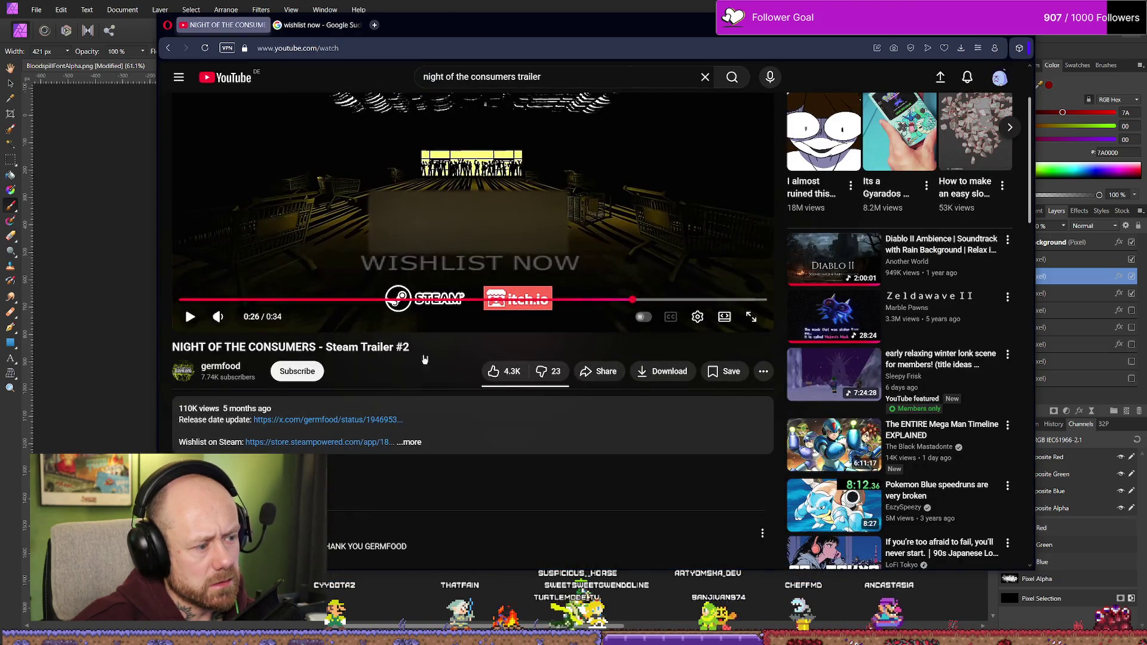
- Expand the video description and follow its Steam store link
scroll(333, 409, "down", 1)
left_click(409, 387)
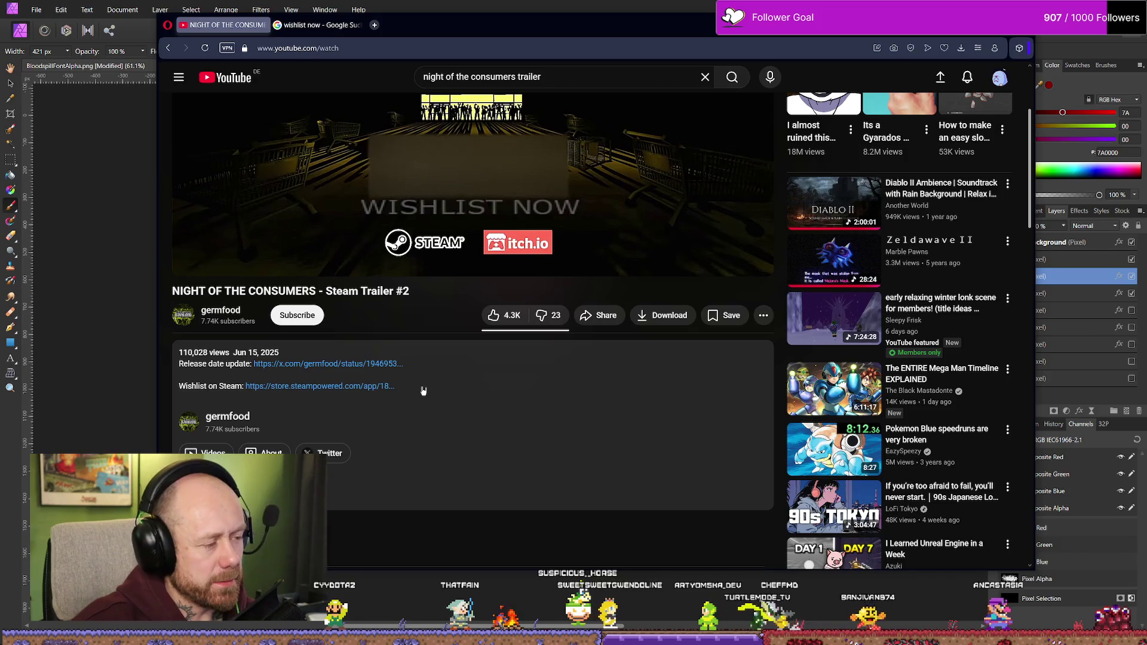
left_click(366, 392)
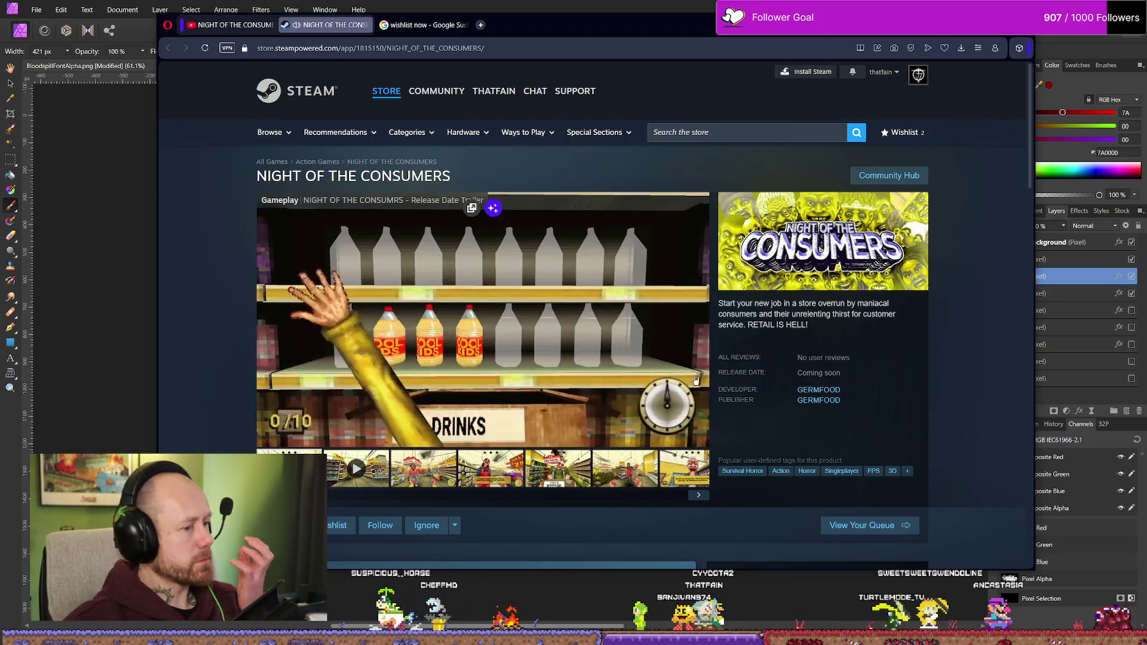
- Jump the Steam trailer to its wishlist end card and play it
scroll(692, 352, "down", 3)
scroll(693, 351, "down", 2)
scroll(648, 287, "up", 5)
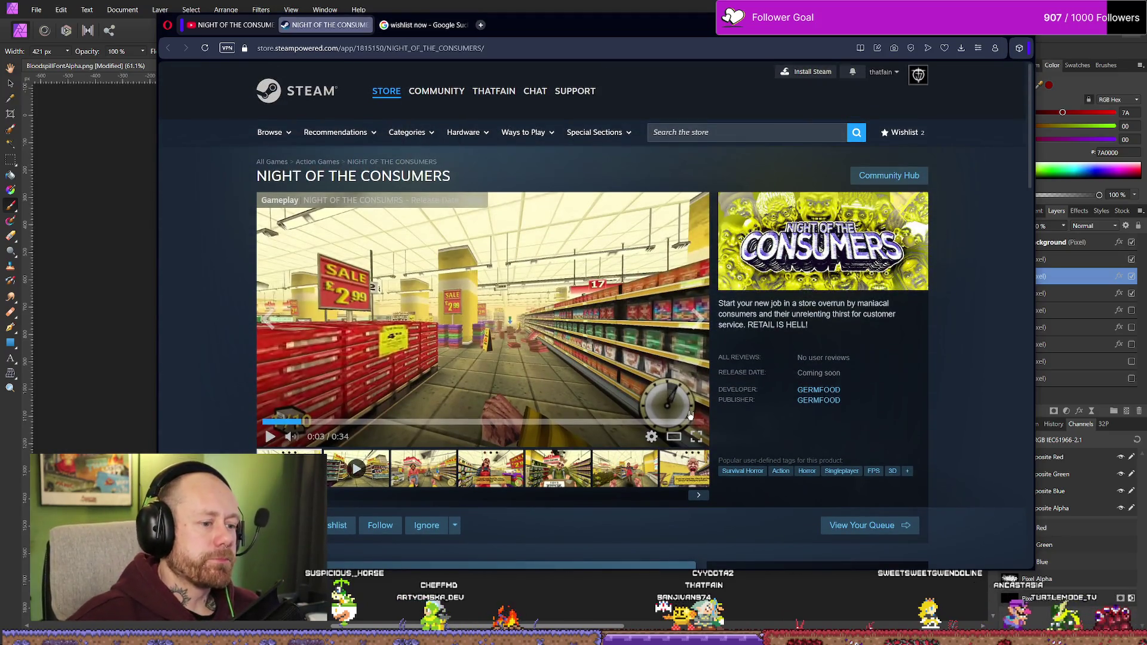
left_click(661, 422)
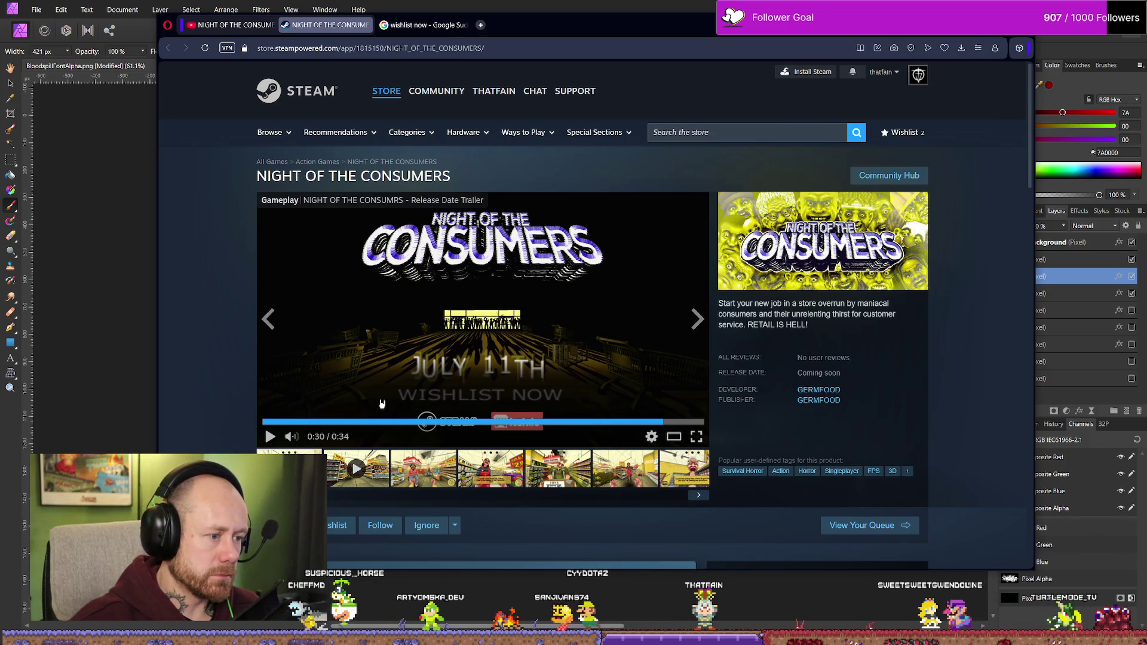
left_click(388, 323)
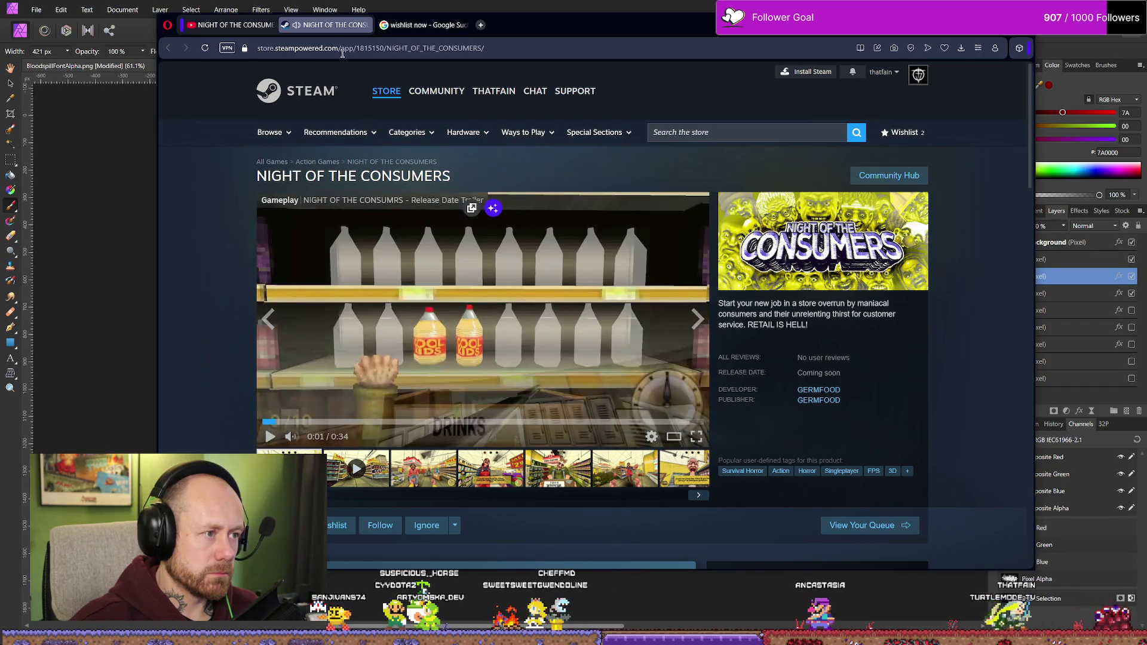
- Seek the YouTube trailer to 0:25 and pause it at 0:26 for comparison
left_click(233, 24)
left_click(653, 367)
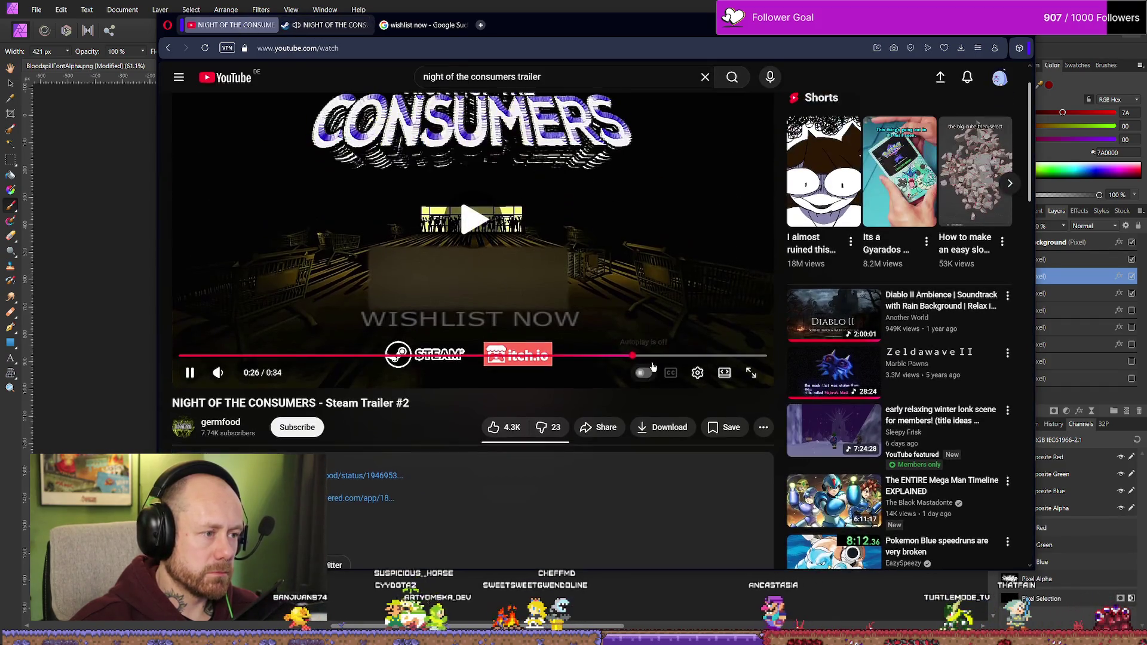
scroll(653, 367, "up", 1)
left_click_drag(645, 415, 634, 413)
left_click(622, 296)
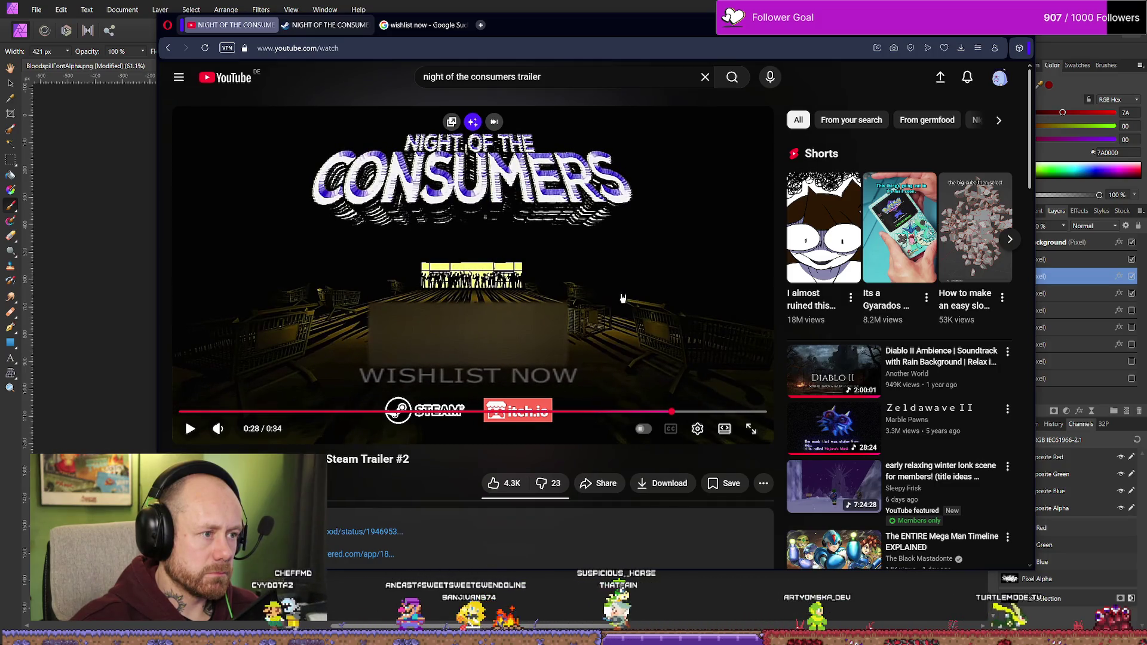
left_click(620, 294)
left_click_drag(621, 412, 621, 411)
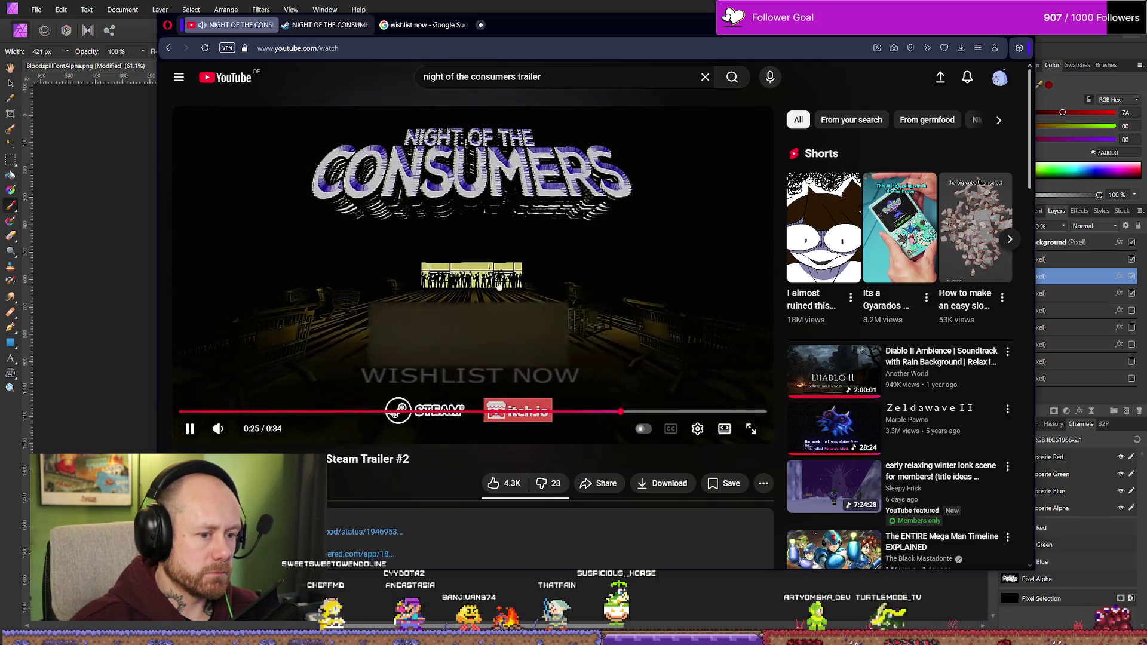
left_click(500, 289)
- Close the 'wishlist now' Google search tab and move to the Steam client
left_click(361, 26)
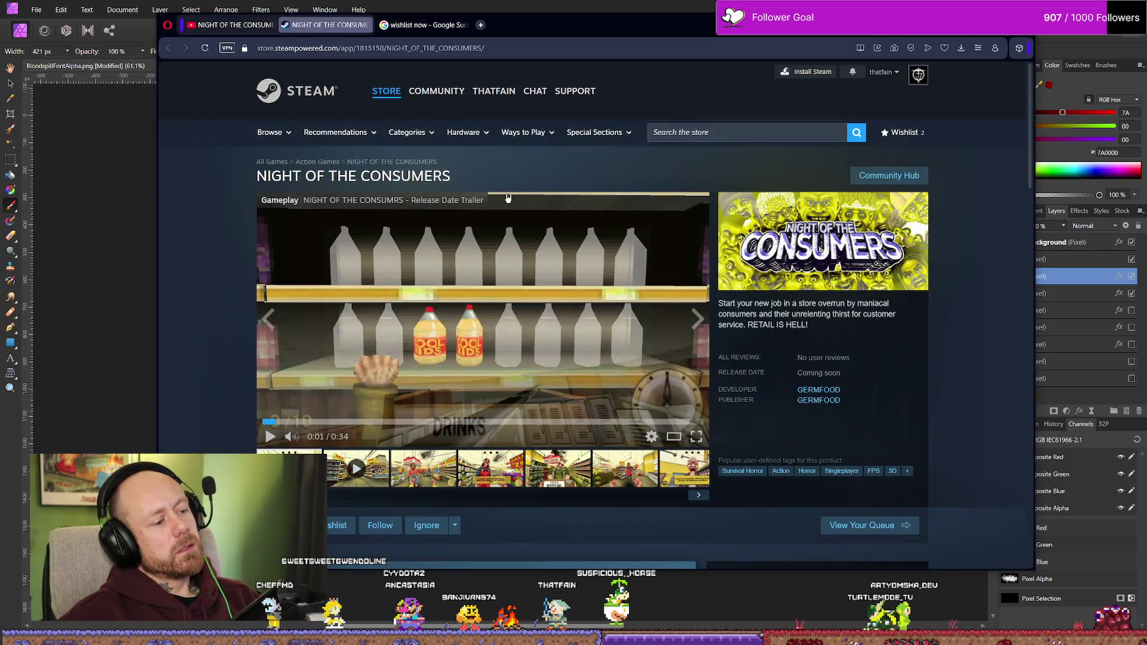
left_click(754, 130)
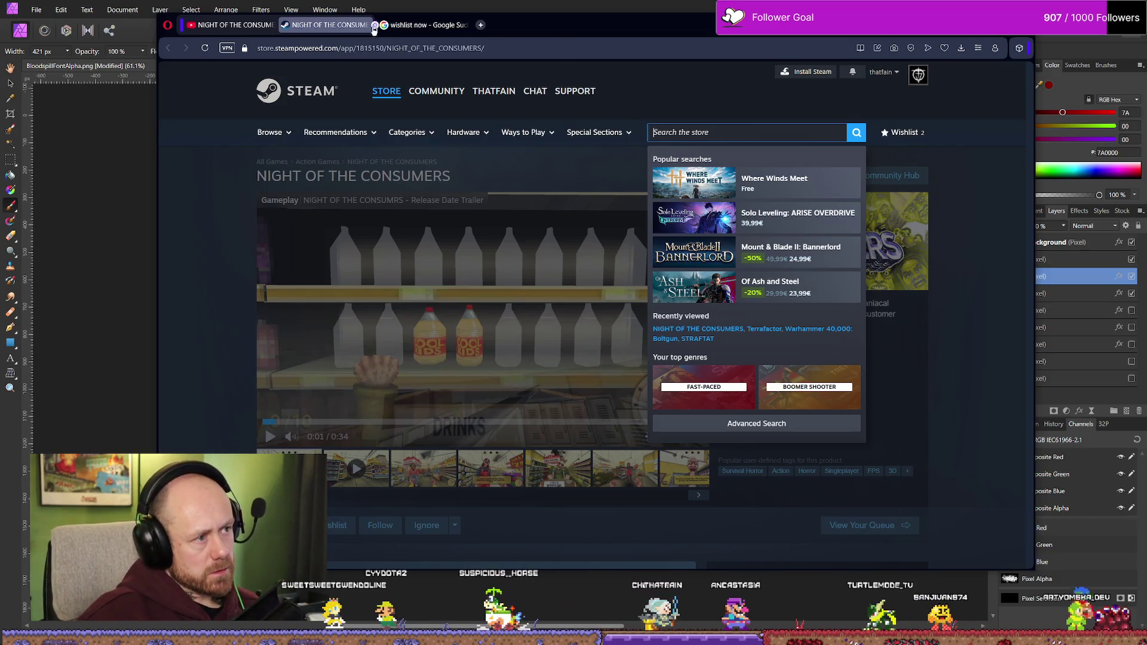
left_click(418, 26)
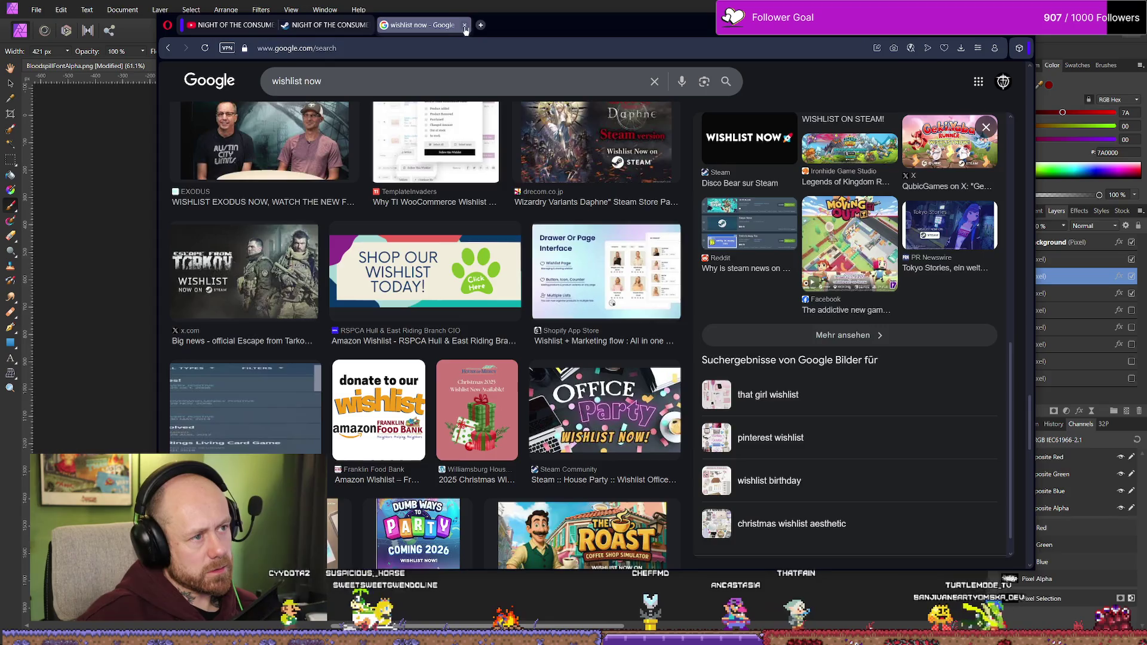
left_click(464, 26)
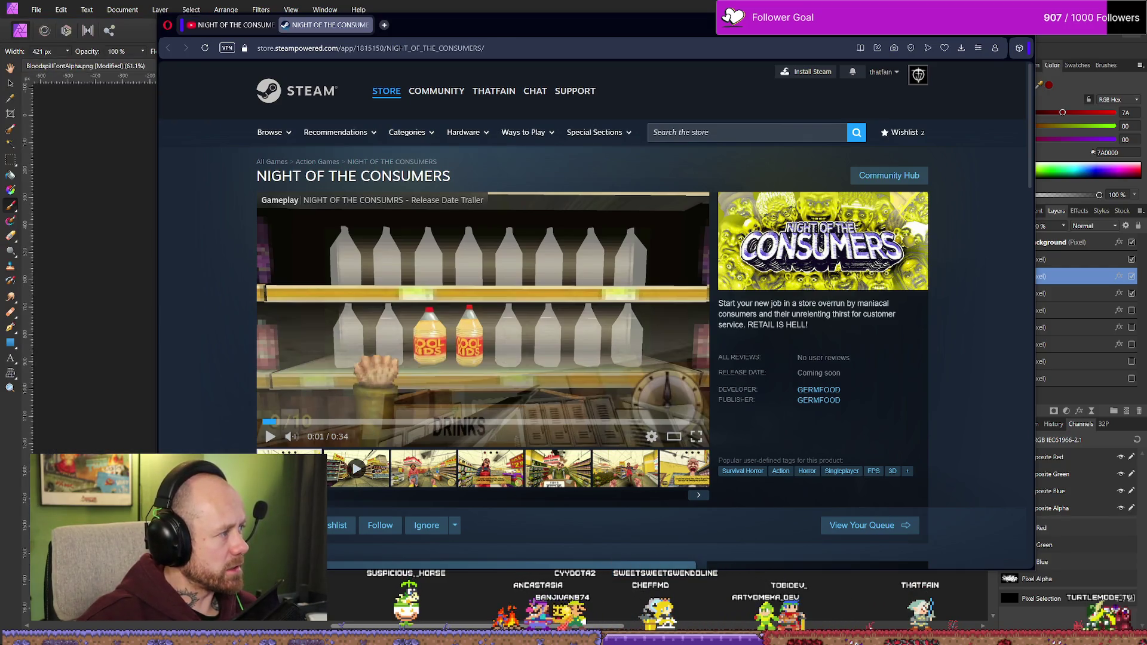
left_click(746, 132)
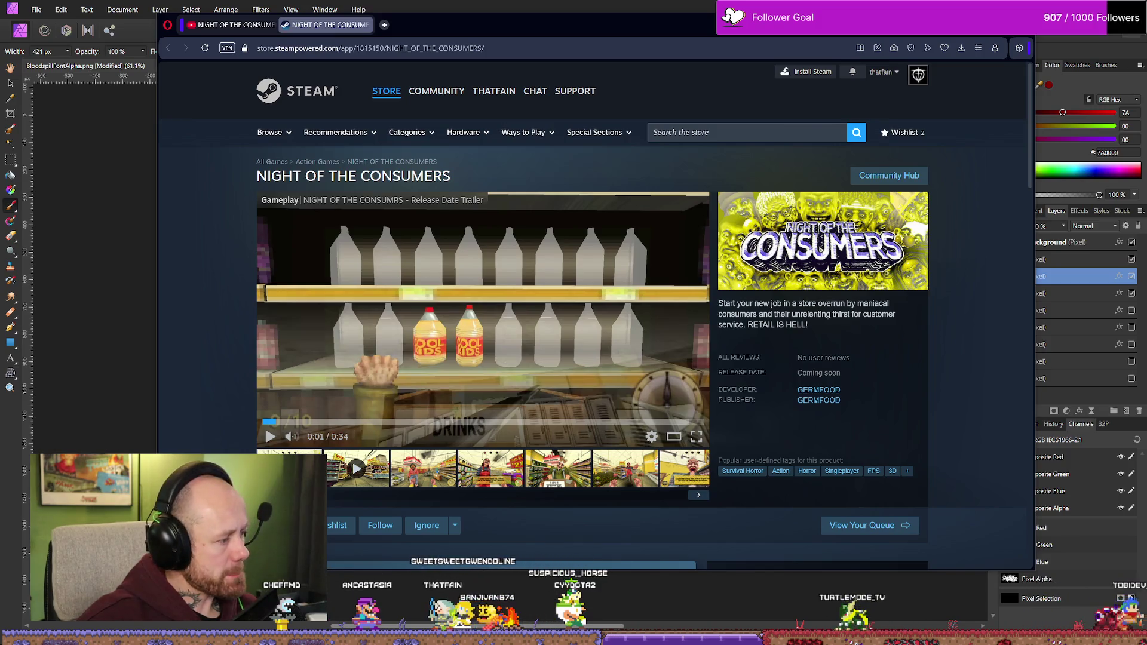
key("alt+Tab")
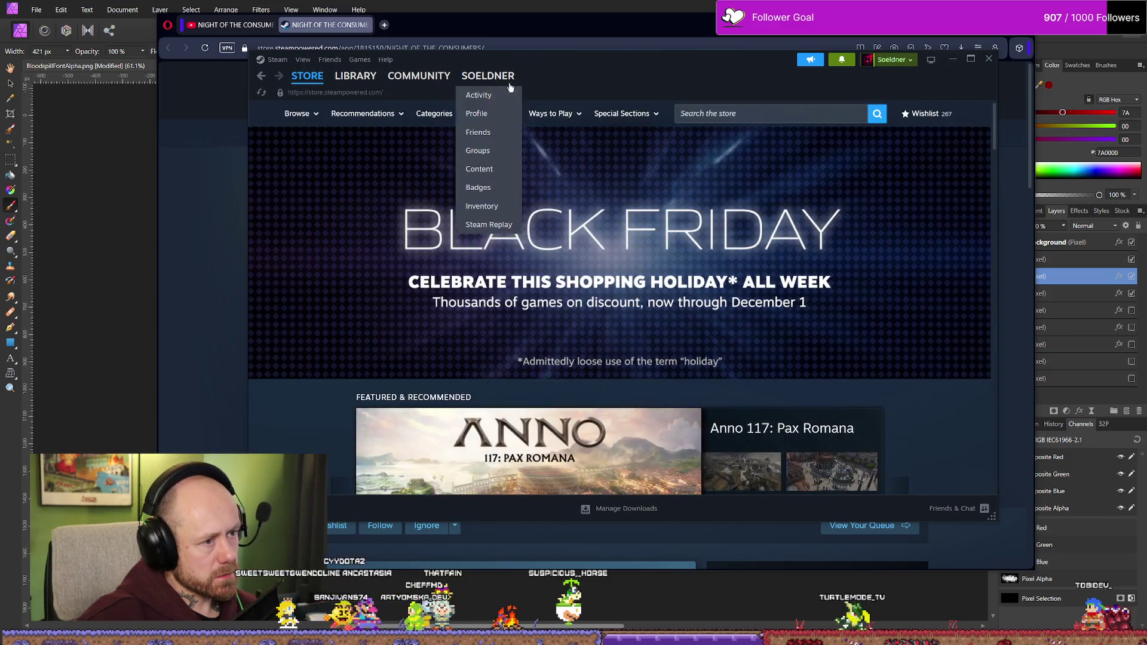
- Look through the Steam library and profile page, then return to the store front
left_click_drag(476, 50, 476, 62)
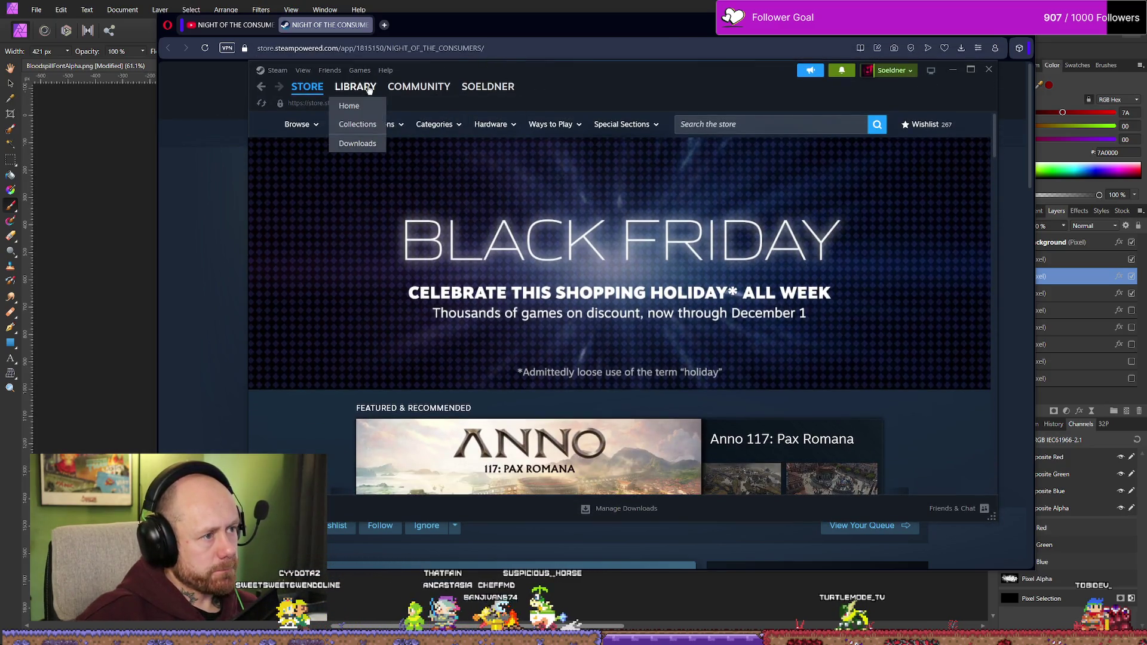
left_click(355, 87)
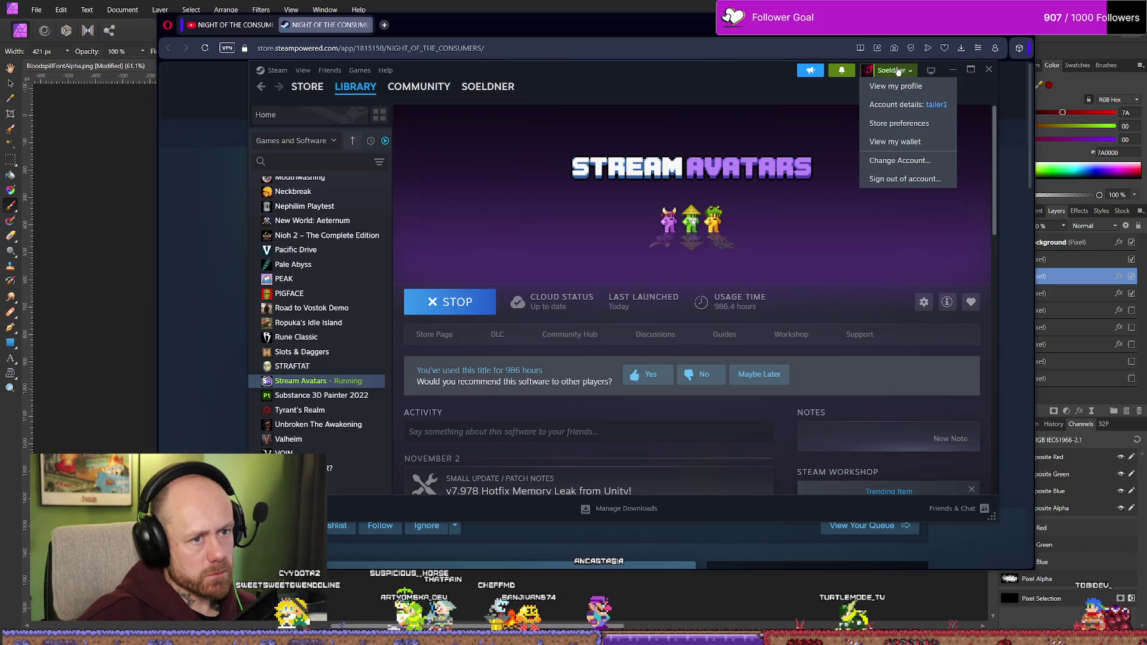
left_click(368, 119)
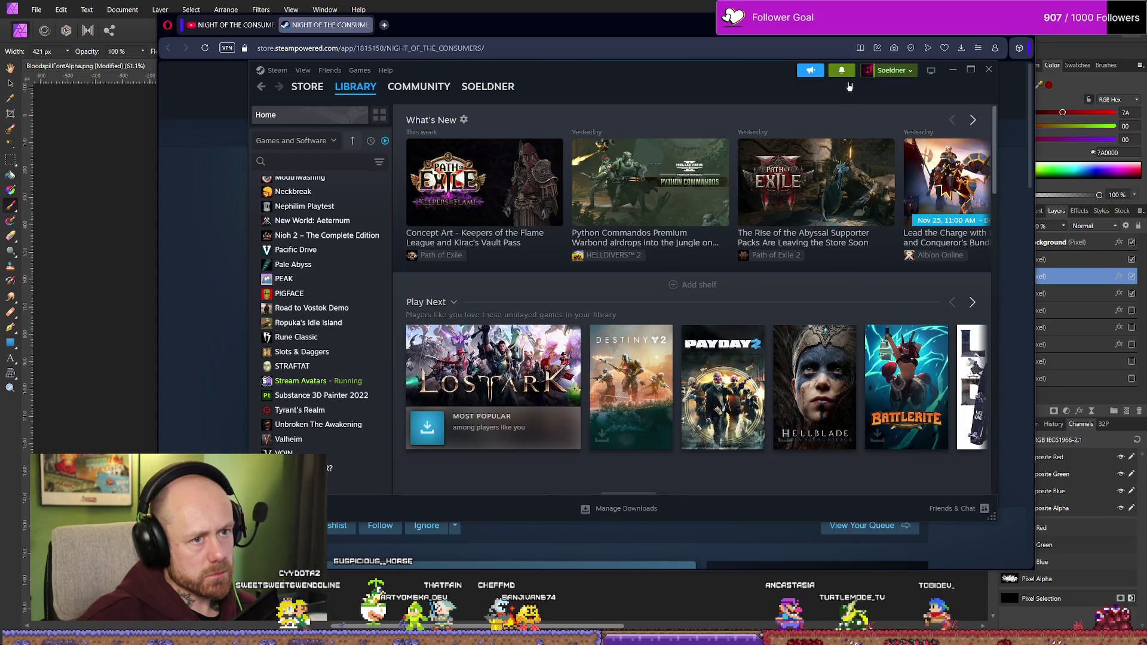
left_click(901, 73)
left_click(898, 87)
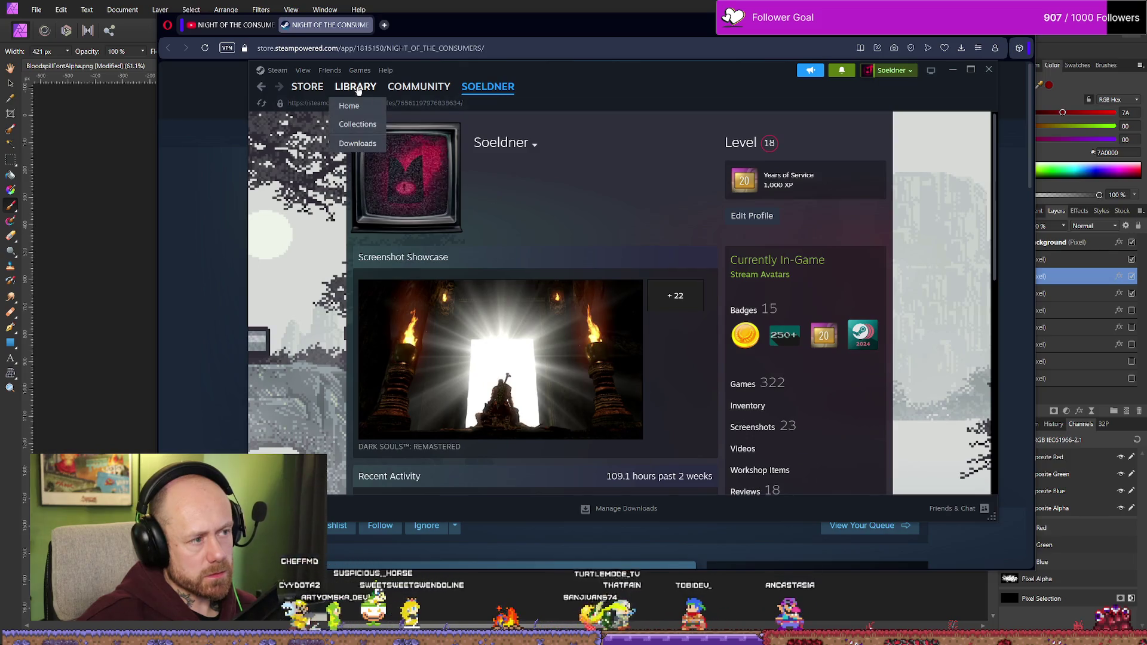
left_click(354, 88)
left_click(307, 87)
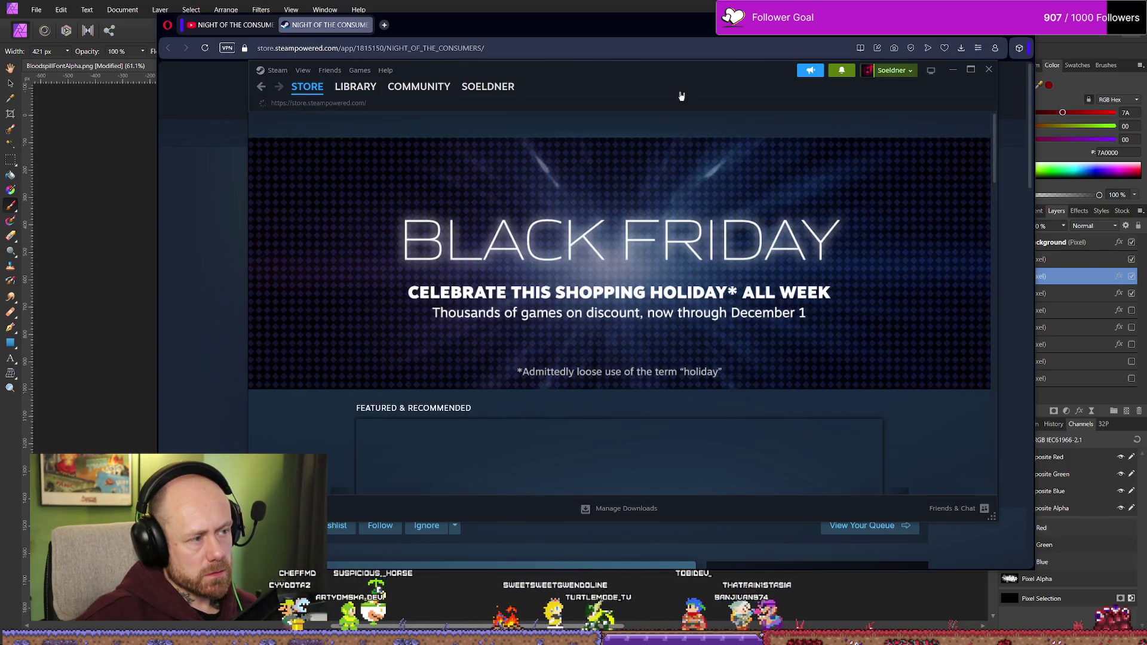
- Search the store for 'scopecreep' and open the SCOPECREEP page
left_click(782, 113)
type("s")
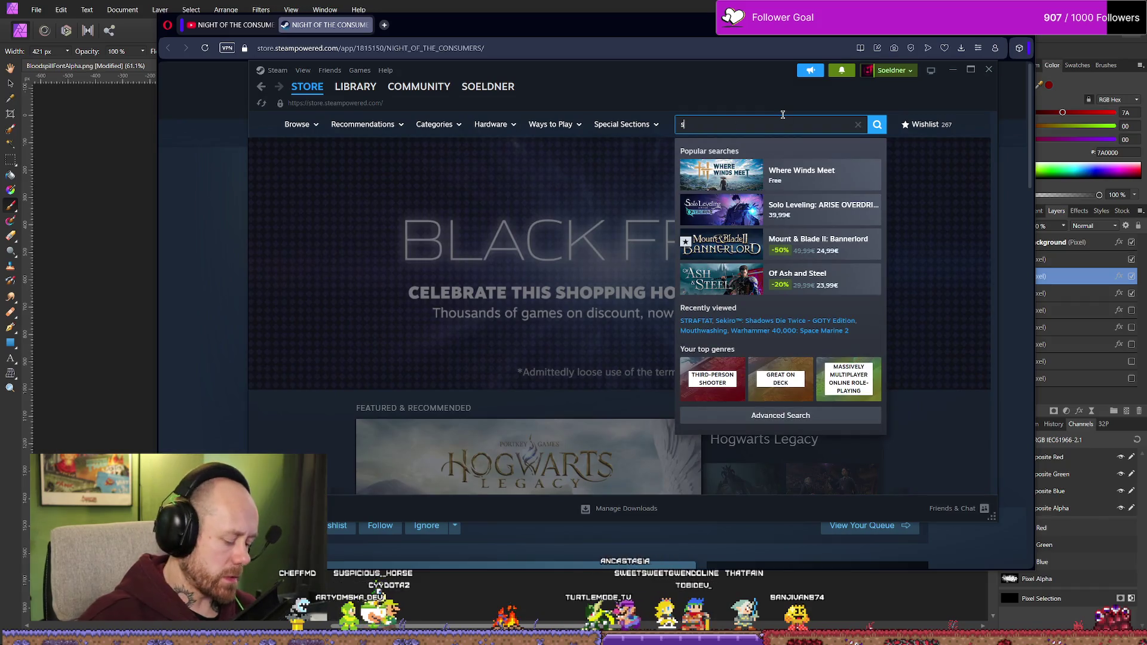
type("copere")
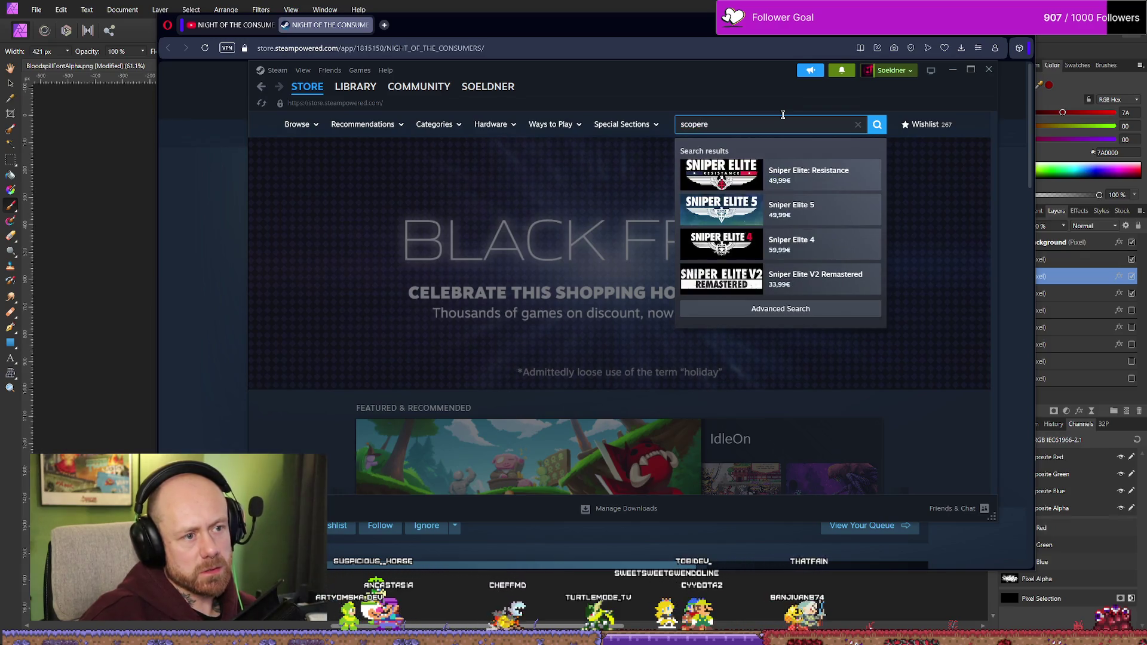
key("BackSpace")
key("BackSpace")
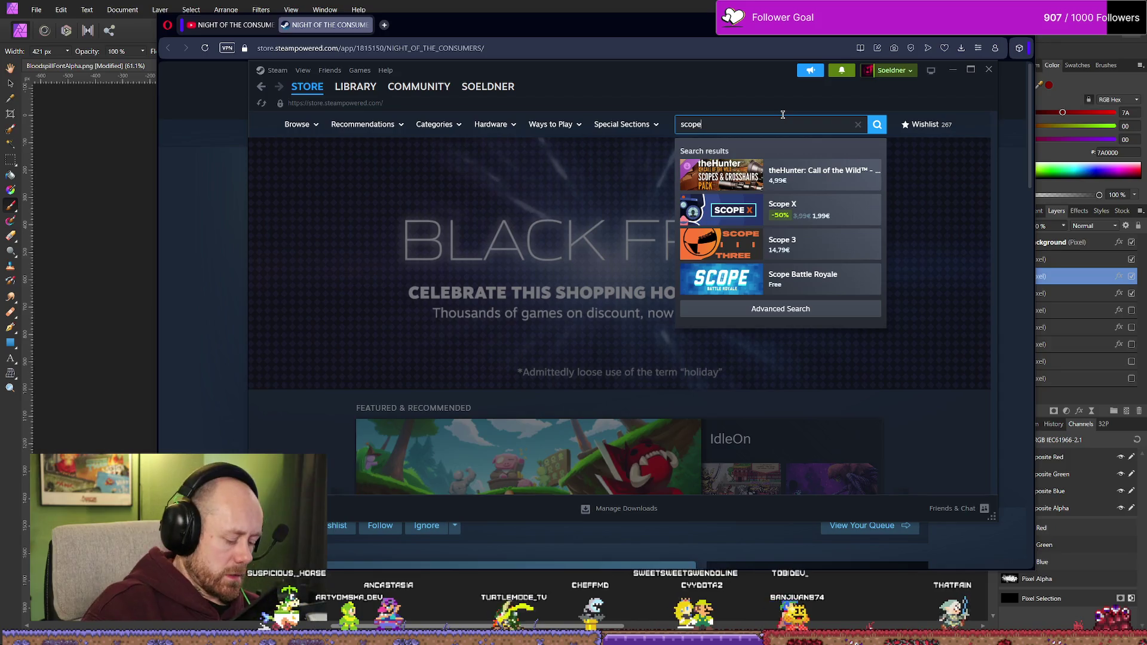
type("cree")
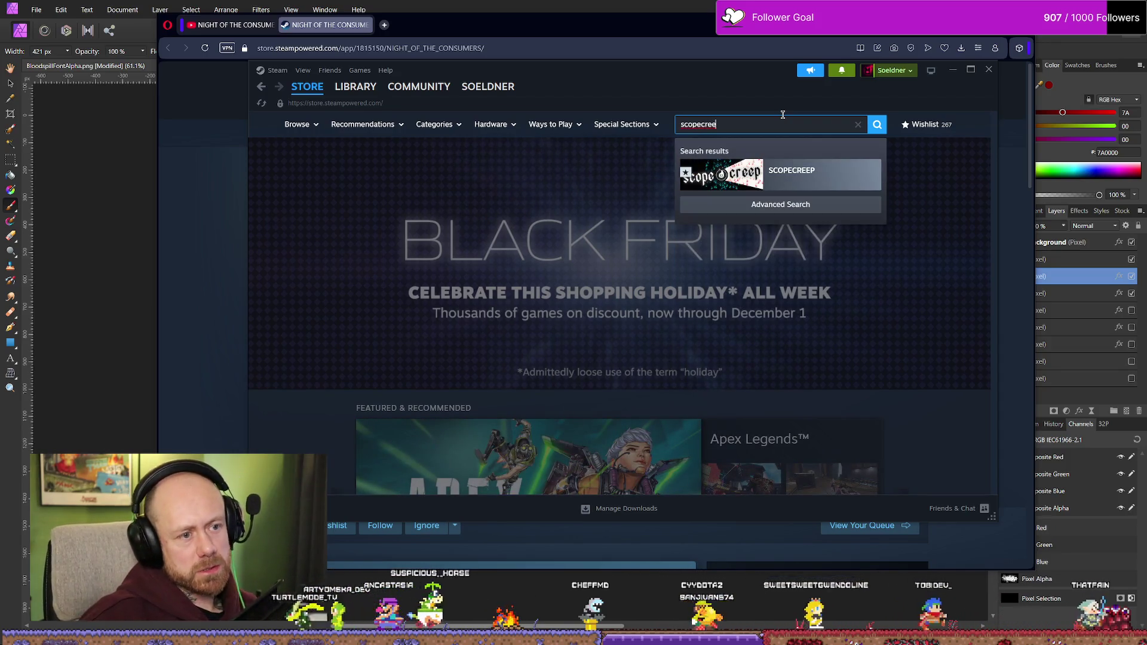
left_click(741, 185)
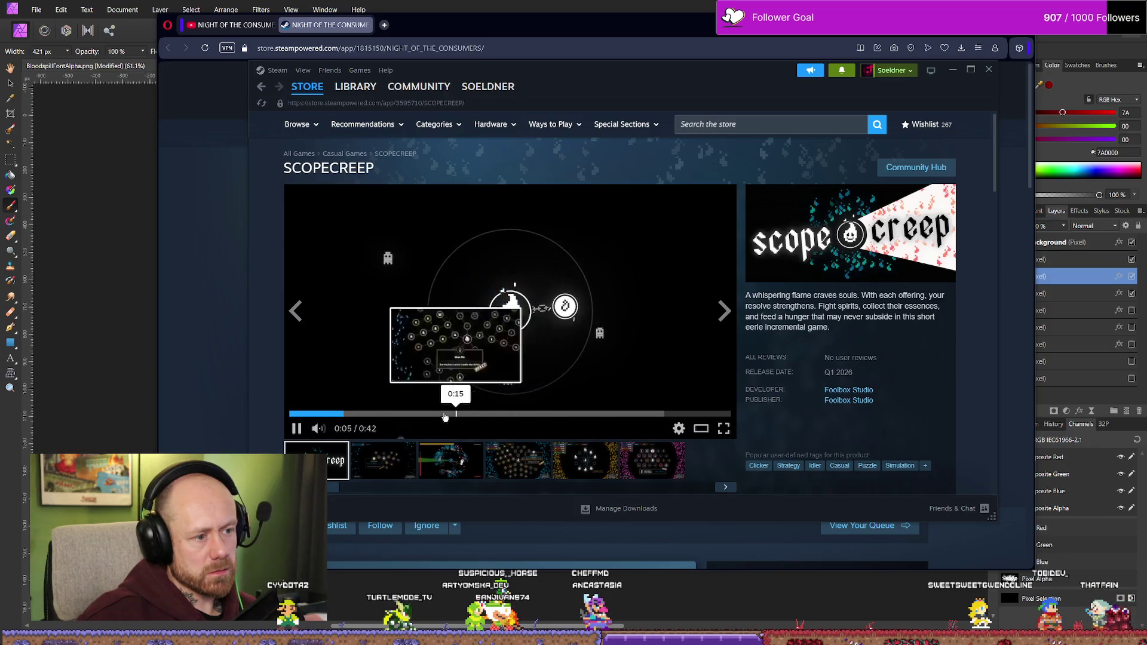
- Skim the SCOPECREEP trailer and screenshot gallery, then bring the browser forward
left_click(547, 414)
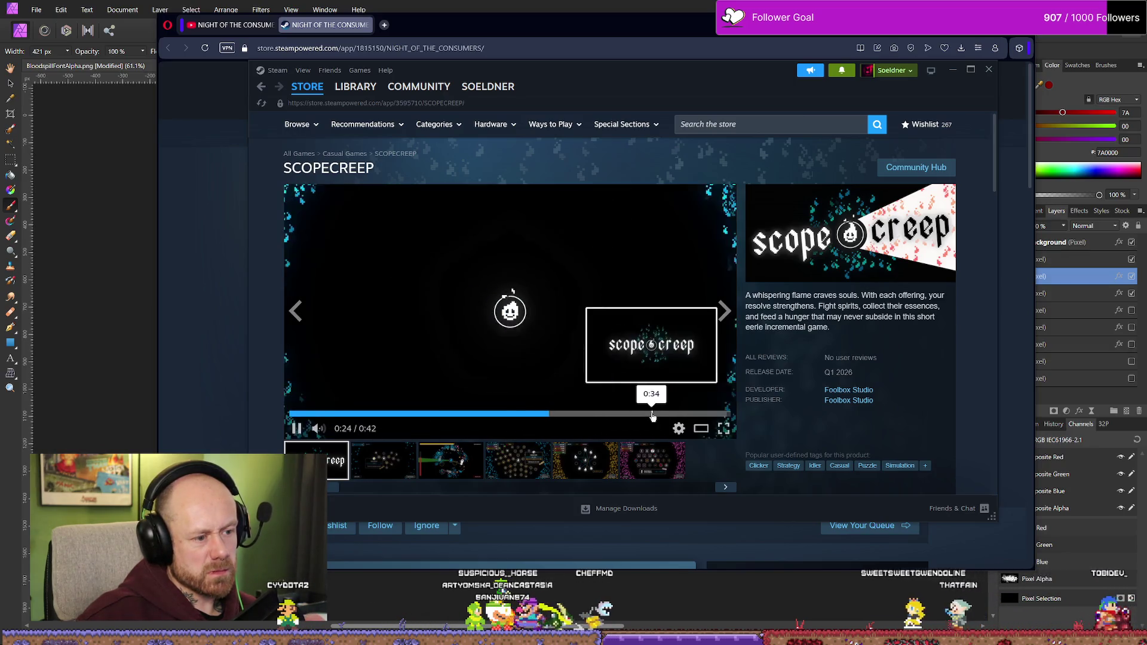
left_click(681, 415)
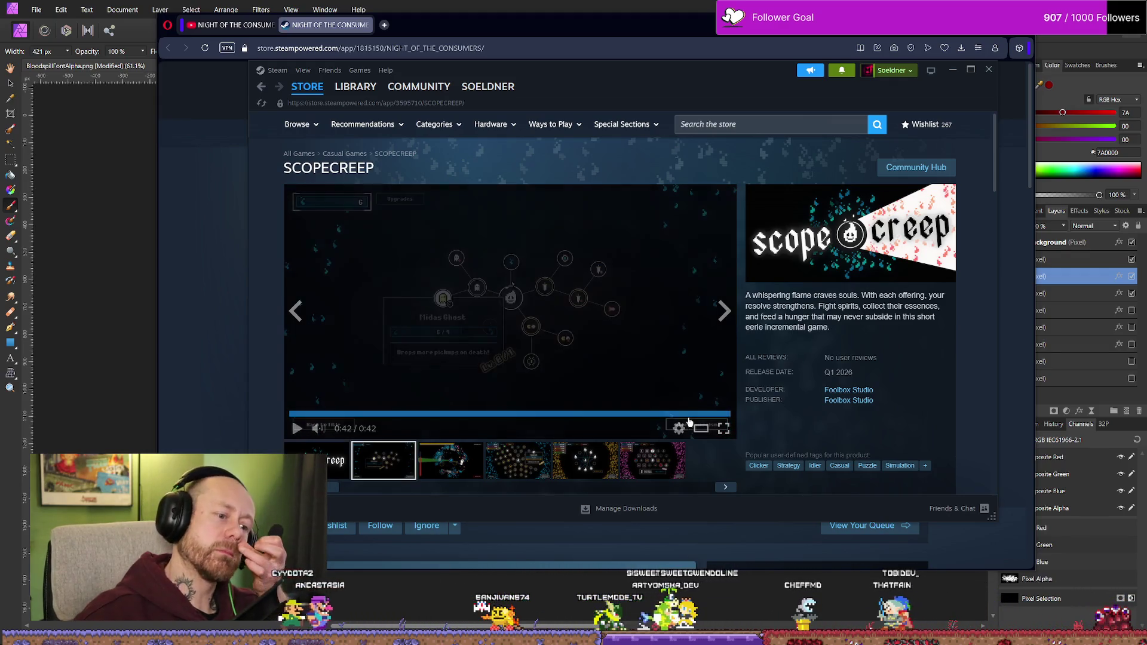
left_click(595, 352)
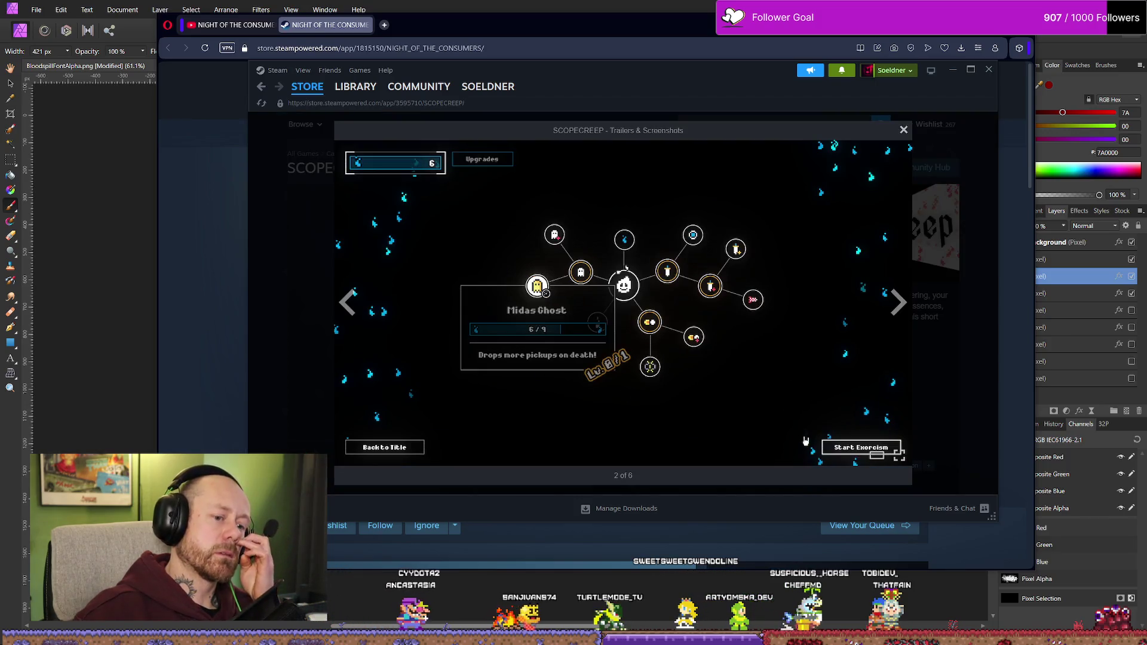
left_click(902, 130)
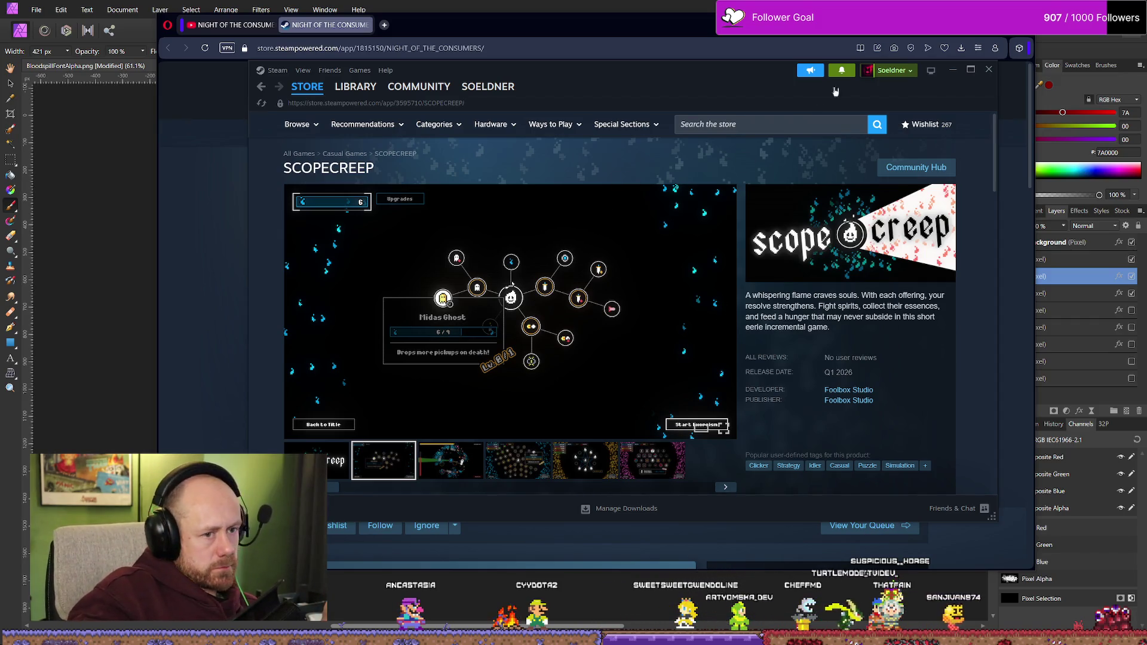
left_click(635, 24)
left_click_drag(635, 24, 627, 40)
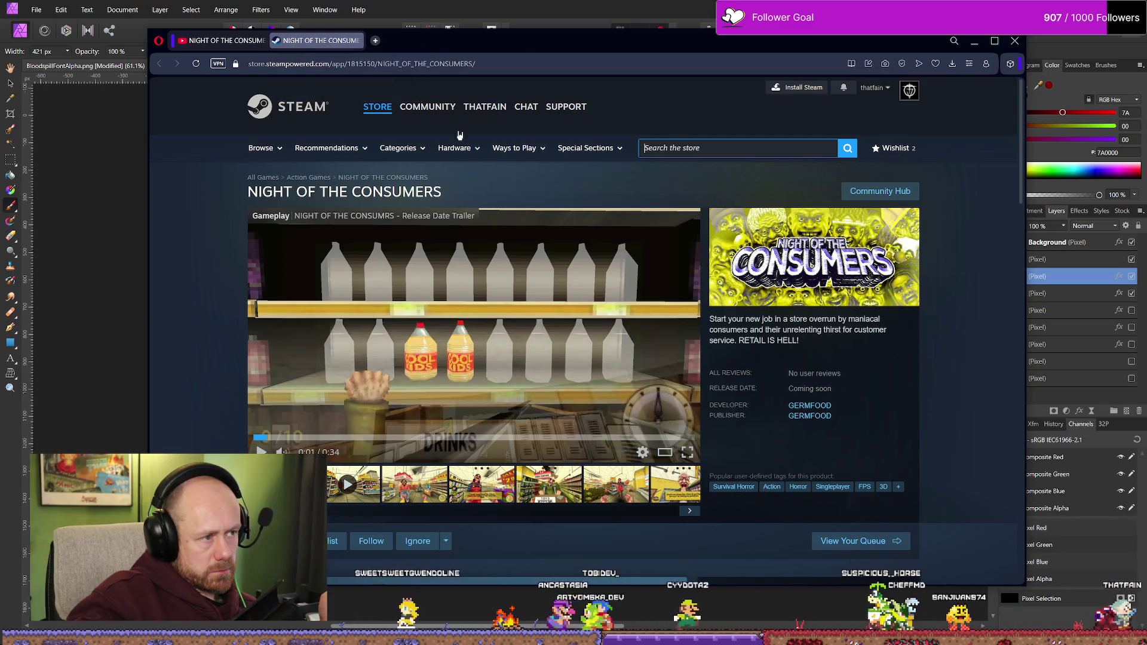
- Search YouTube for 'davincie shoot effect'
left_click(227, 43)
left_click(587, 93)
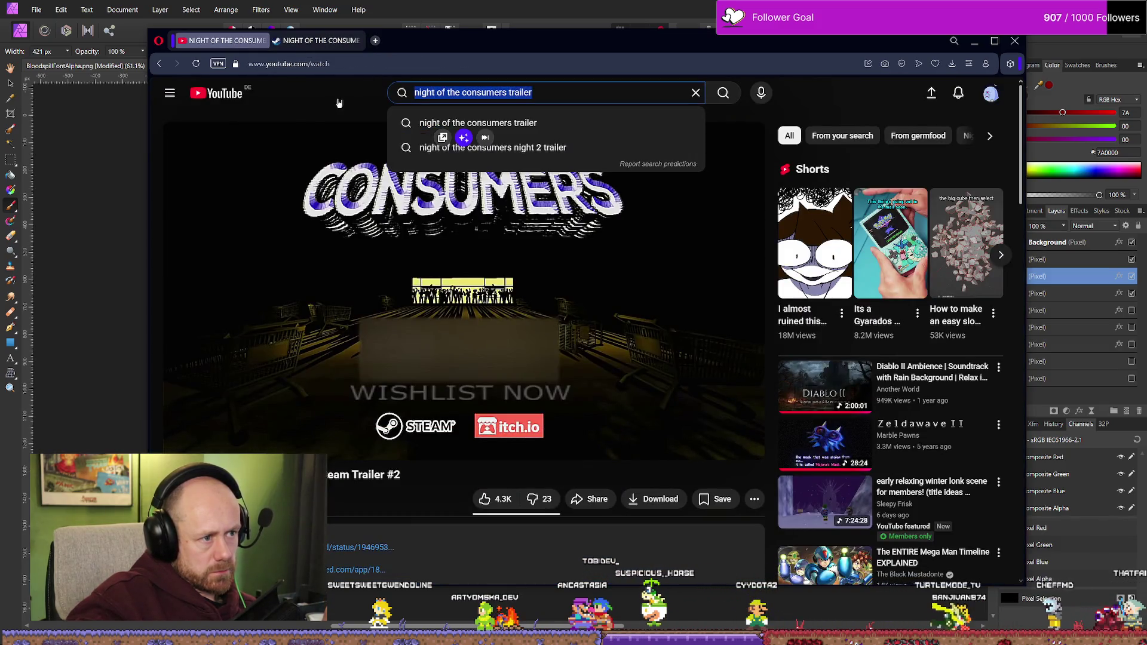
type("davincie ")
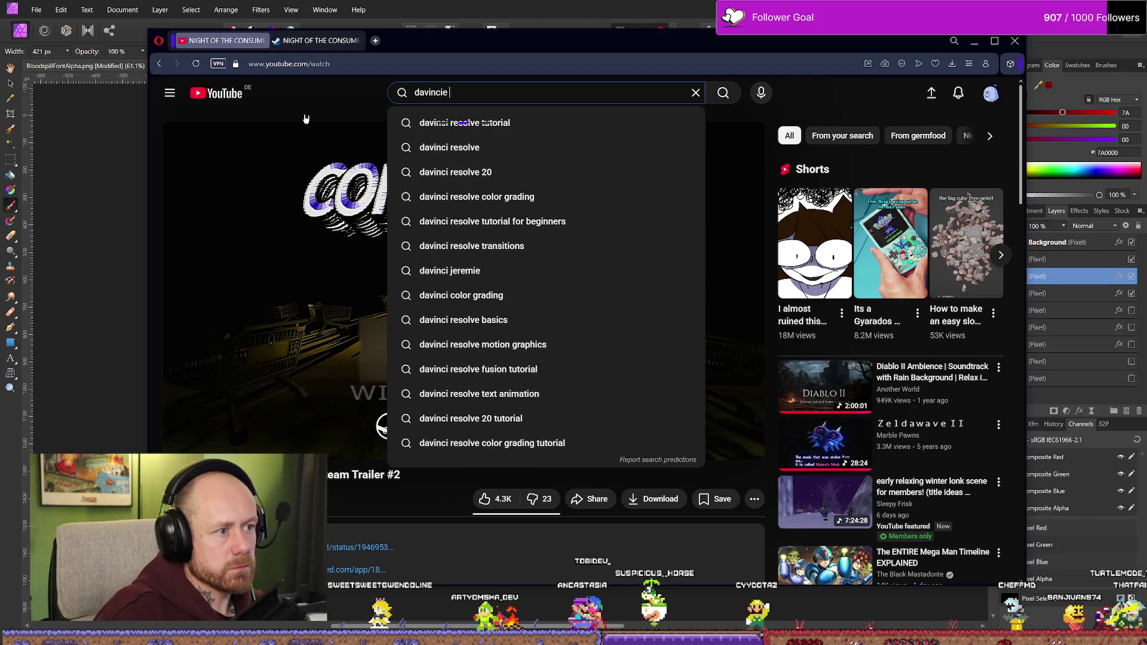
type("shoot")
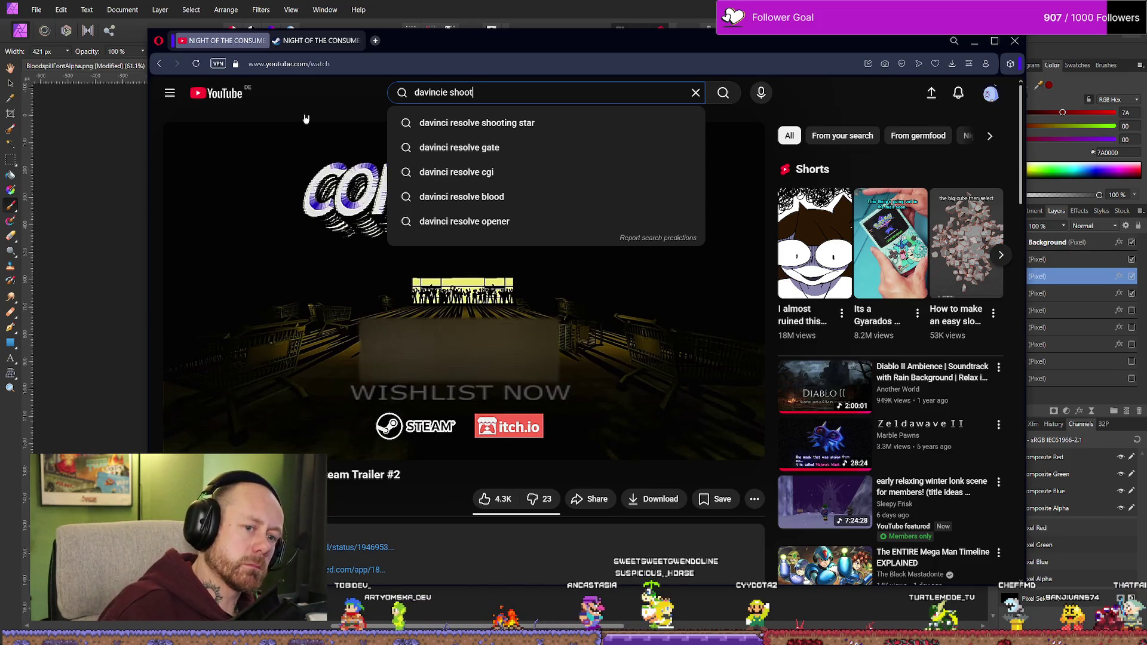
type("effect")
key("Return")
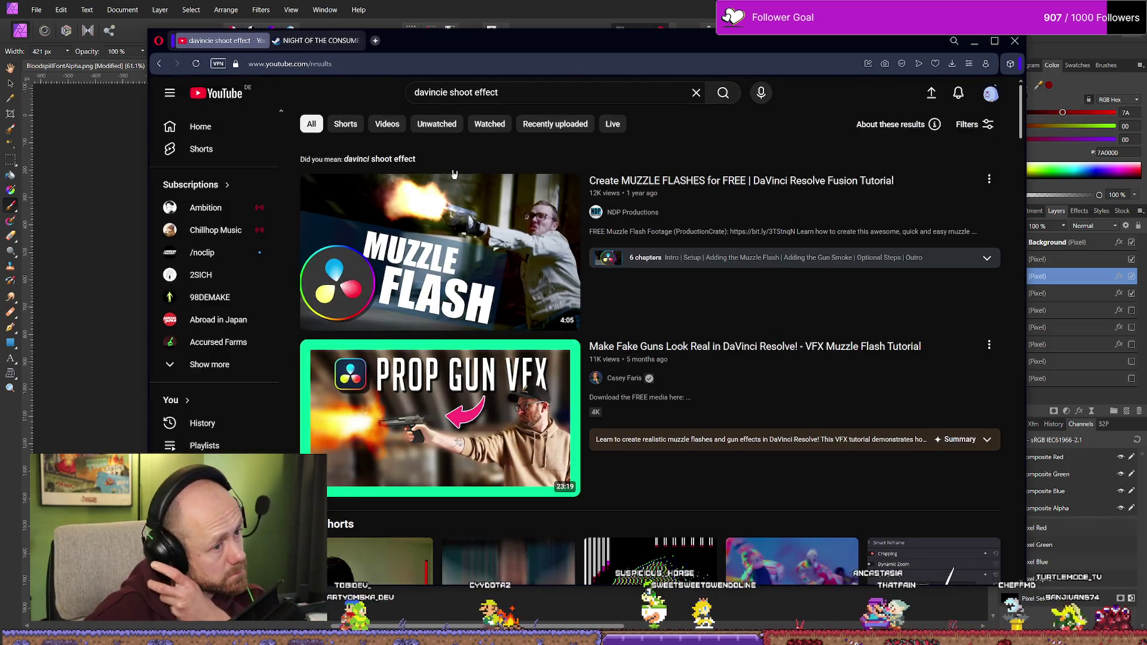
- Change the search to 'davincie impact effect'
scroll(466, 209, "down", 3)
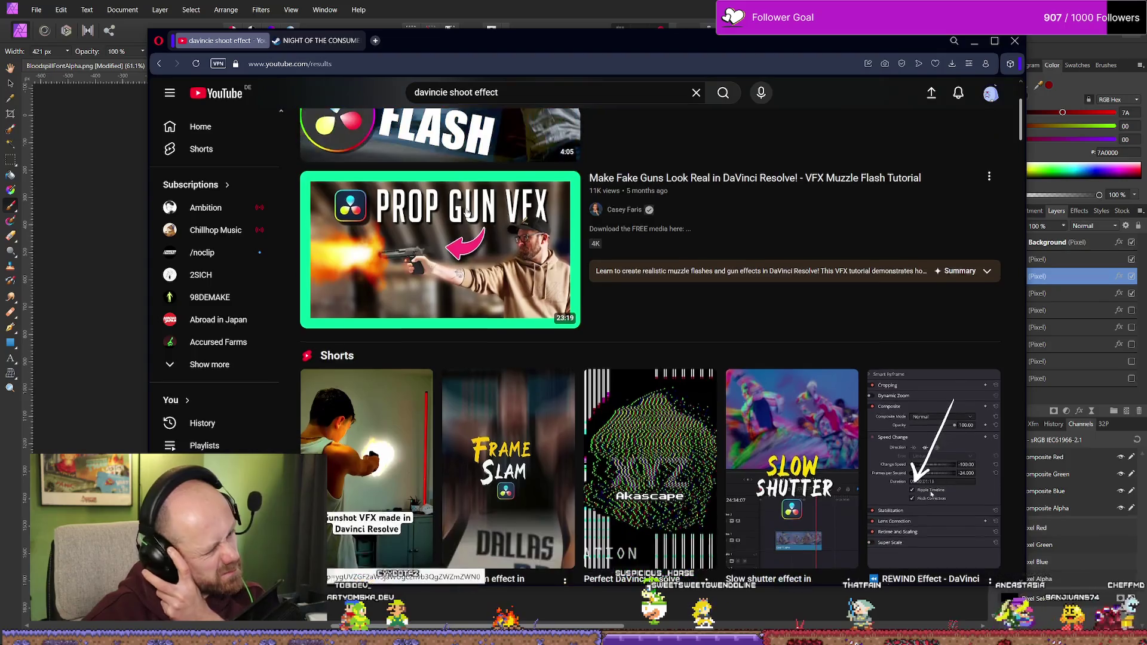
scroll(468, 212, "down", 3)
scroll(467, 212, "up", 6)
double_click(476, 91)
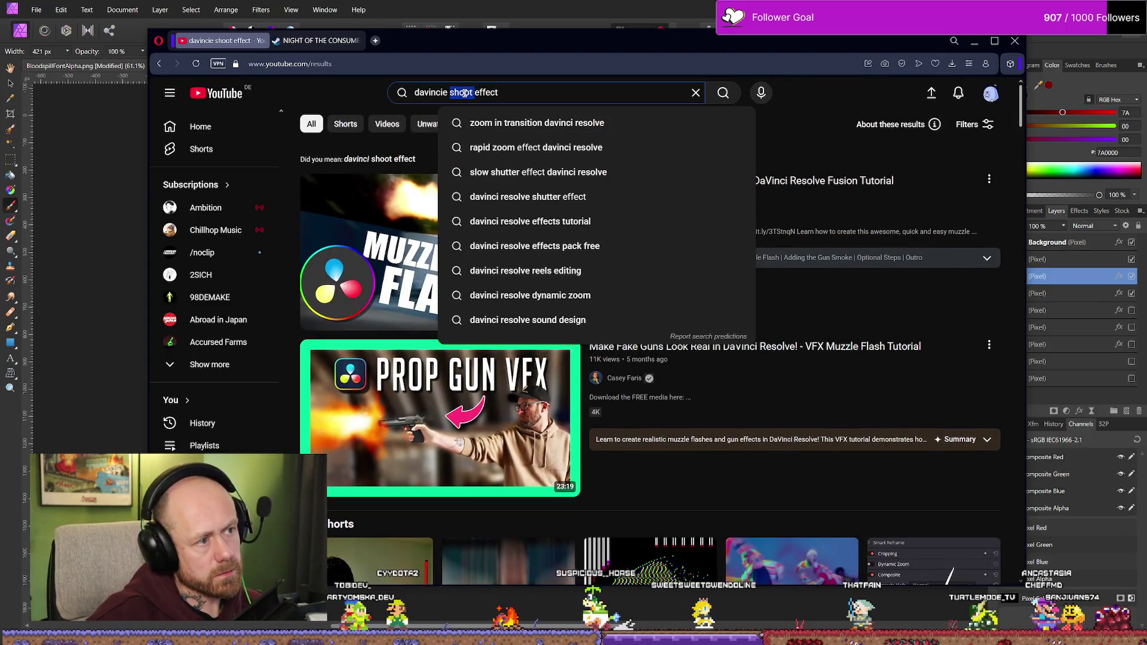
type("impact")
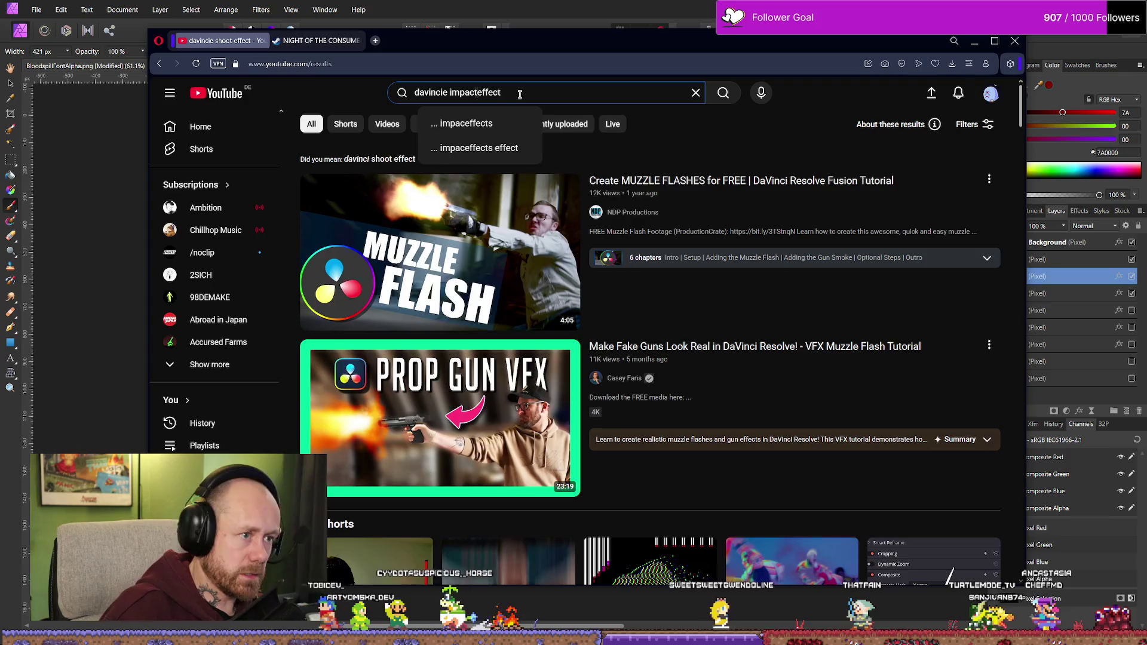
key("Return")
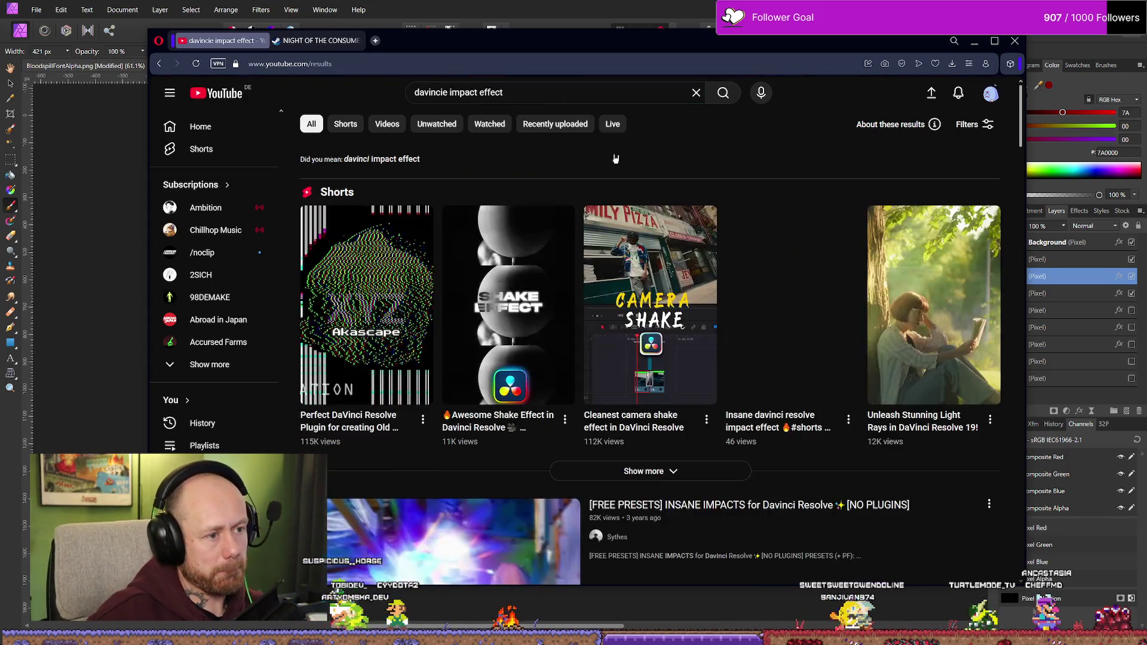
- Watch the Impact Shake Effect in DaVinci Resolve tutorial, pause it, and minimize the browser
scroll(569, 247, "down", 1)
left_click(651, 280)
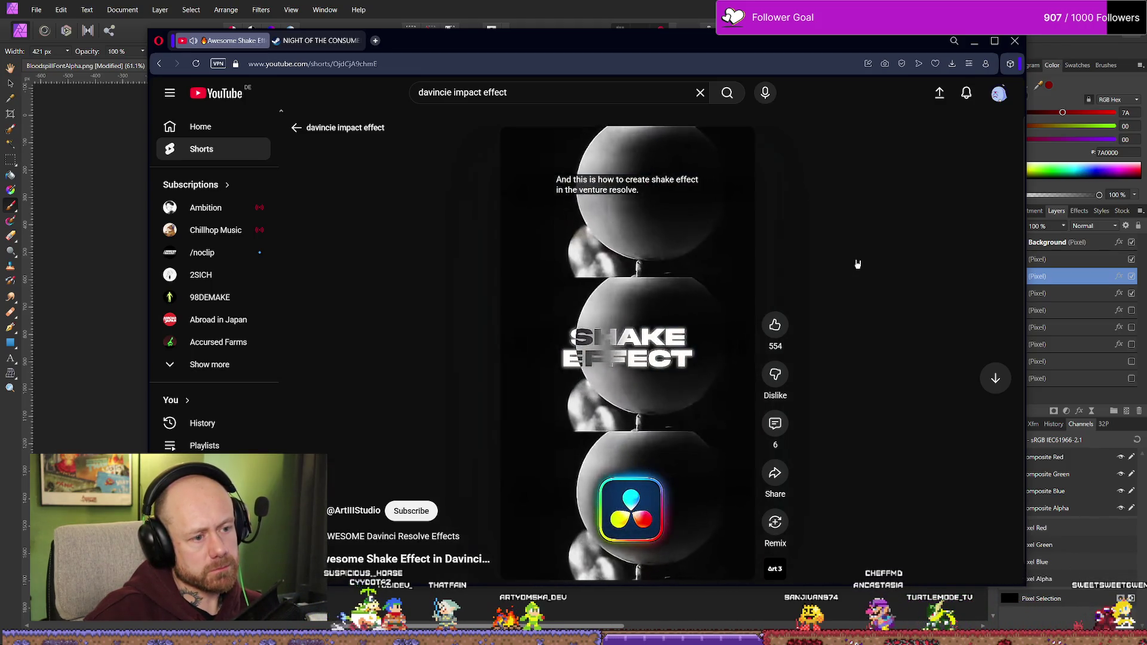
key("alt+Left")
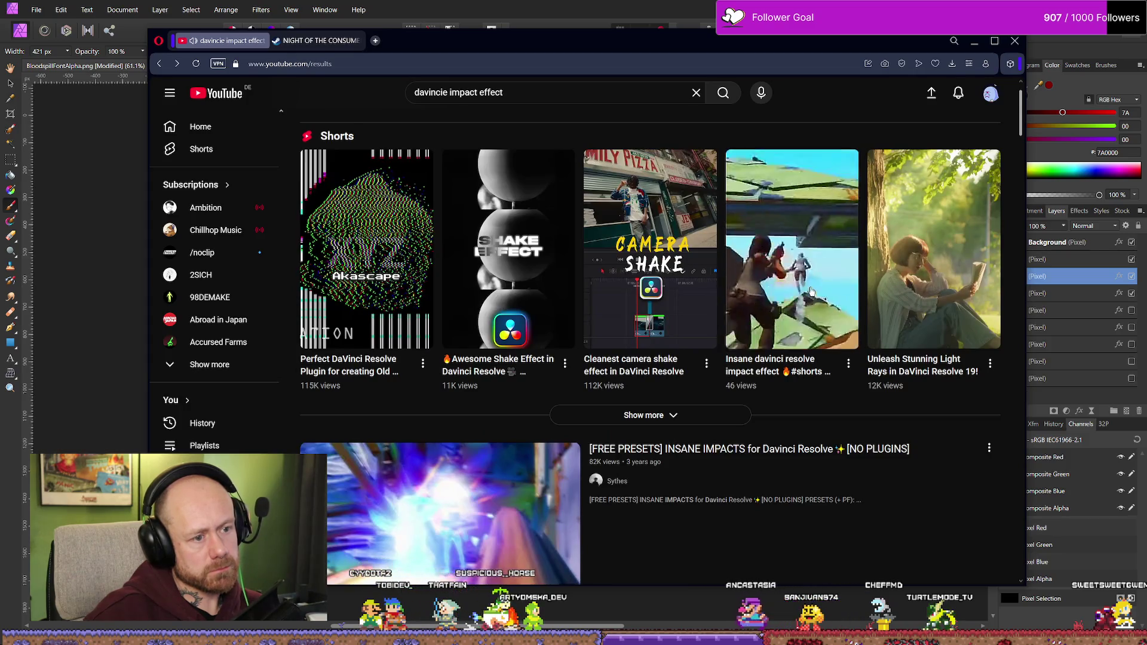
scroll(515, 477, "down", 4)
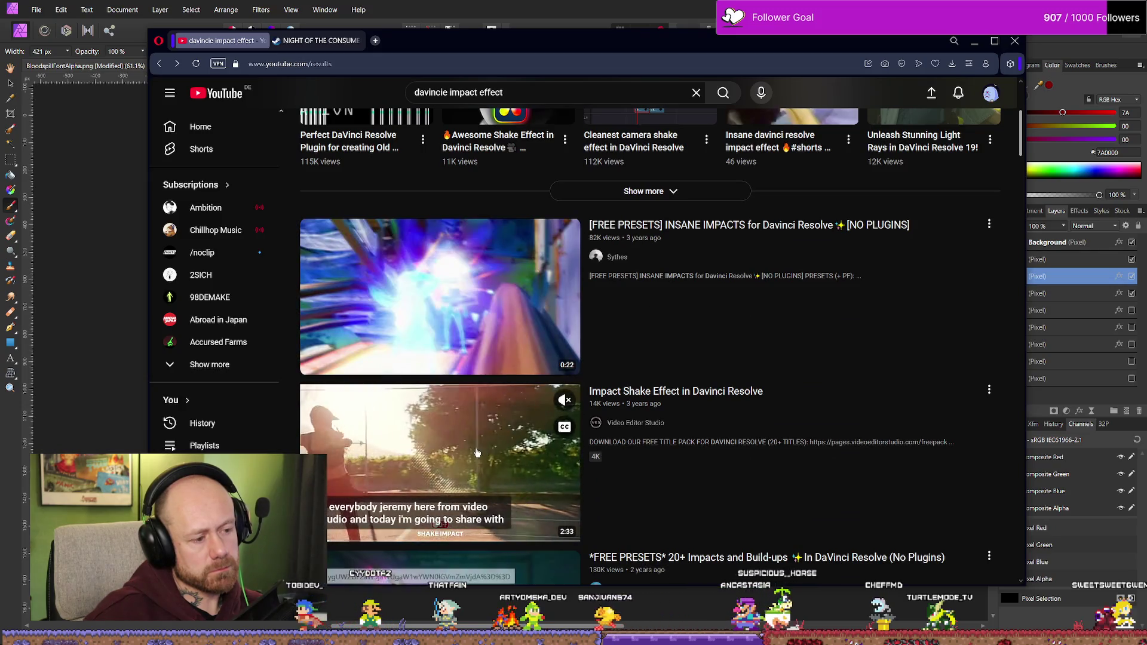
left_click(860, 450)
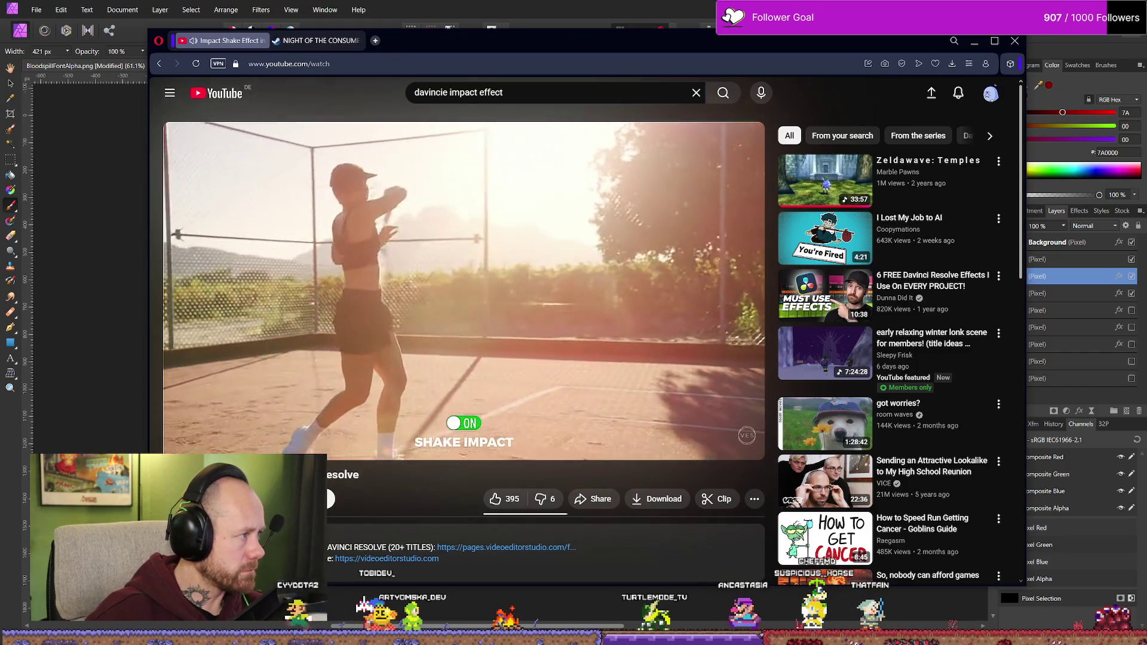
left_click_drag(200, 426, 189, 426)
left_click(440, 385)
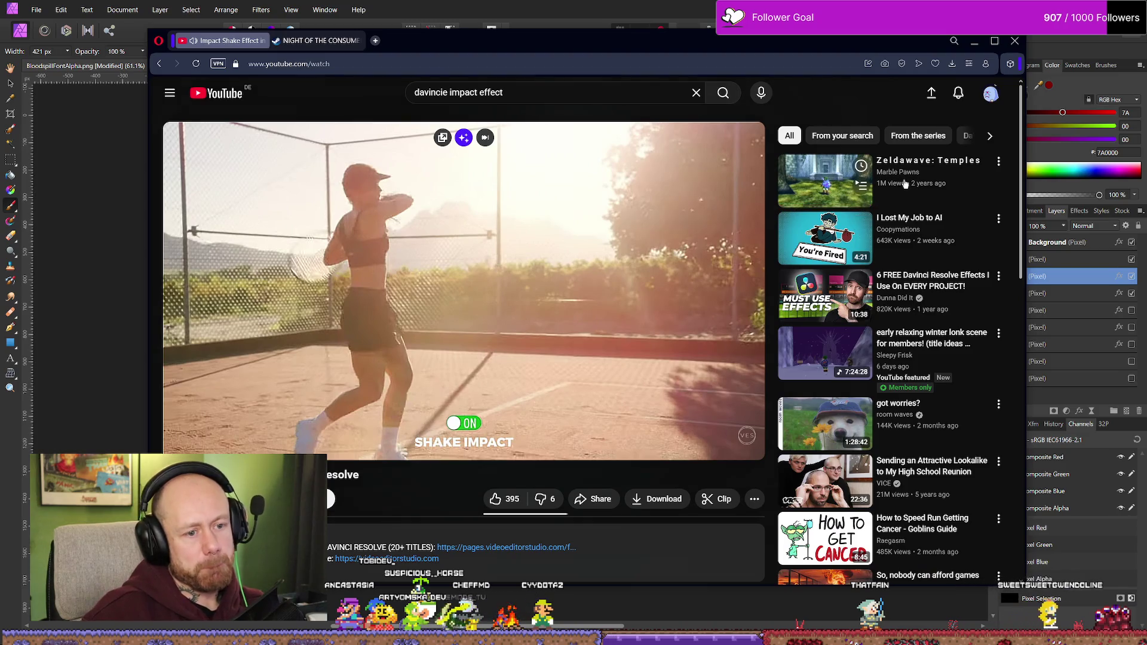
left_click(974, 45)
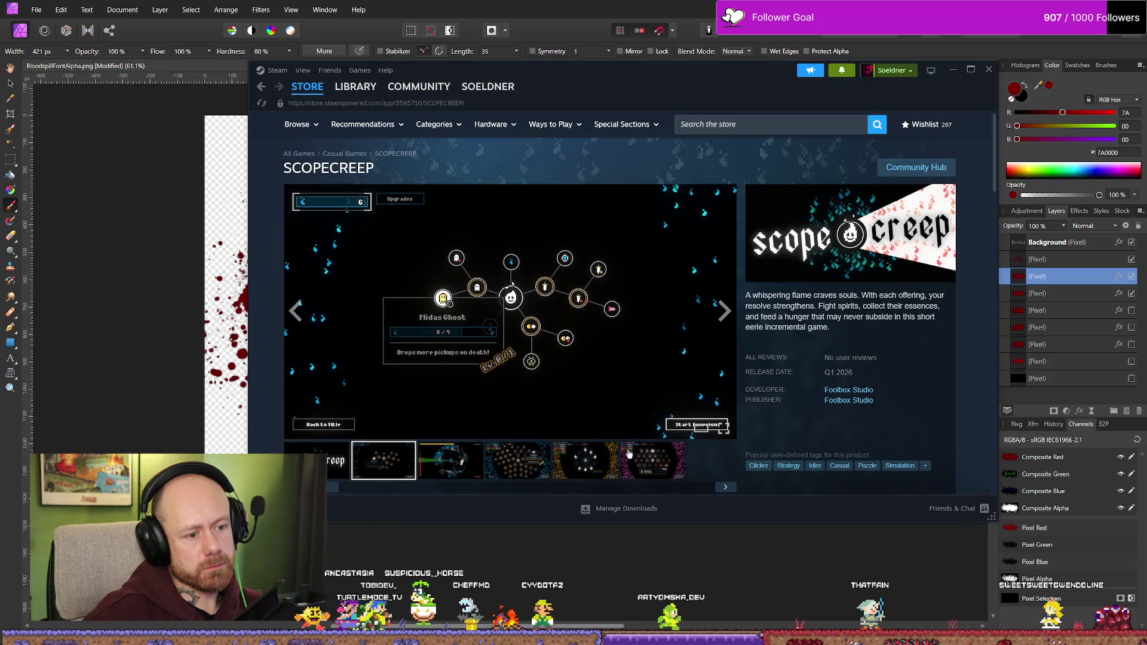
- Review the last SCOPECREEP screenshot and the trailer's end title
left_click(628, 469)
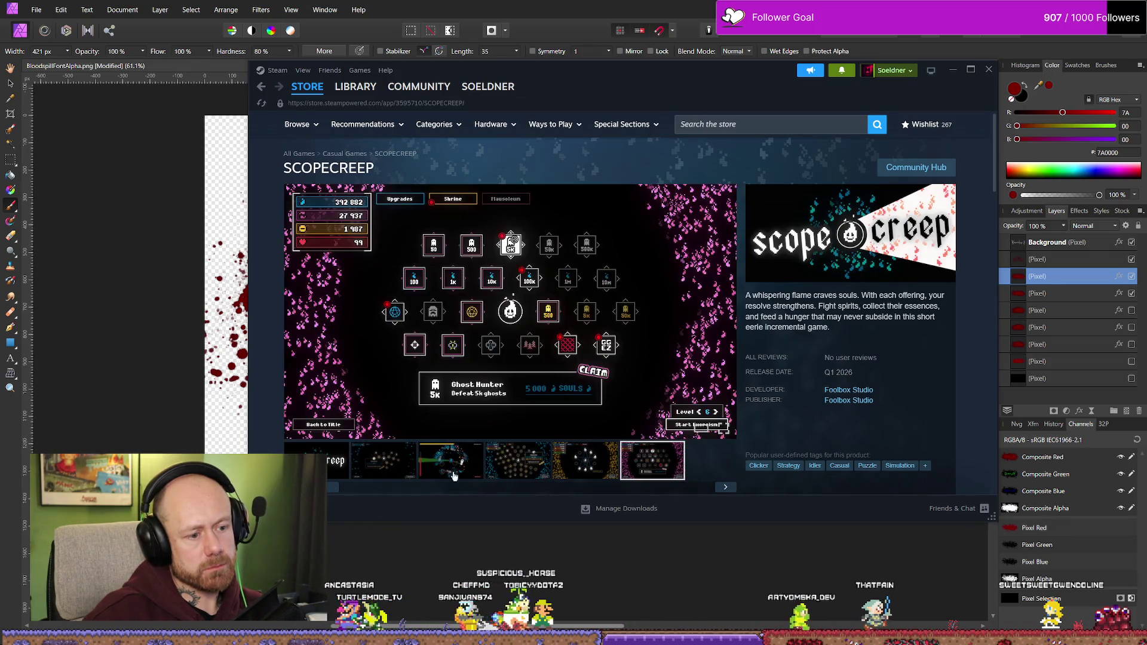
left_click(338, 471)
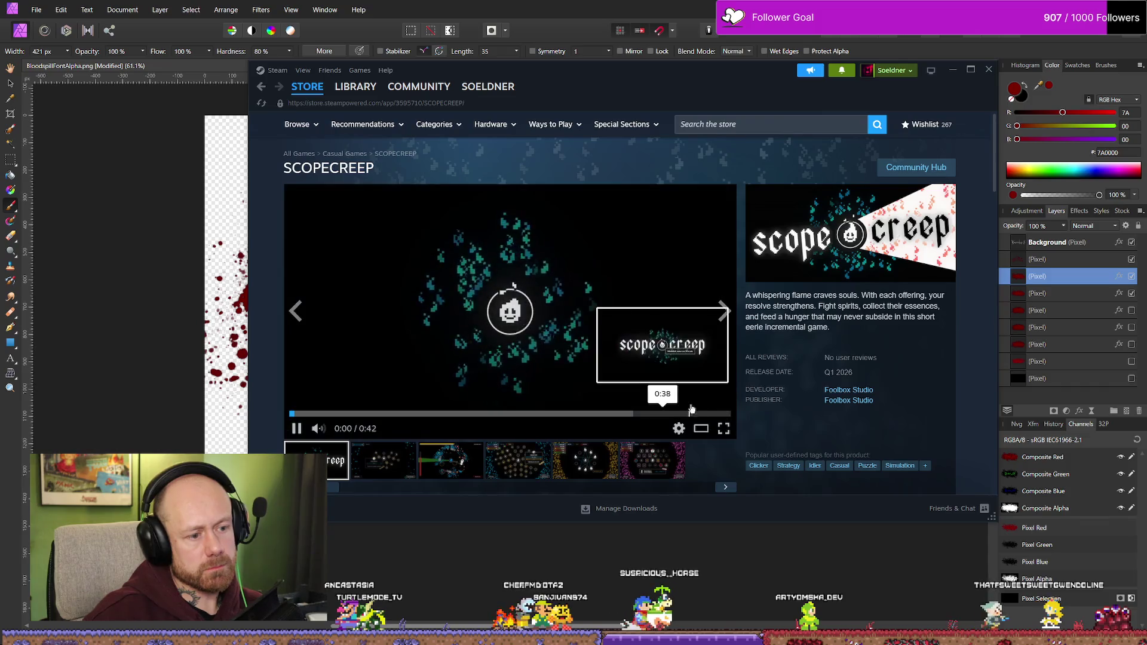
left_click(618, 353)
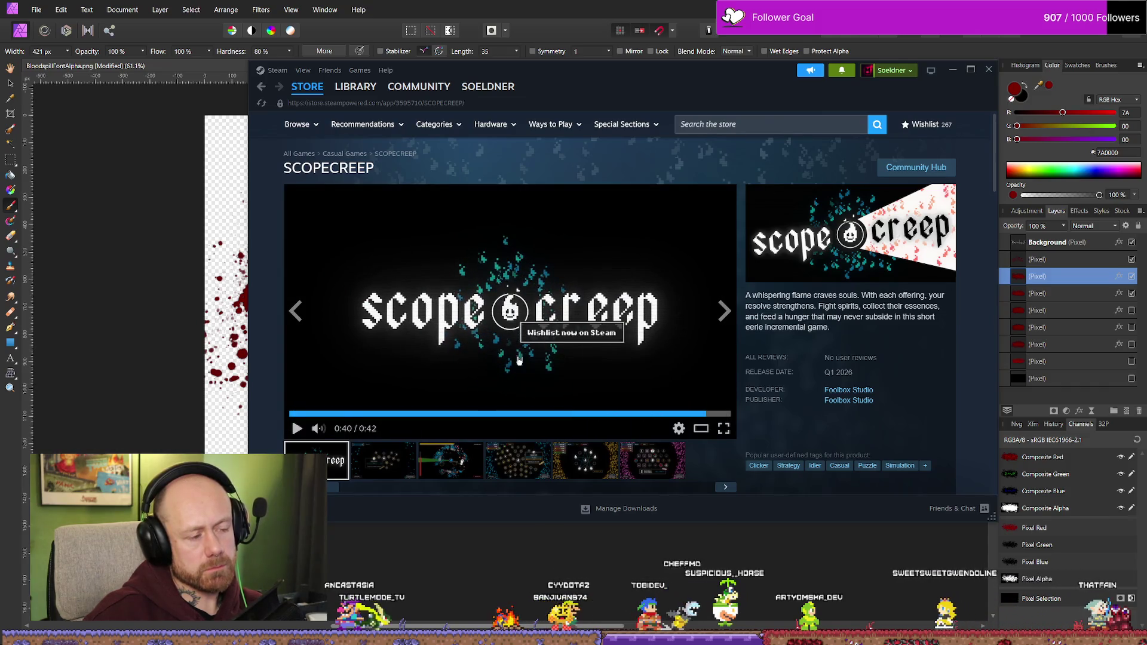
left_click(684, 412)
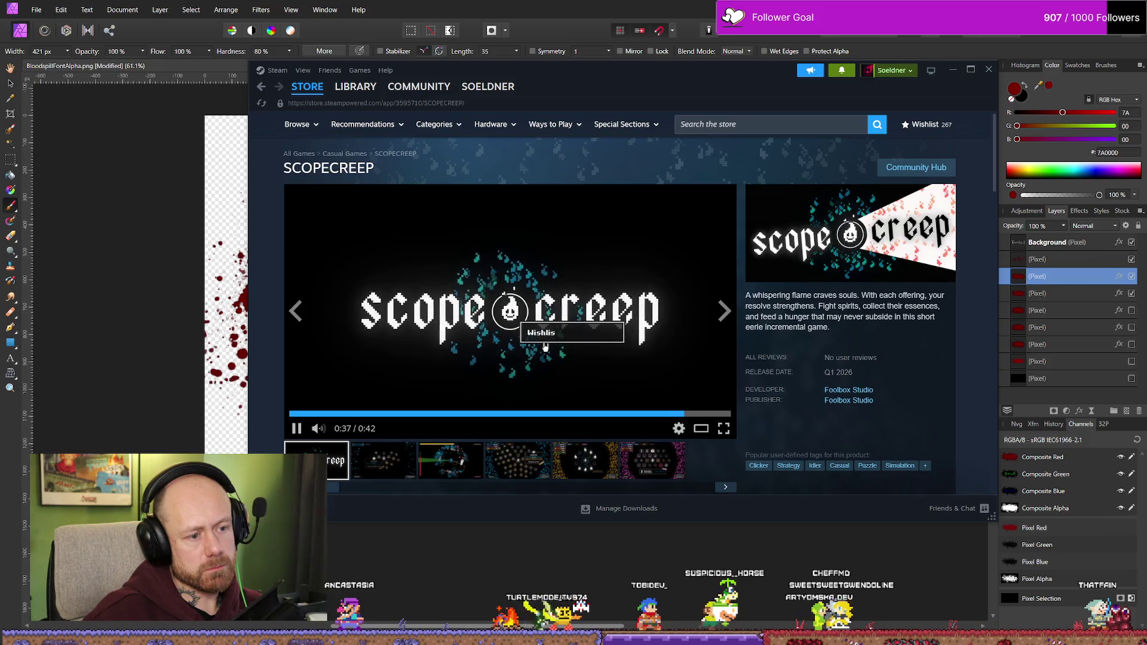
- Search the Steam store for 'night of the consumers'
left_click(755, 118)
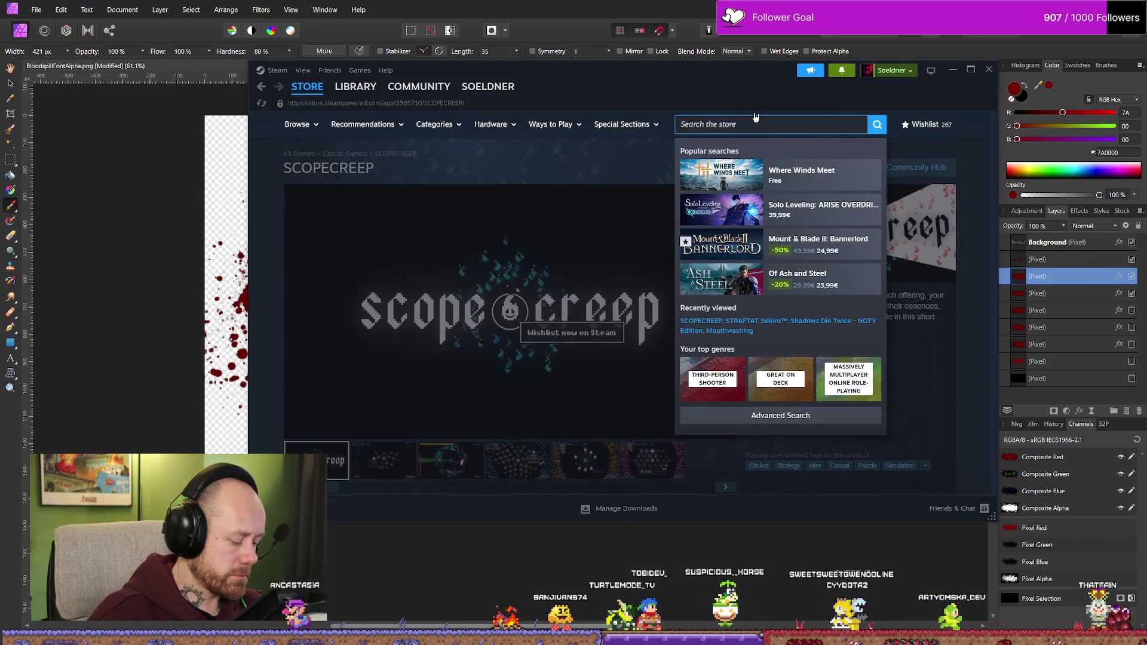
type("nigh")
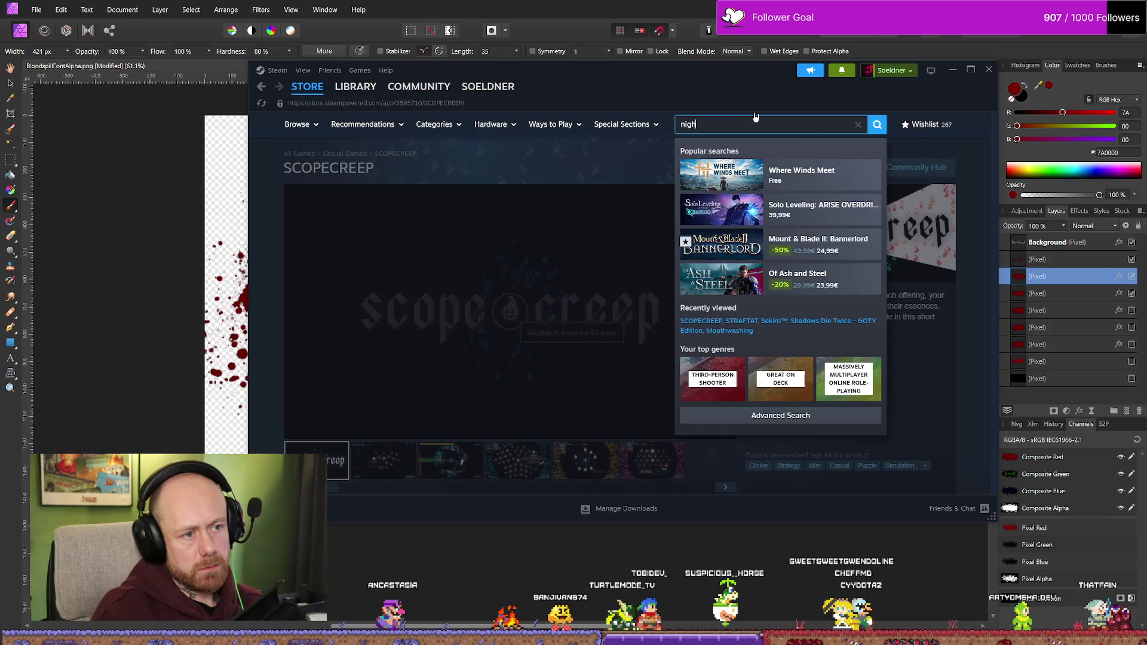
type("ts if")
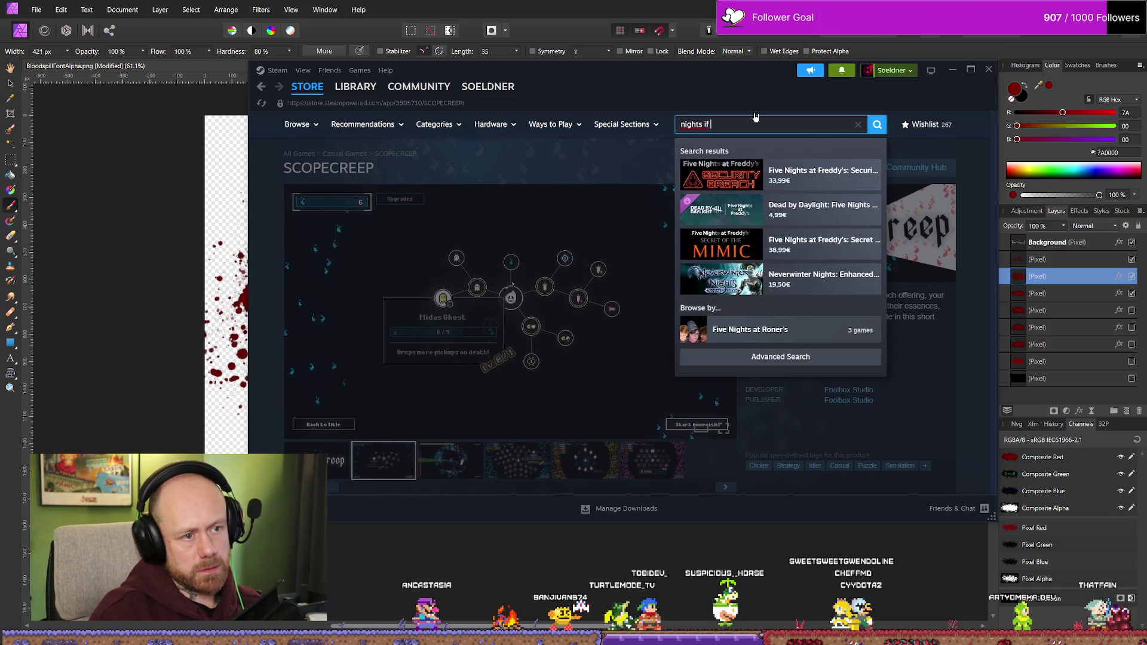
key("BackSpace")
key("BackSpace")
type("of the")
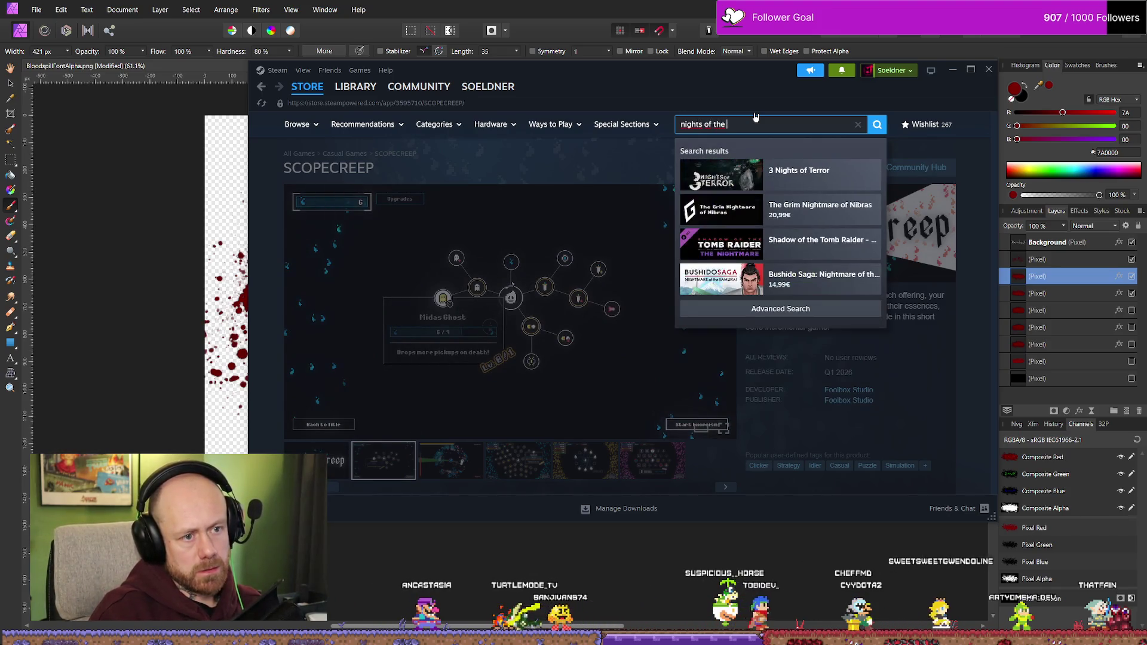
type("conc")
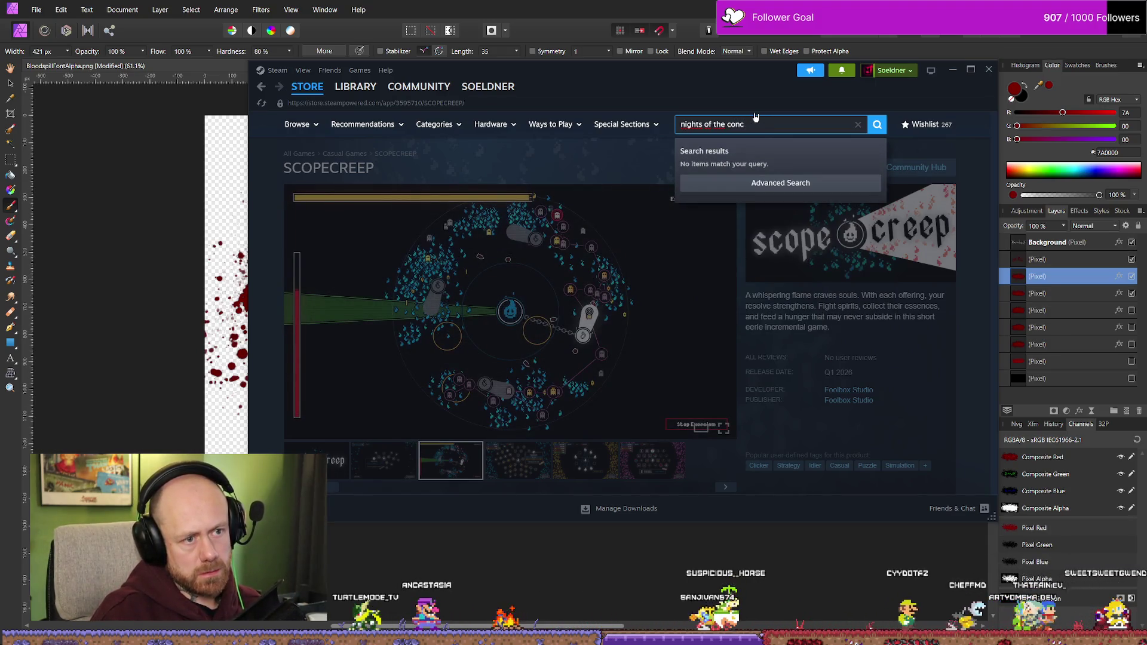
type("s")
key("Return")
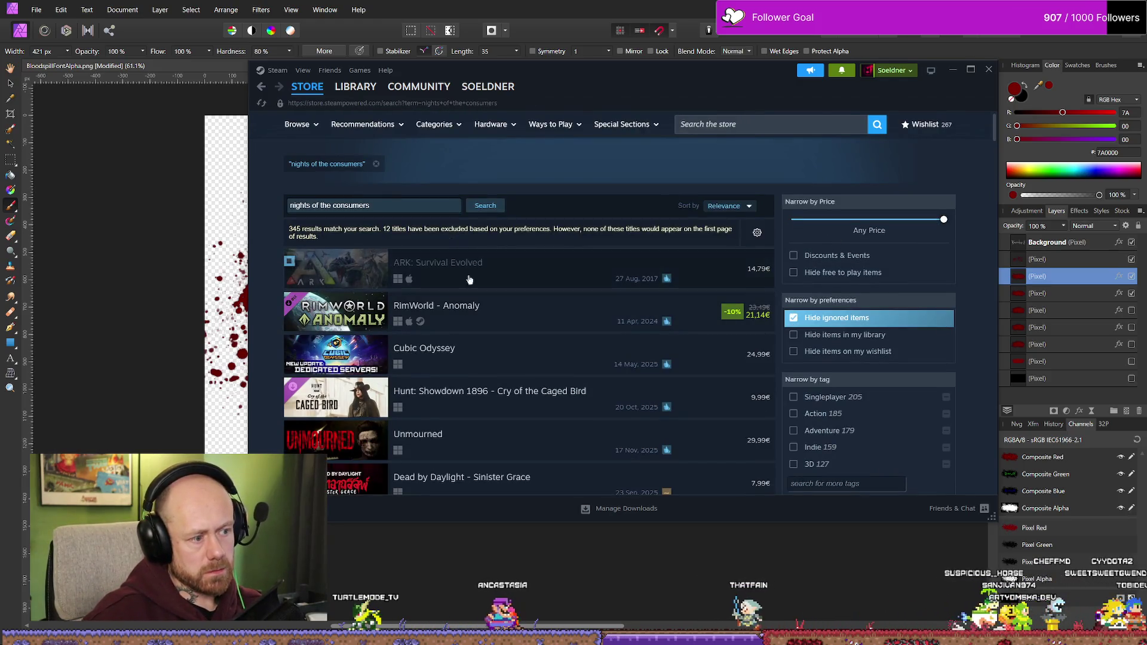
scroll(451, 345, "down", 3)
scroll(451, 340, "up", 3)
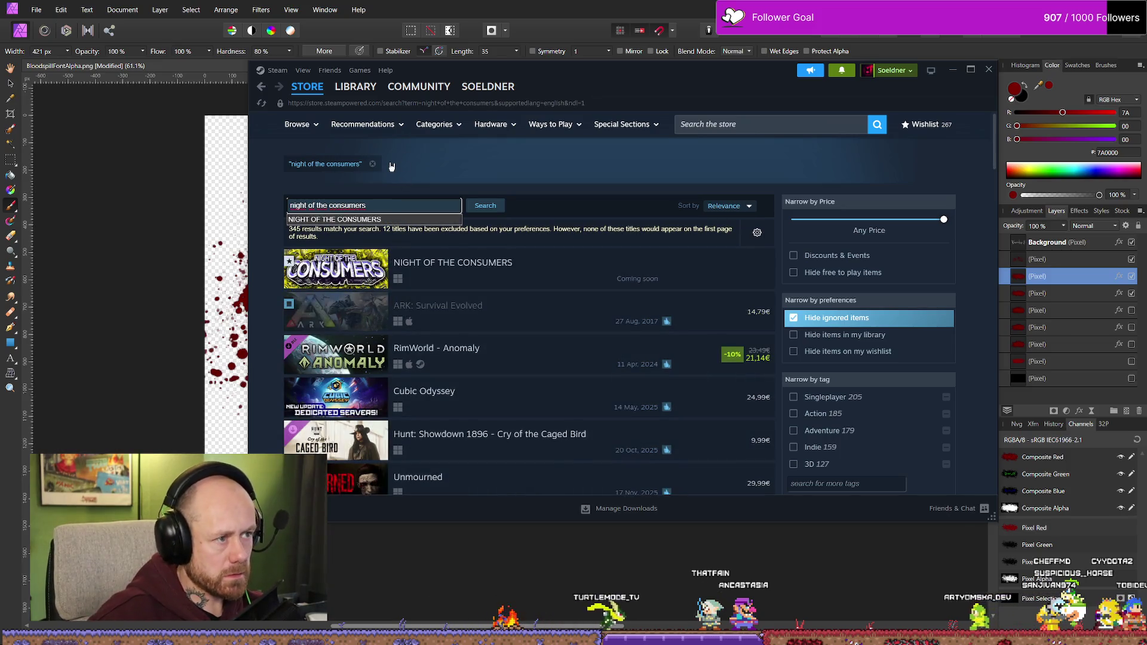
- Open NIGHT OF THE CONSUMERS, watch the endings of its trailers including the Release Date Trailer, then close Steam
left_click(479, 265)
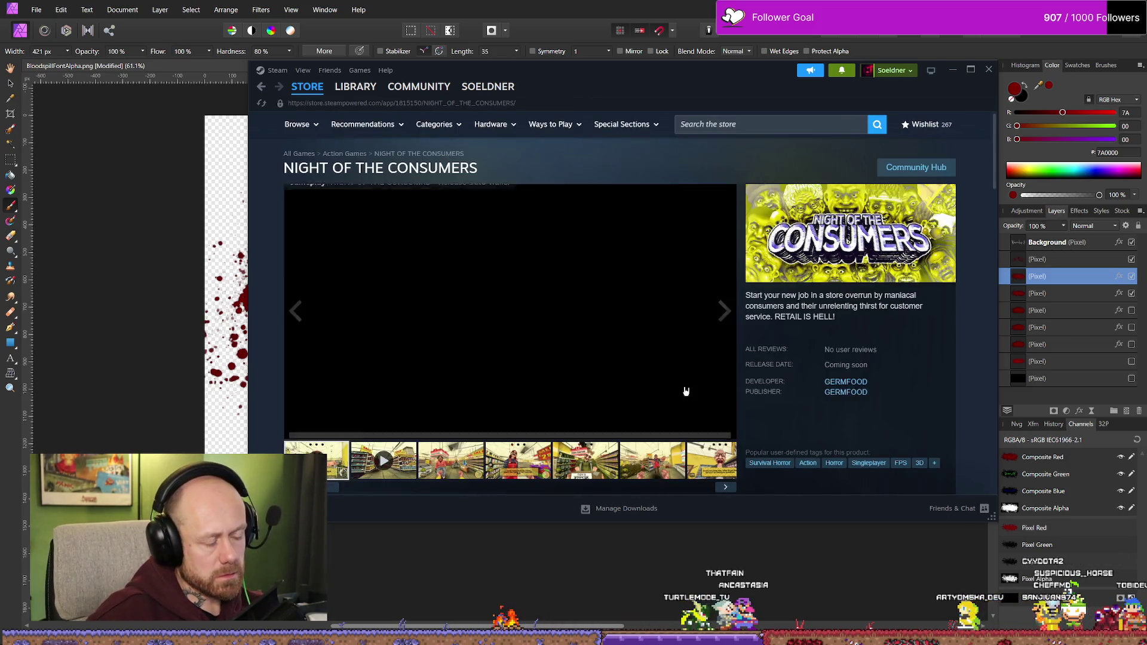
left_click(659, 413)
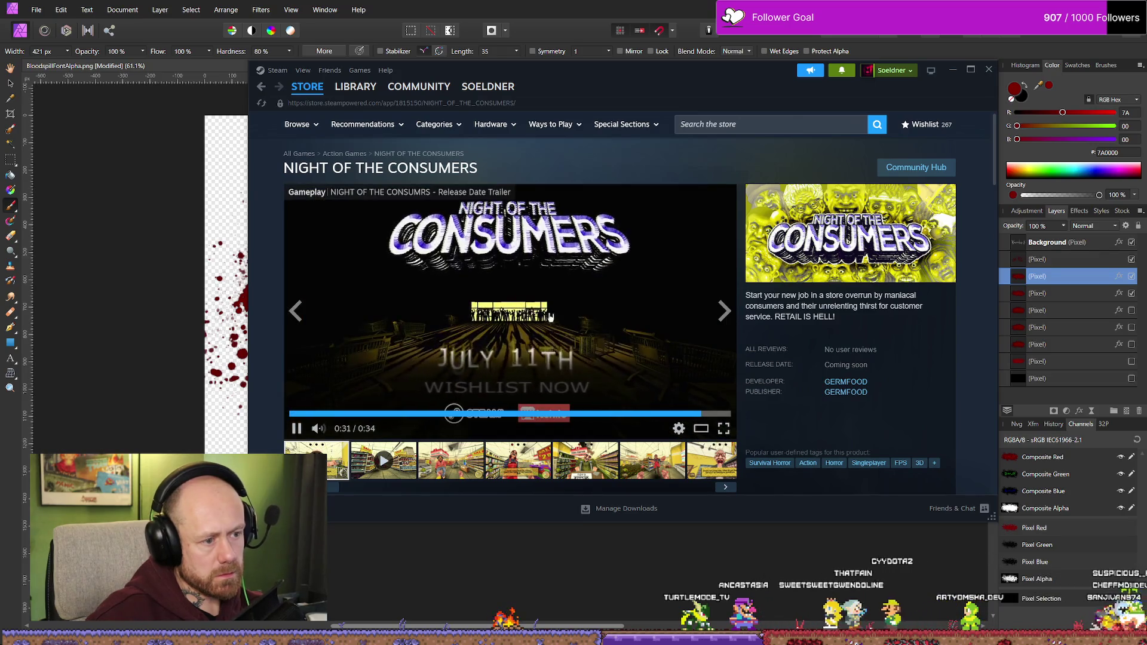
left_click(610, 333)
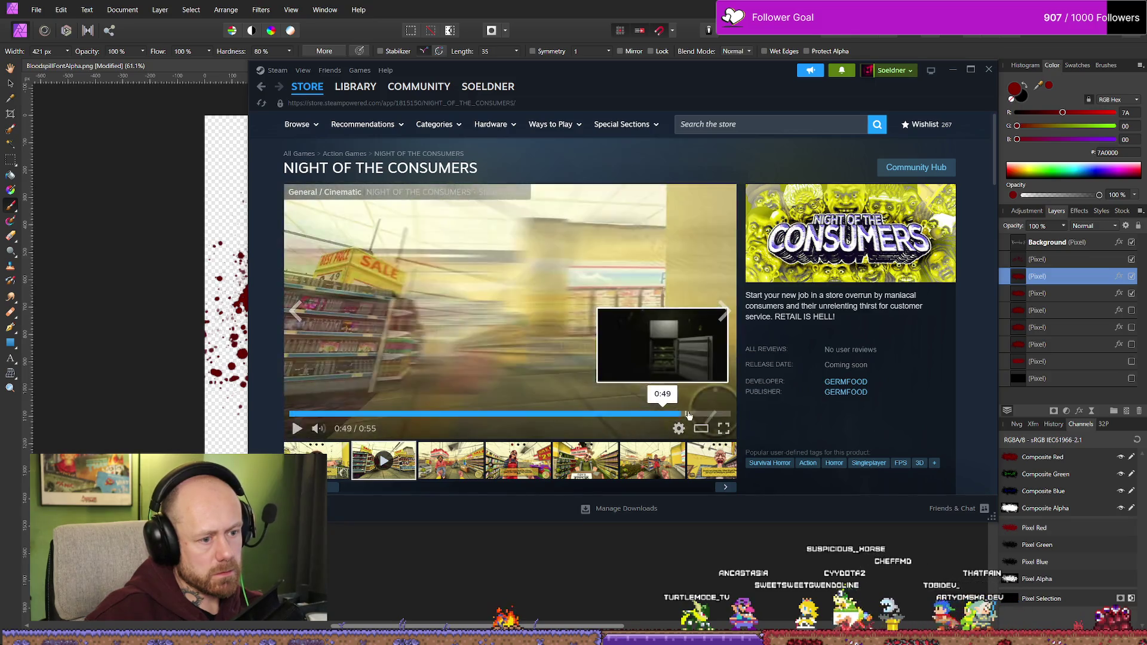
left_click(686, 414)
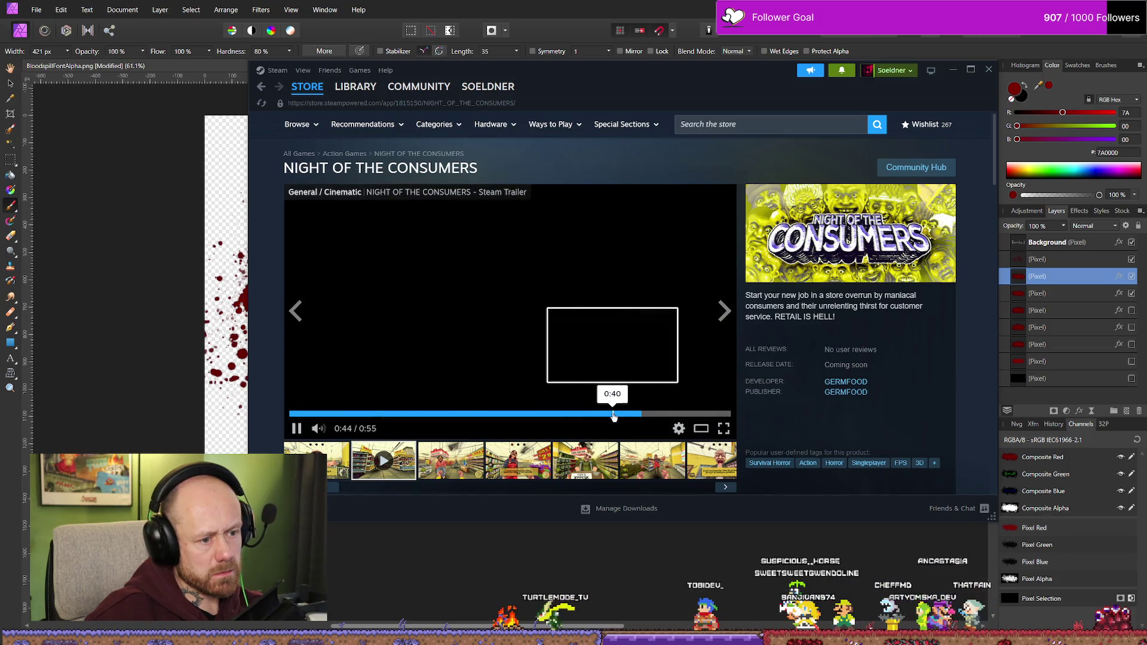
left_click(571, 414)
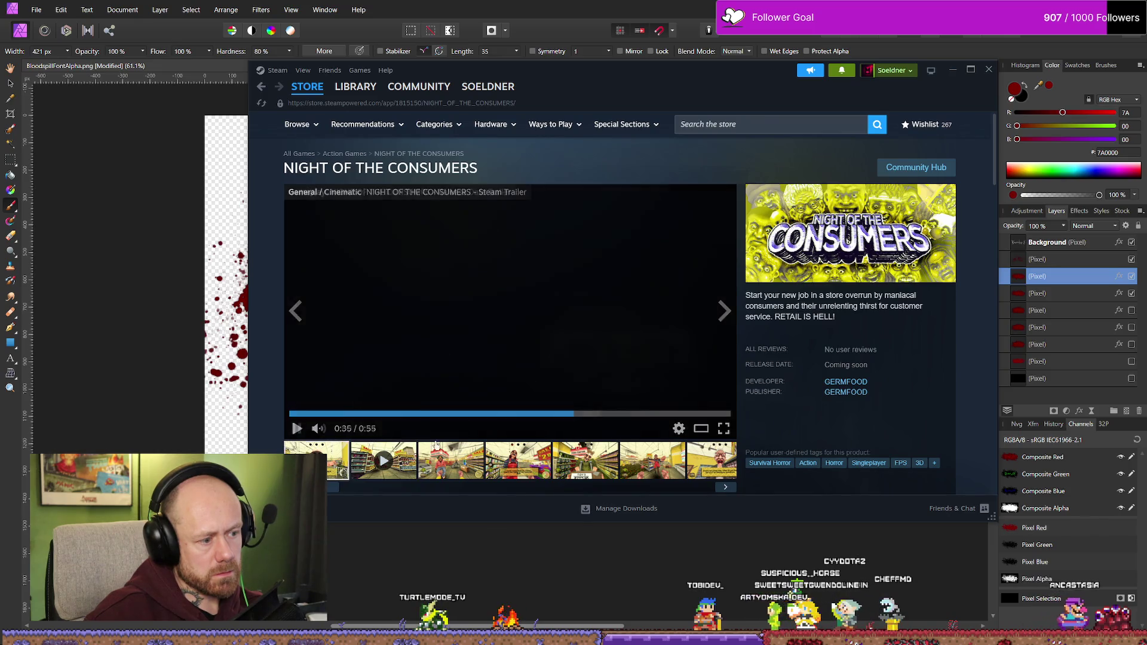
left_click(417, 449)
left_click(605, 414)
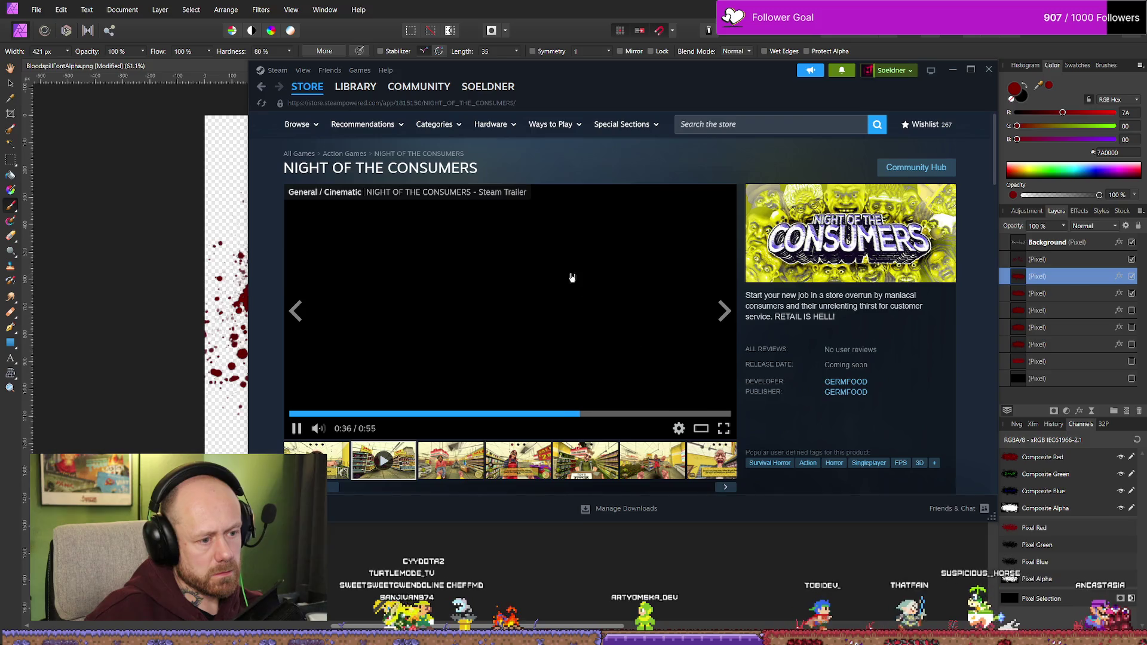
left_click(587, 259)
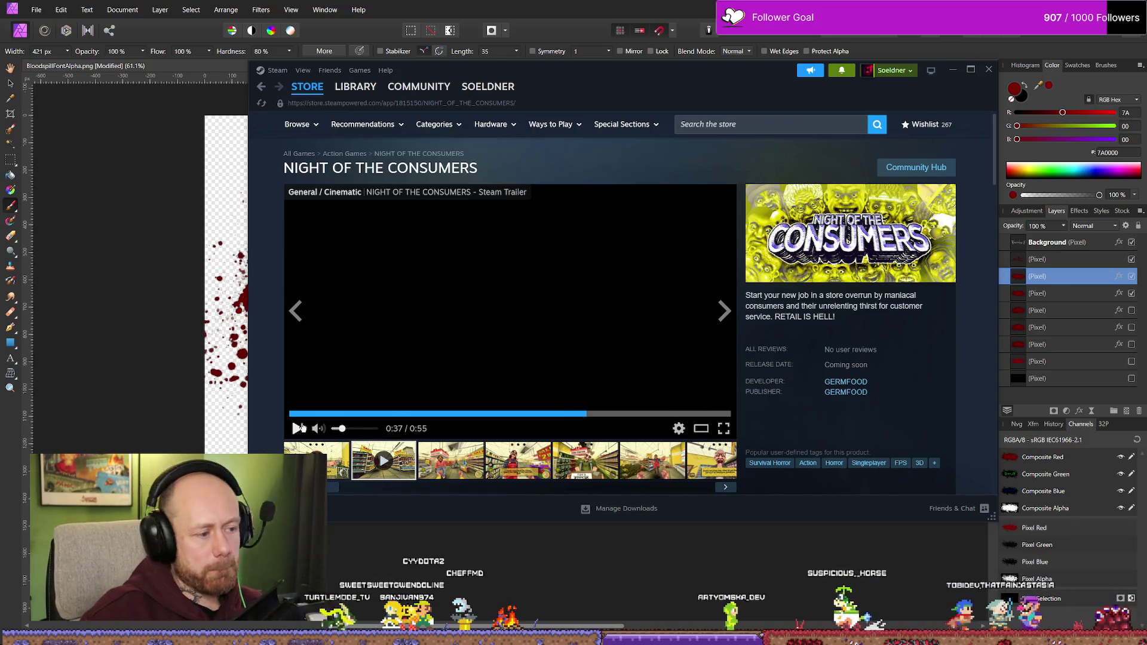
left_click(989, 69)
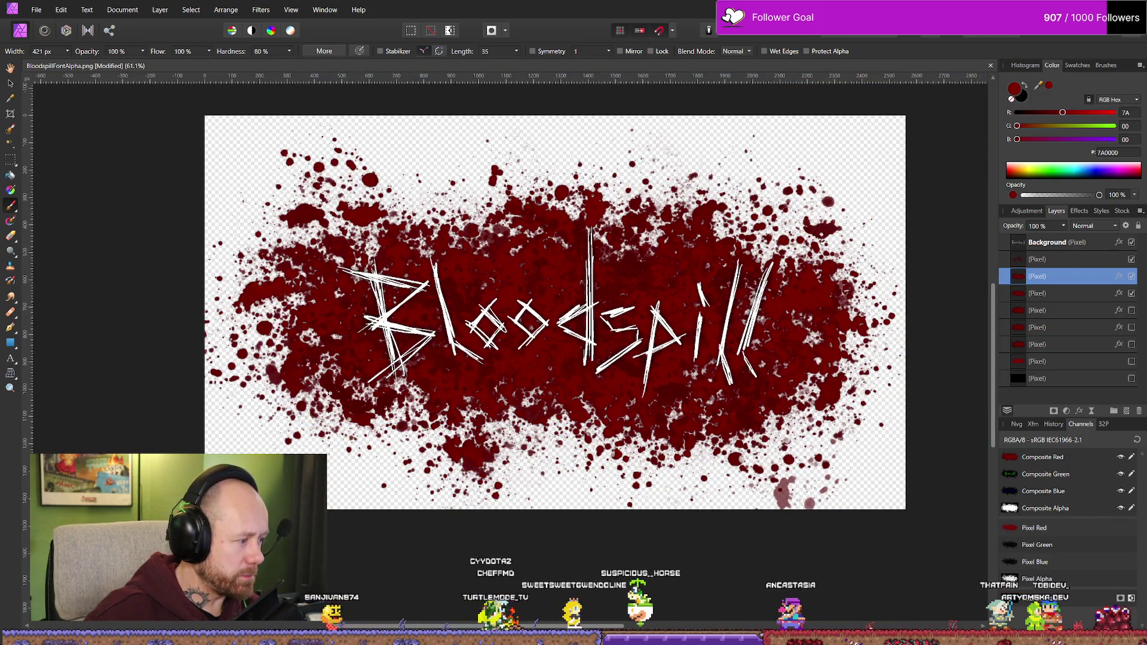
- Briefly reopen and close Steam, then switch from Affinity Photo to DaVinci Resolve Studio
key("alt+Tab")
left_click(307, 86)
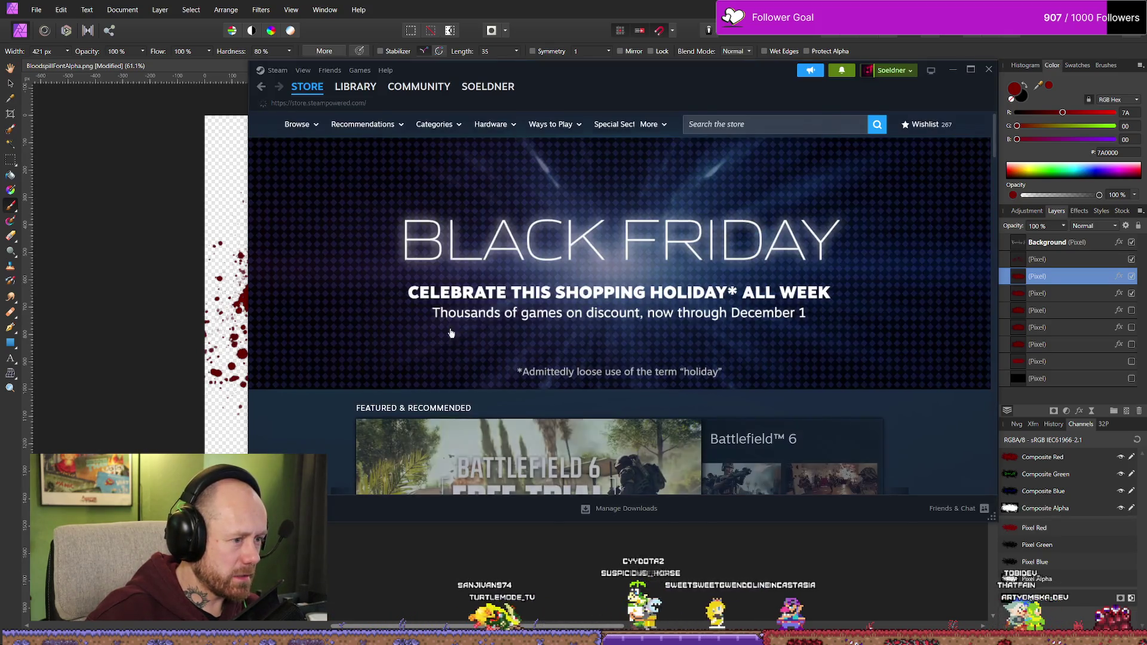
key("alt+F4")
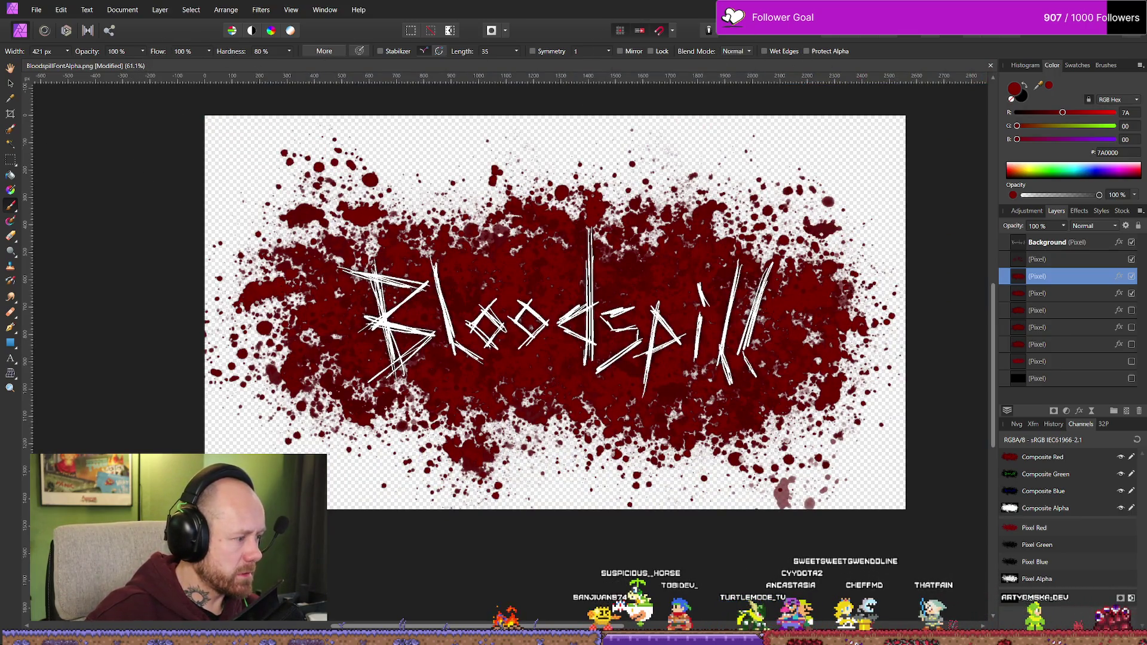
key("alt+Tab")
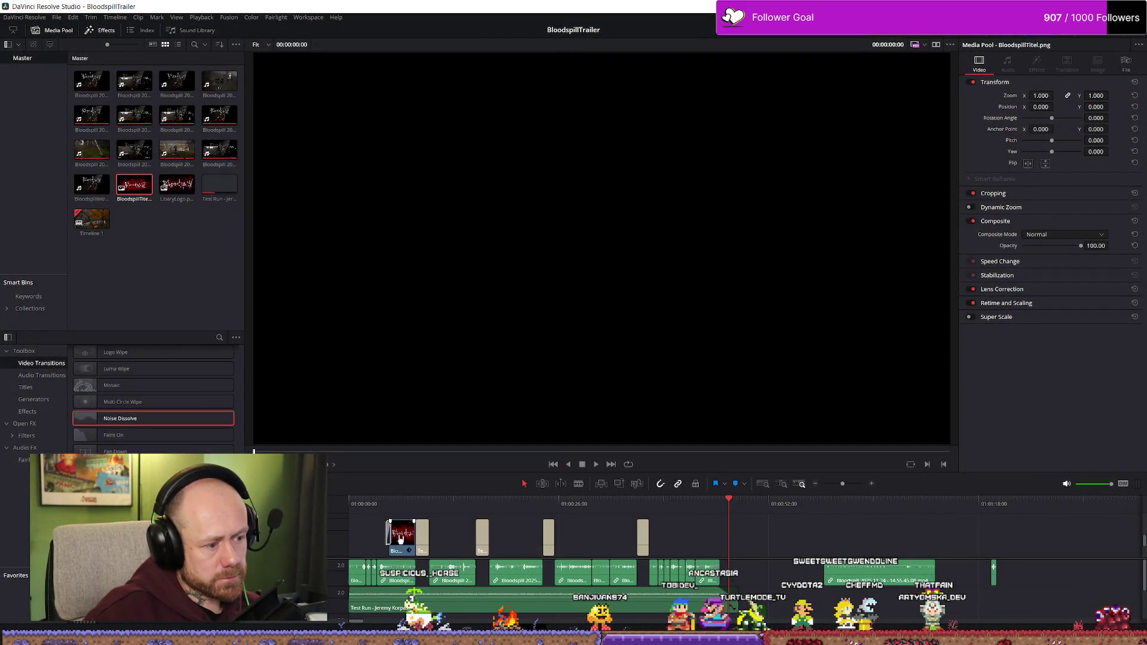
- Extend the music clip to run under the BloodspillTitel title and replay the ending
left_click(401, 539)
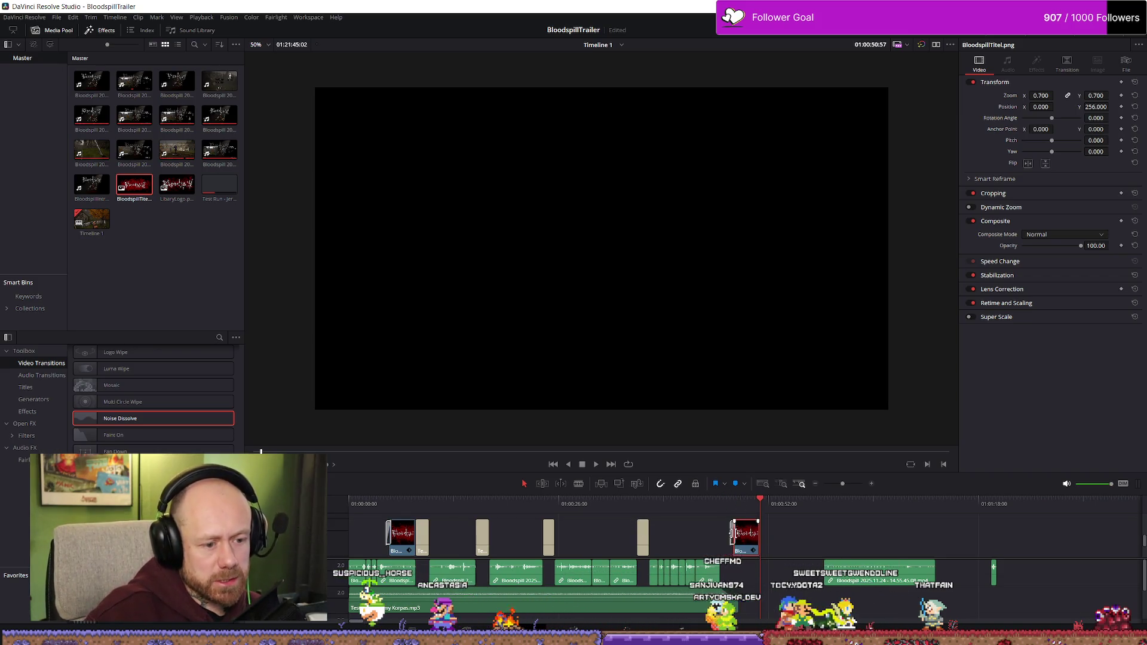
key("space")
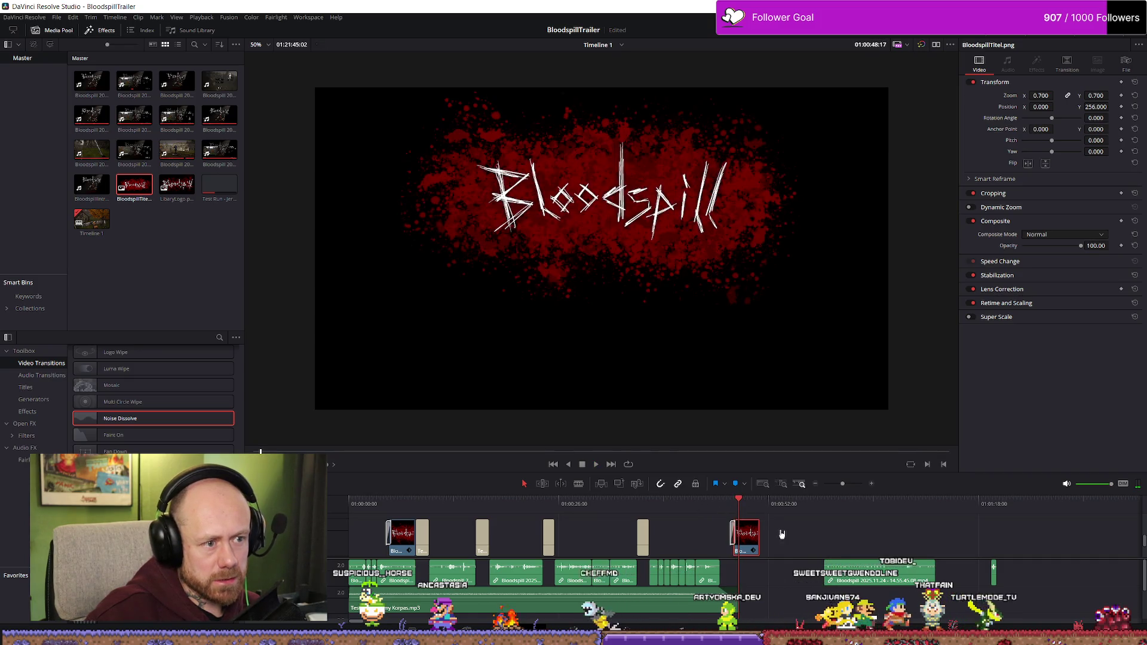
scroll(781, 533, "up", 5)
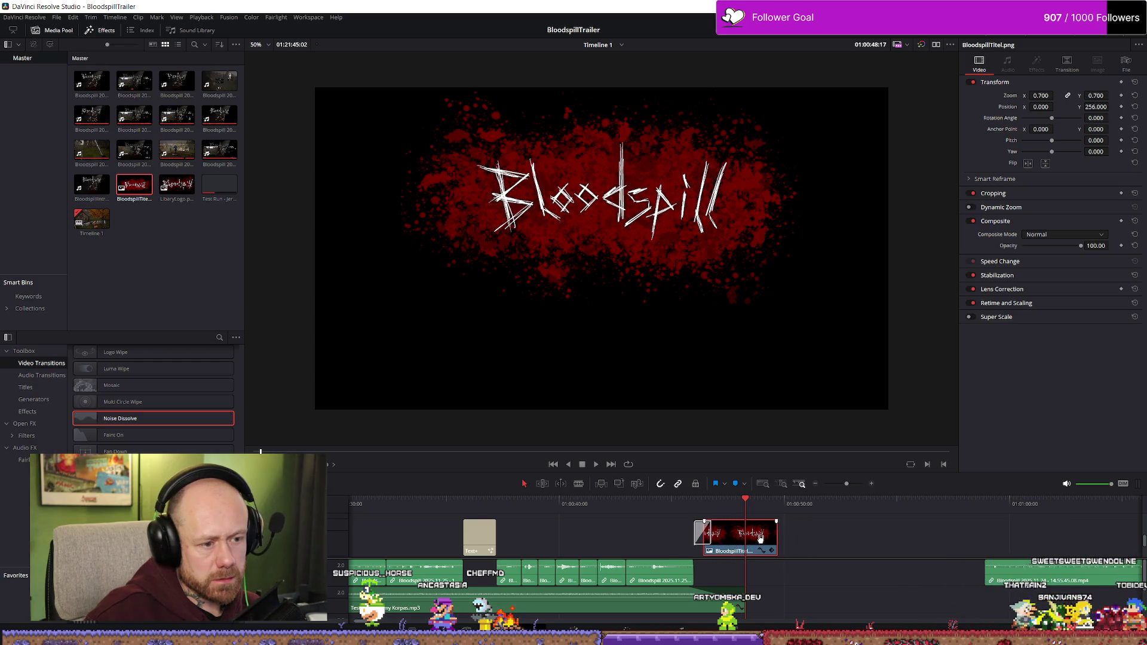
left_click(708, 503)
key("space")
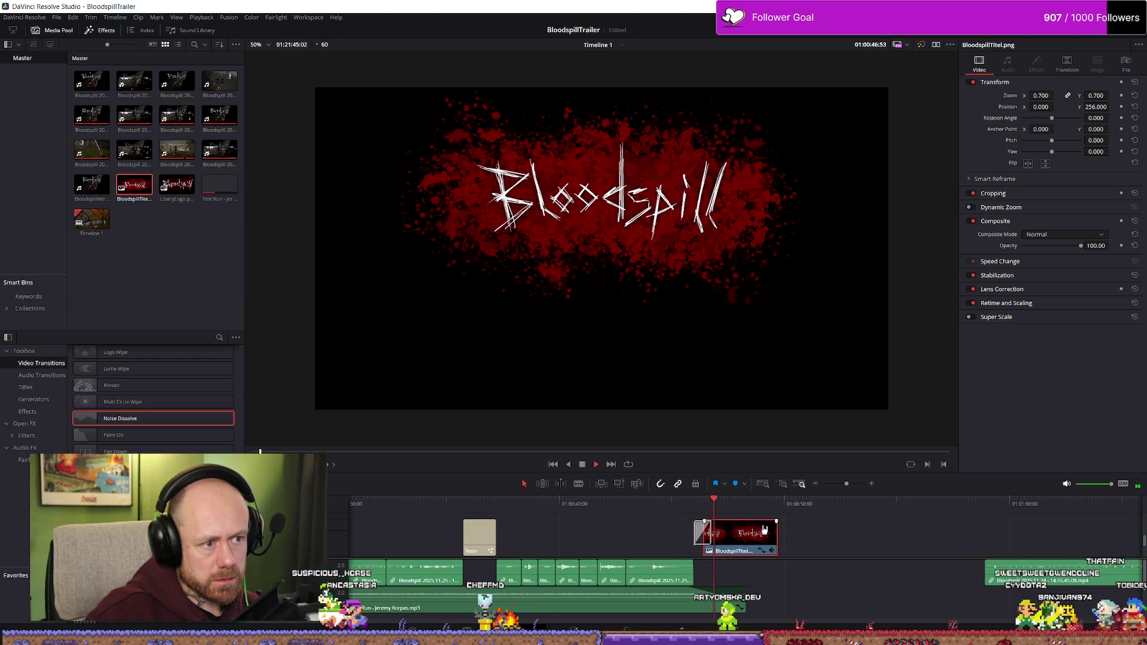
left_click_drag(741, 601, 772, 594)
left_click(686, 502)
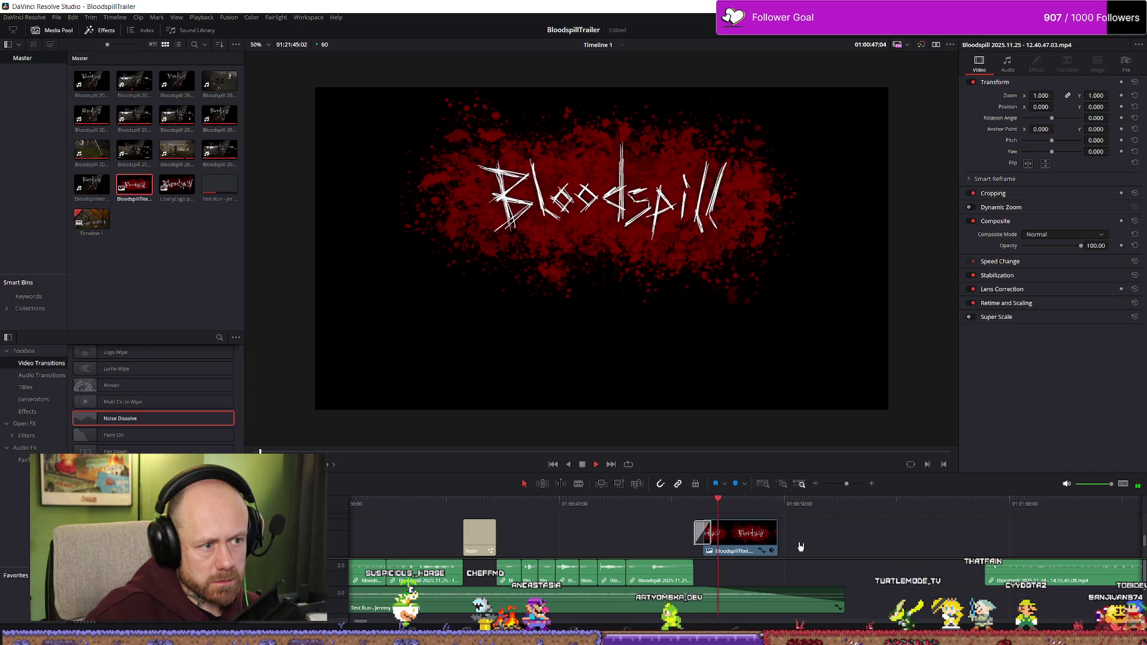
key("space")
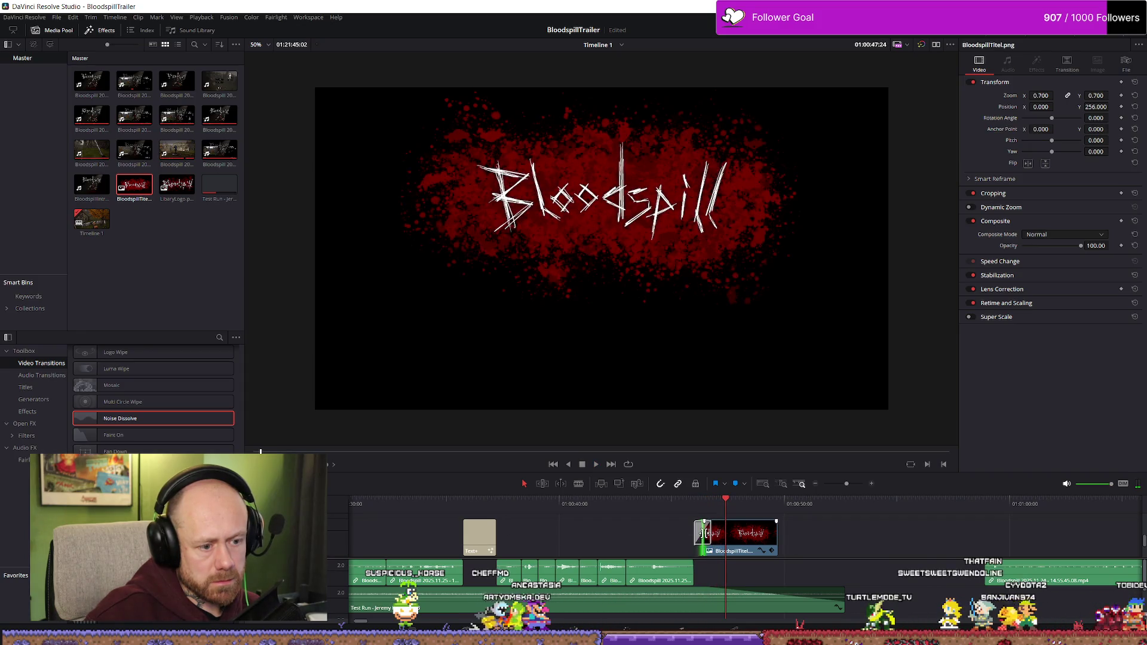
left_click(700, 535)
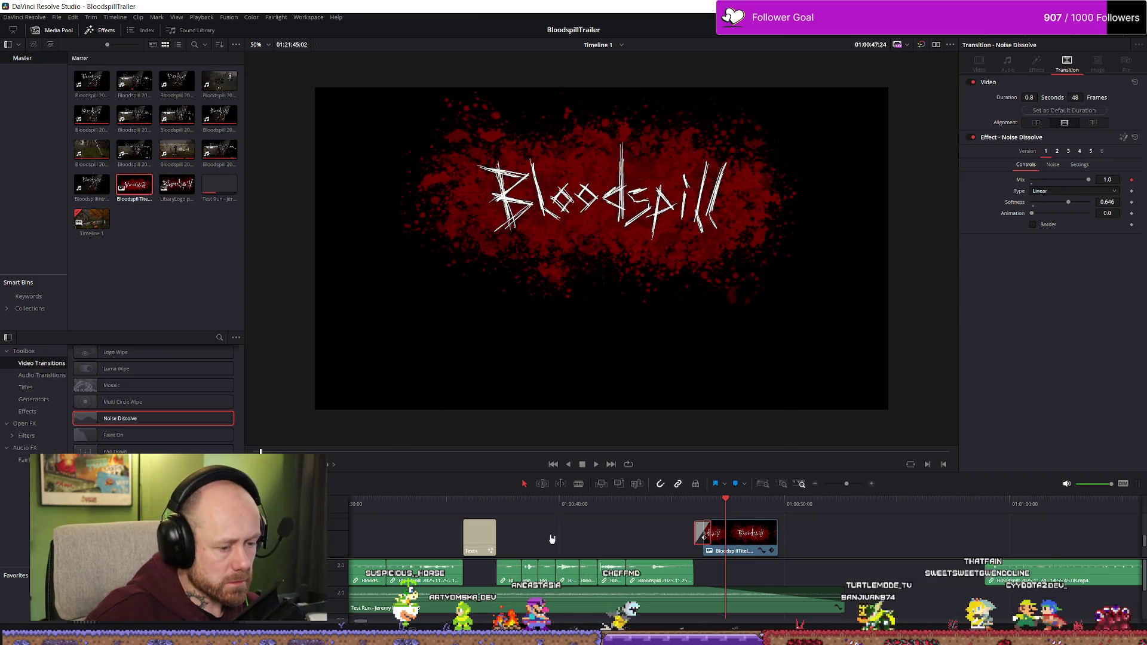
- Apply Paint On to the title clip, disable motion blur, and lower Shadow Blend to about 0.5
scroll(153, 394, "up", 2)
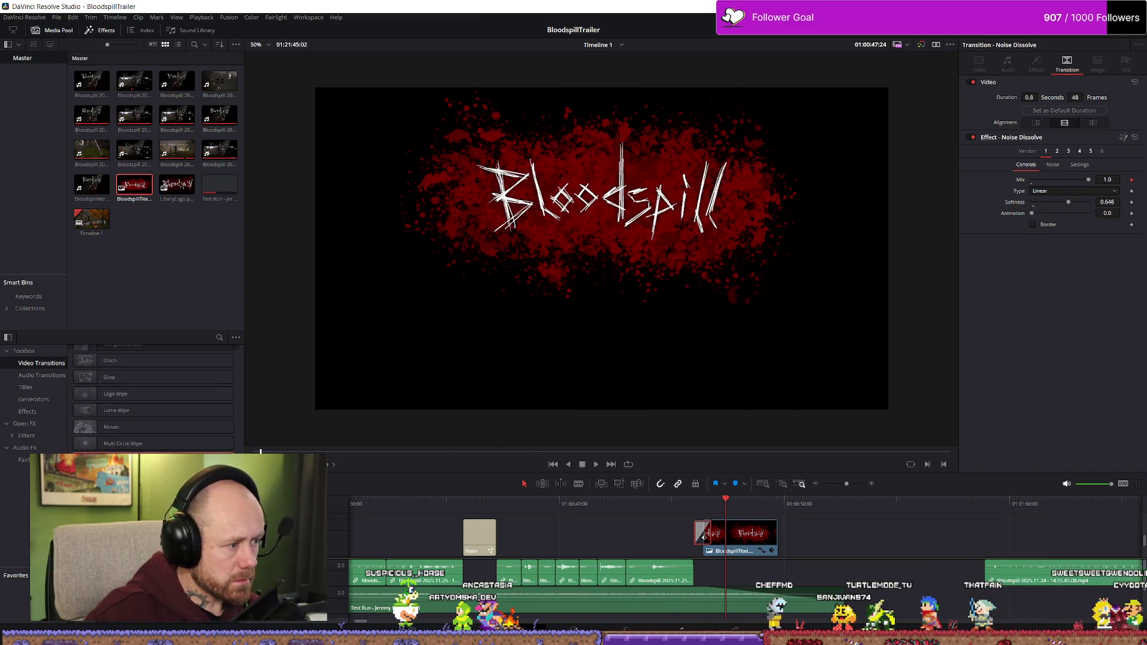
left_click_drag(704, 536, 699, 534)
key("slash")
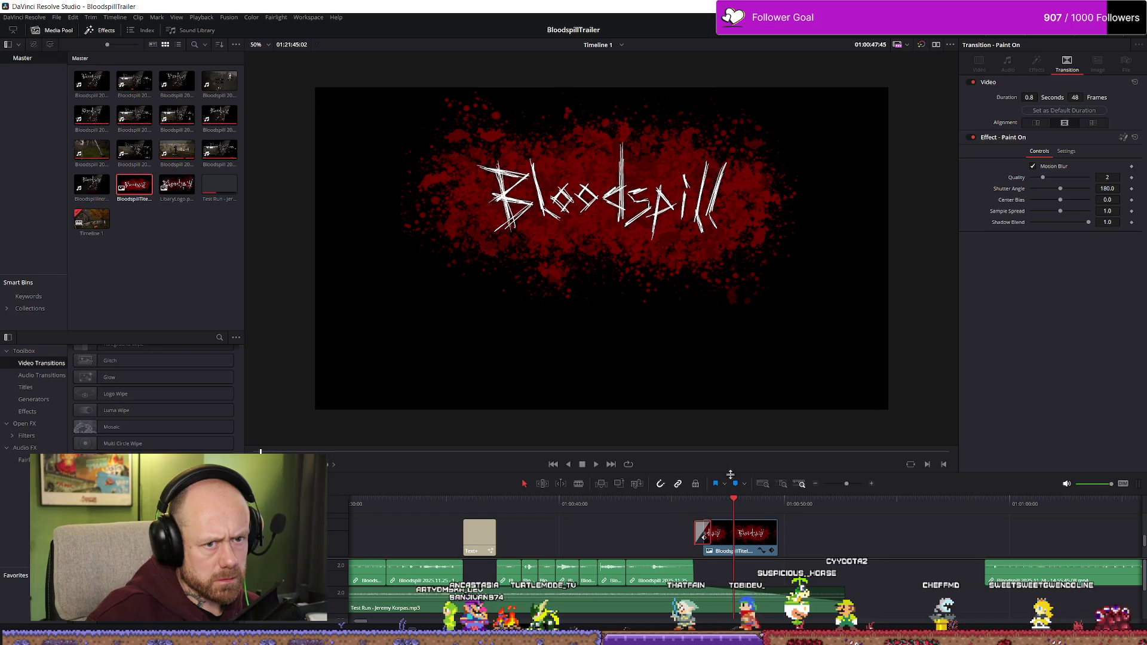
key("slash")
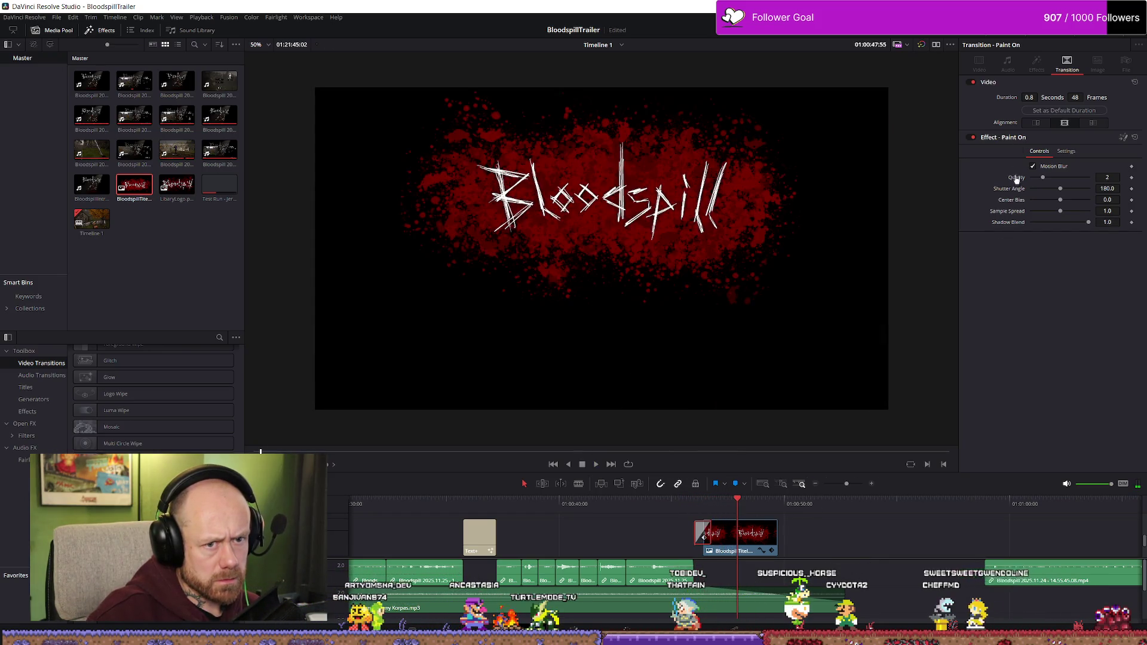
left_click(1033, 167)
left_click_drag(1088, 178, 1060, 180)
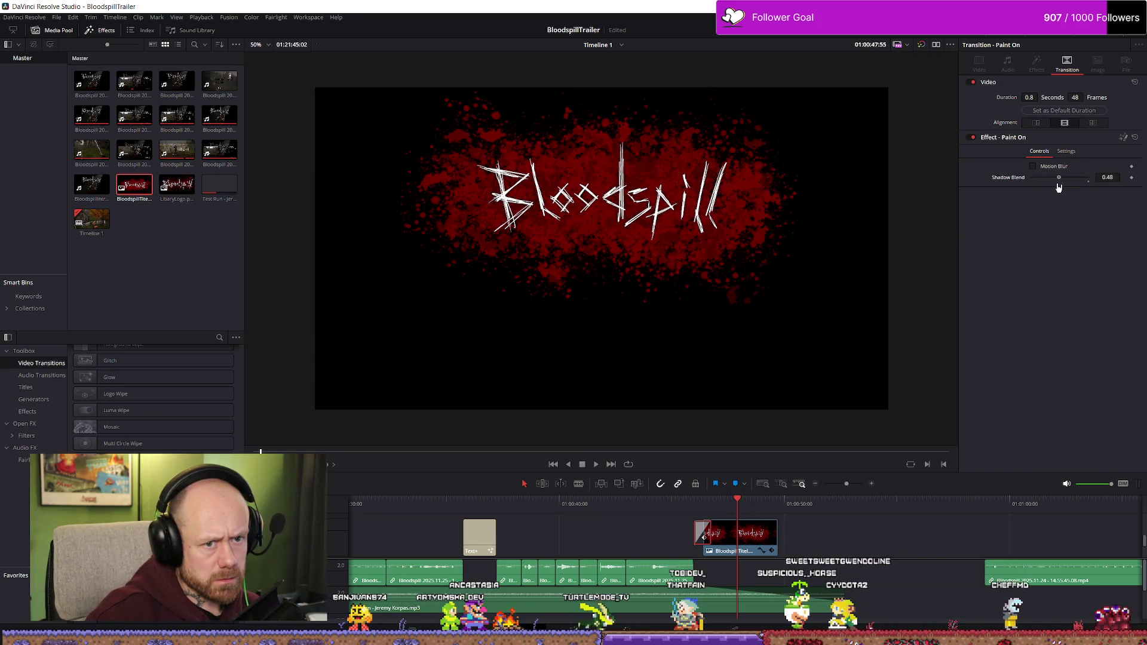
key("slash")
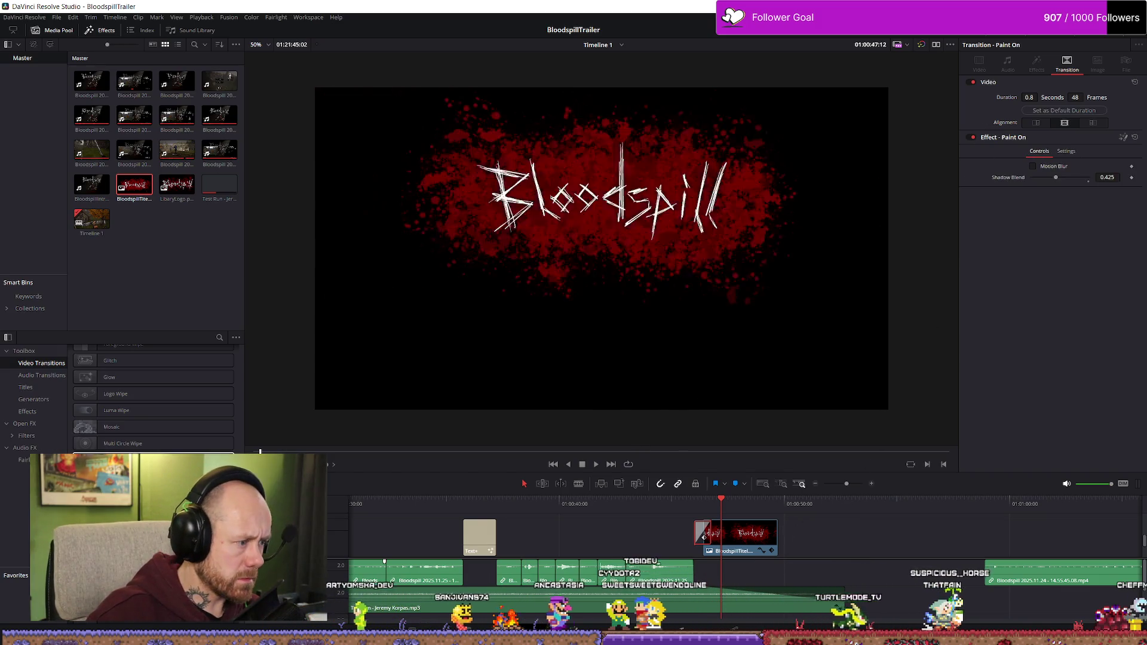
- Try the Mosaic transition on the title, preview it, then undo it
left_click(94, 429)
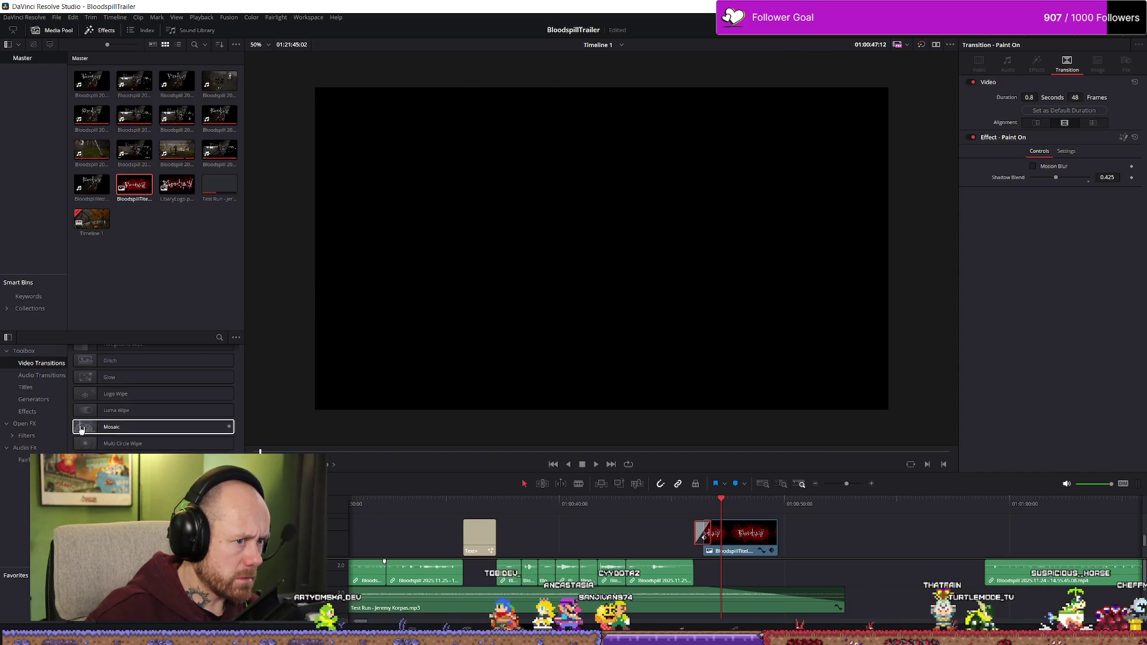
left_click_drag(94, 429, 701, 537)
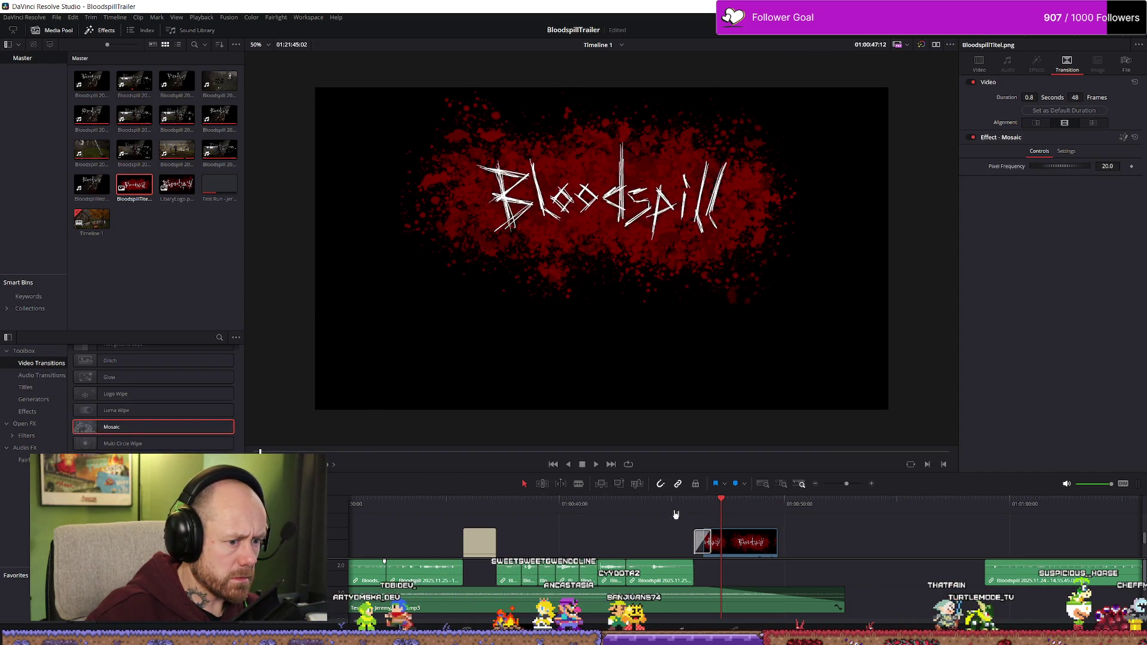
left_click(709, 515)
key("space")
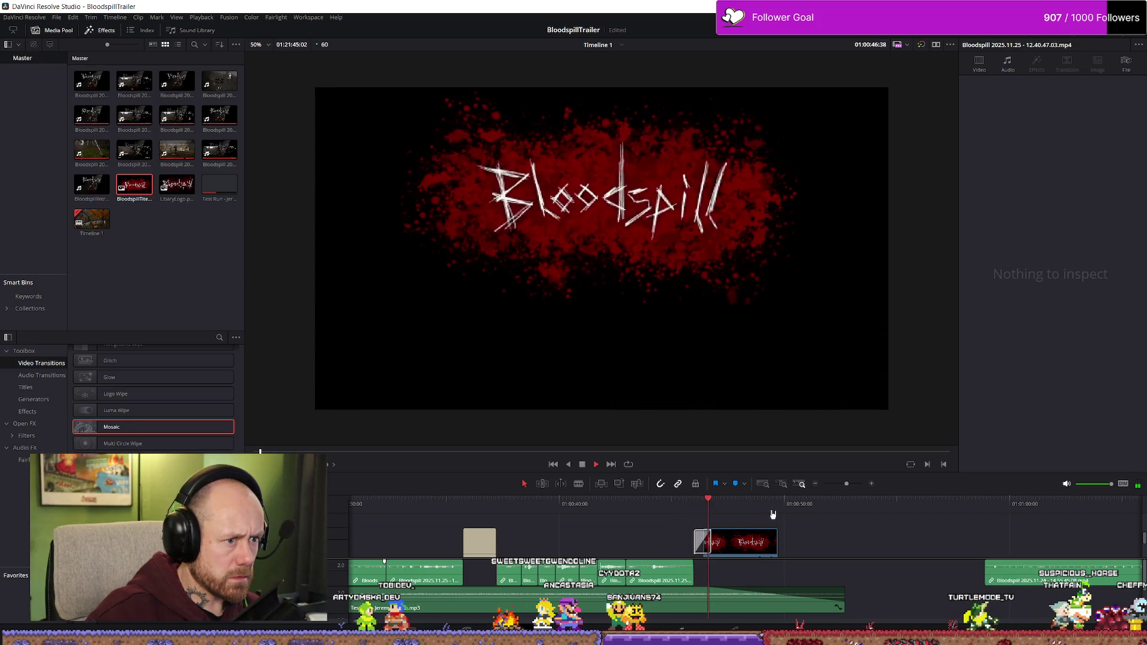
key("space")
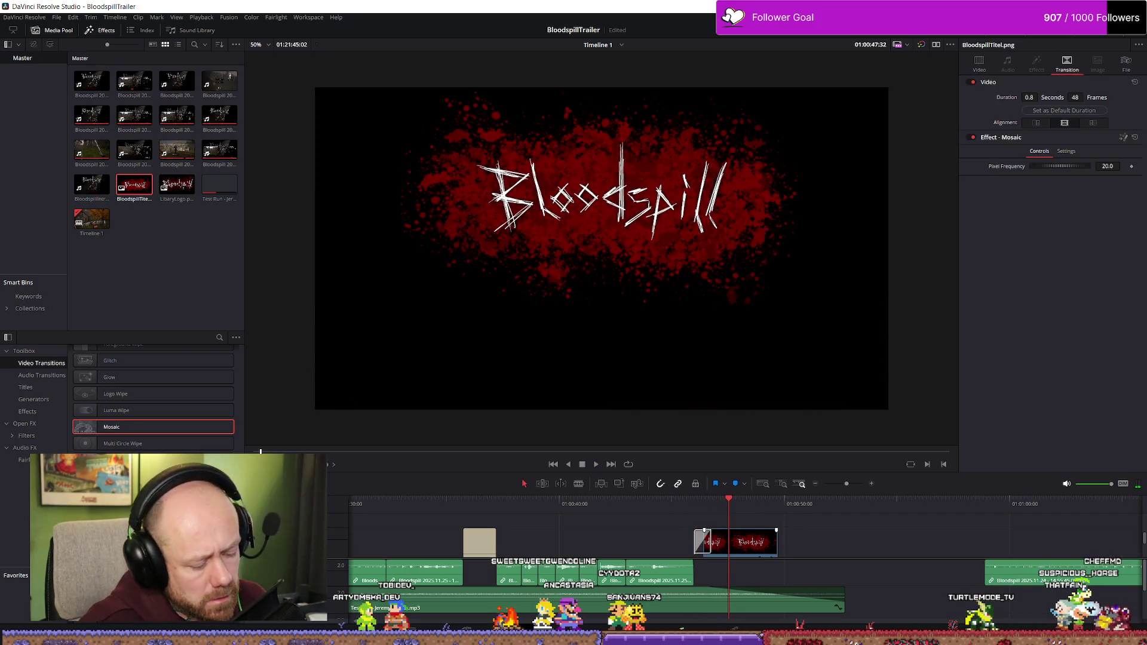
key("ctrl+z")
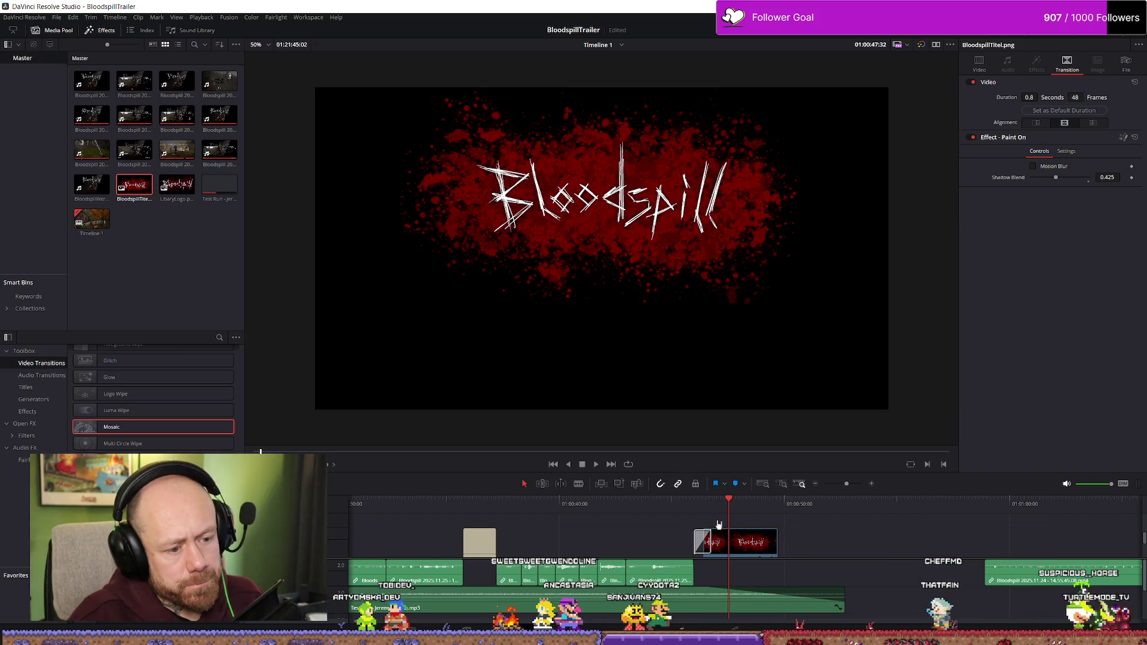
- Delete and restore the title clip, paste a copy at the playhead, and play it back
left_click(702, 503)
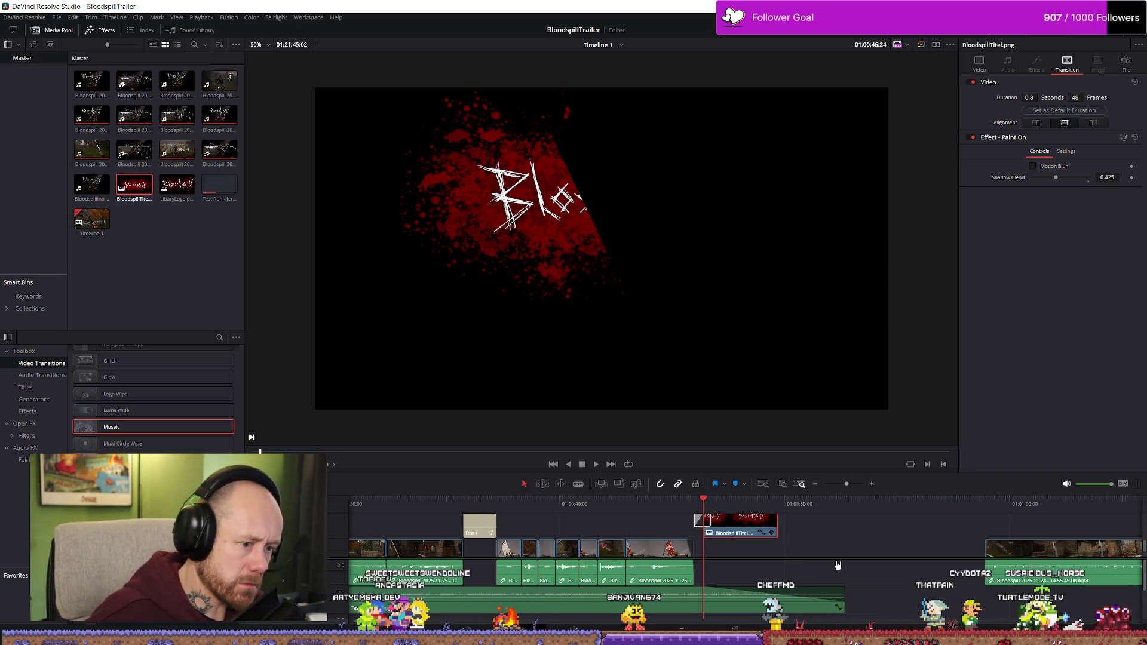
key("Delete")
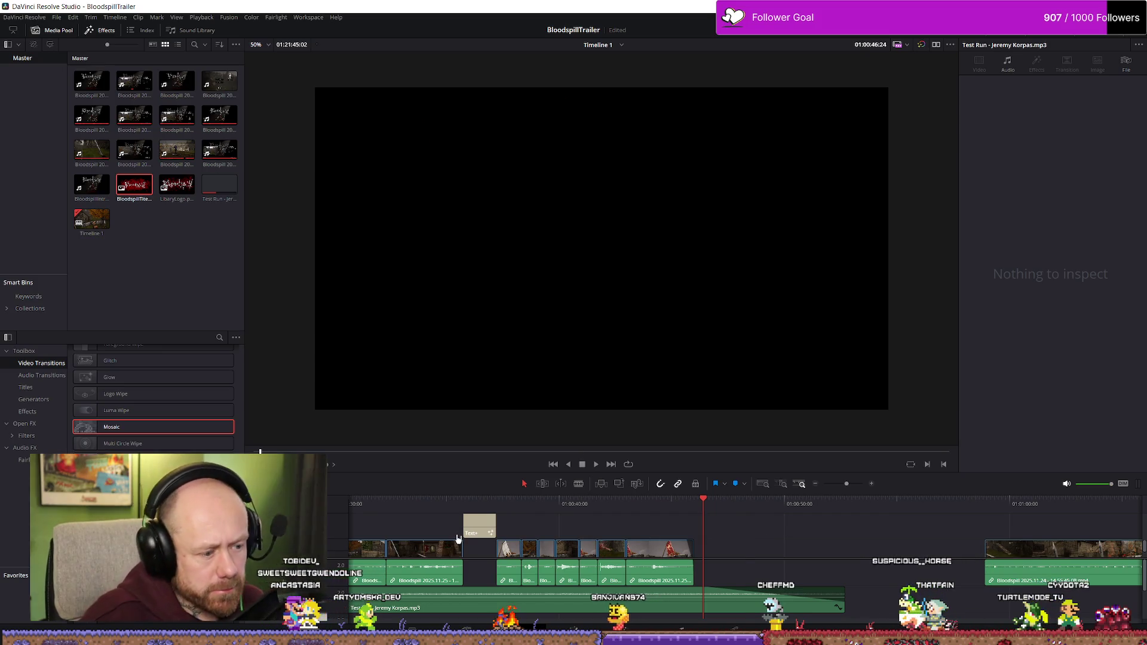
scroll(473, 538, "down", 2)
scroll(473, 538, "down", 2)
key("ctrl+z")
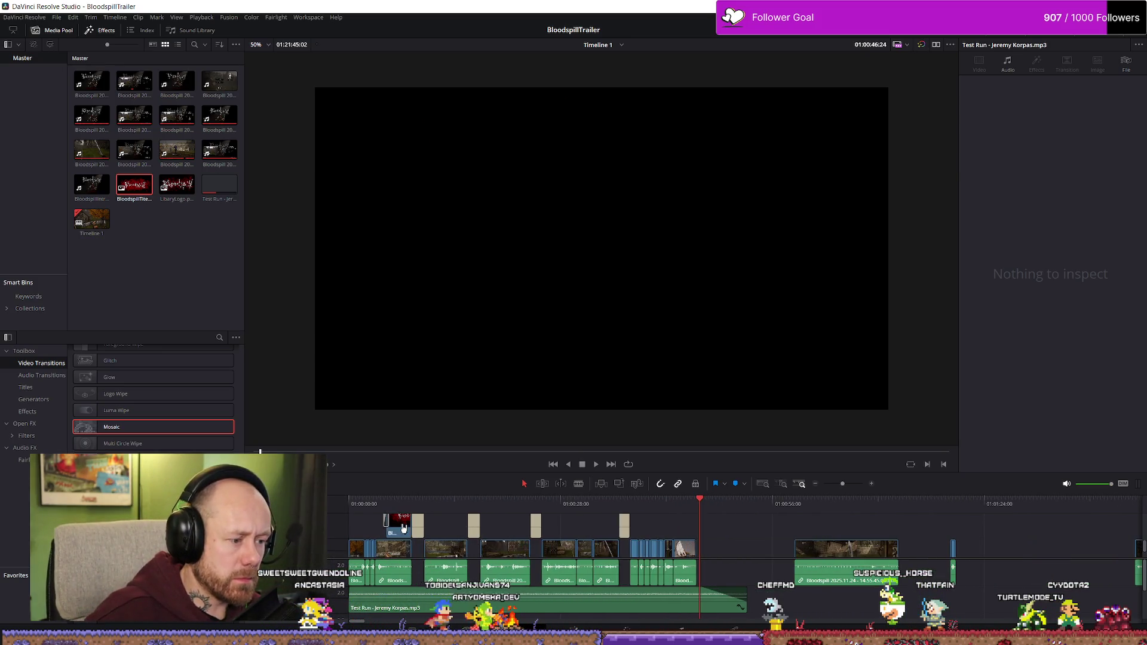
key("ctrl+v")
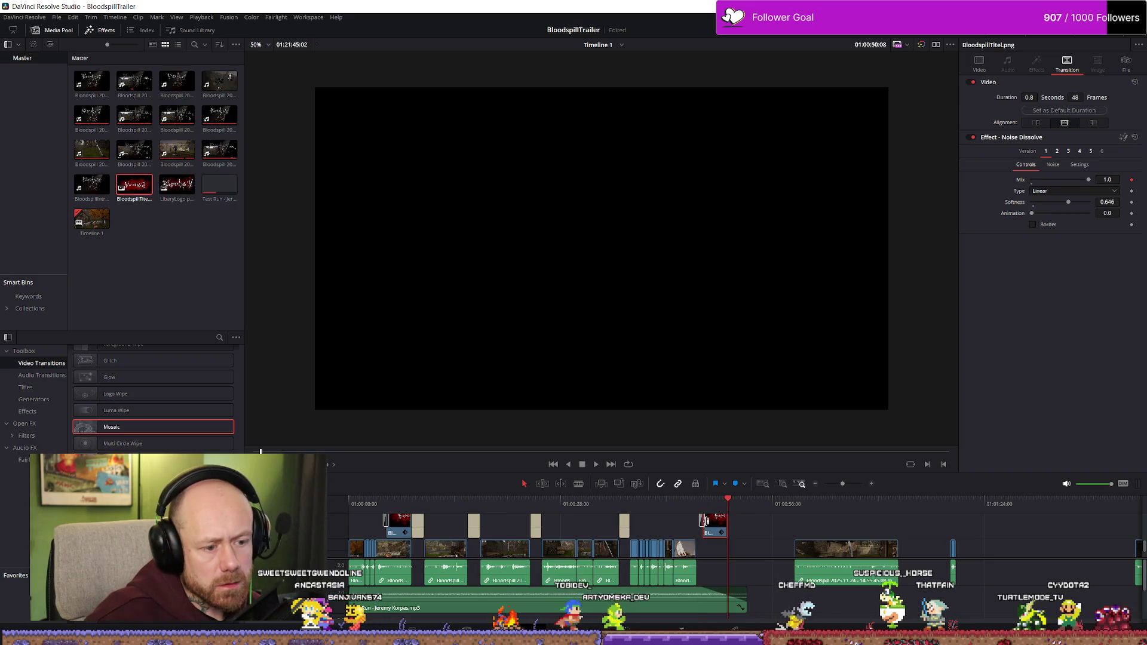
key("space")
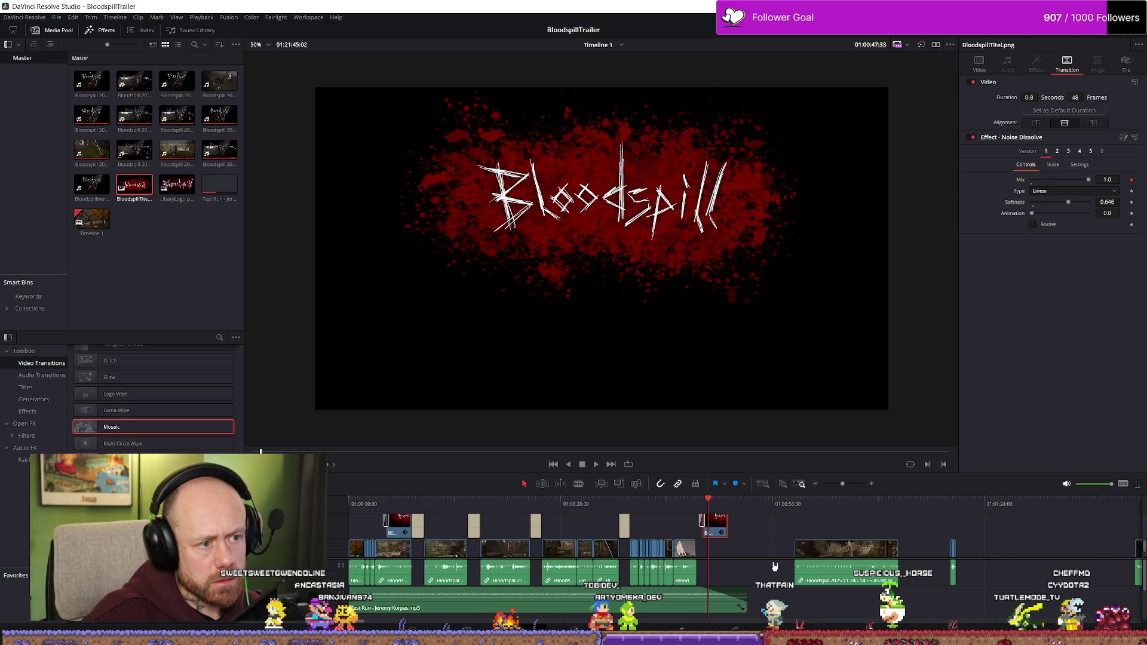
scroll(759, 566, "up", 3)
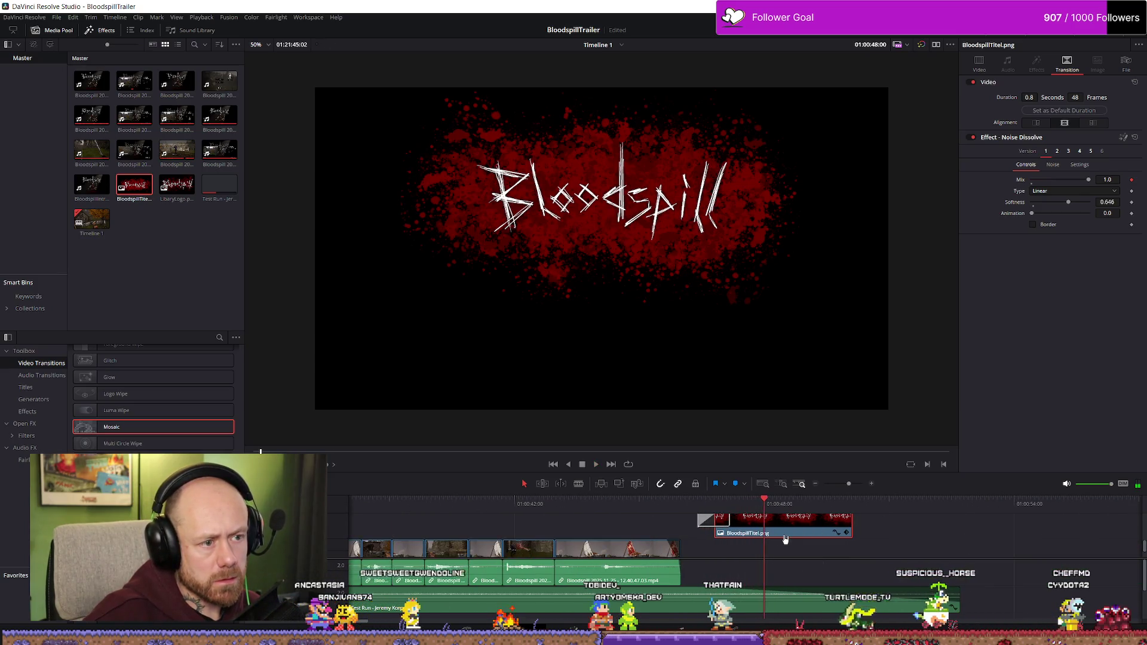
key("space")
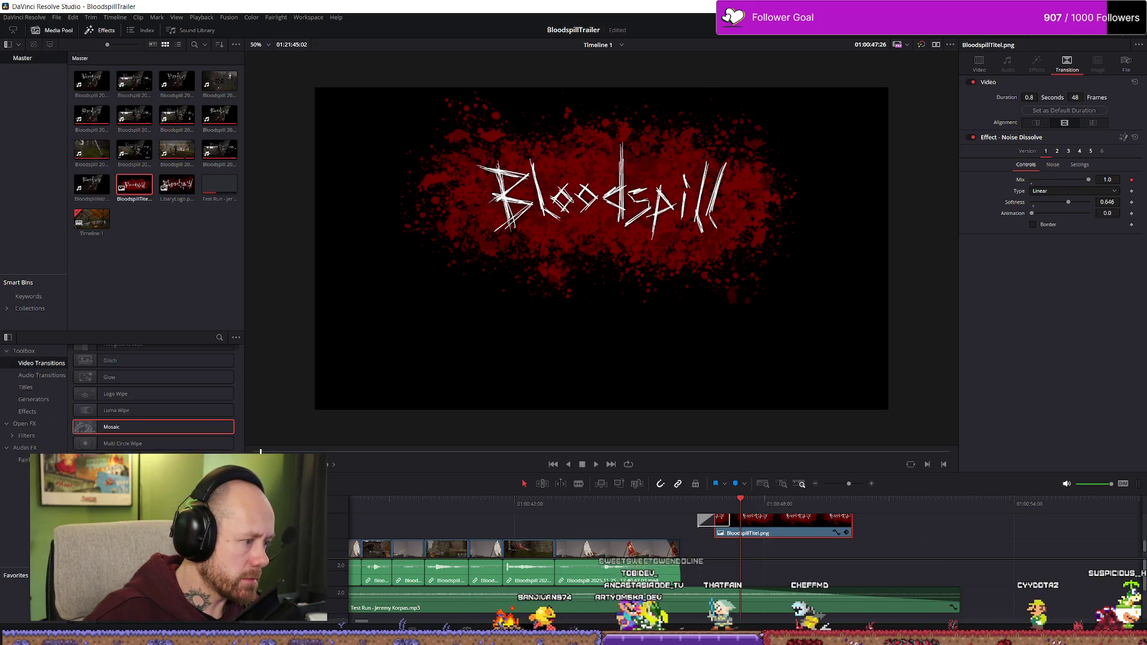
scroll(115, 425, "down", 3)
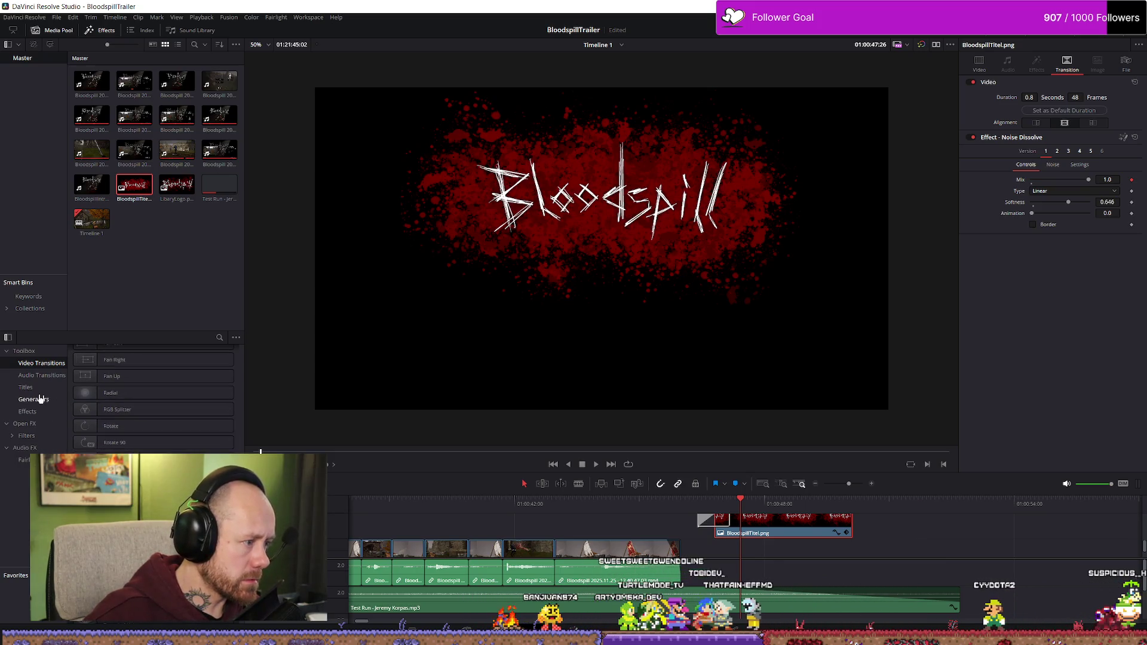
- Search the effects for 'sha', drop Camera Shake on the title clip and preview it
left_click(220, 338)
type("sha")
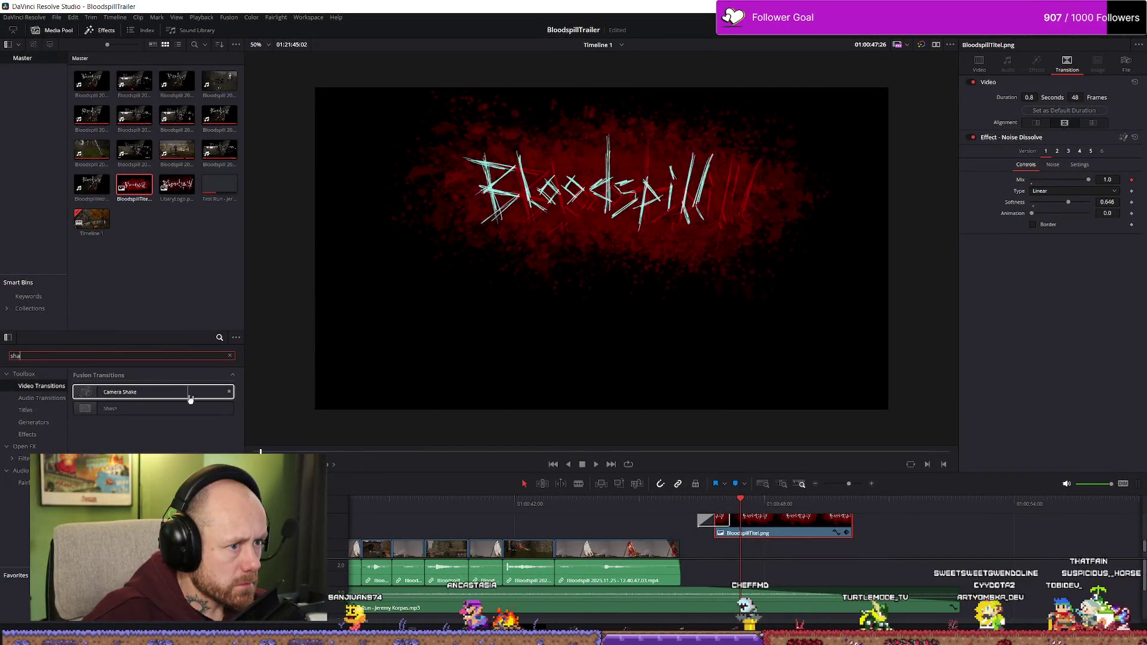
left_click_drag(128, 394, 781, 519)
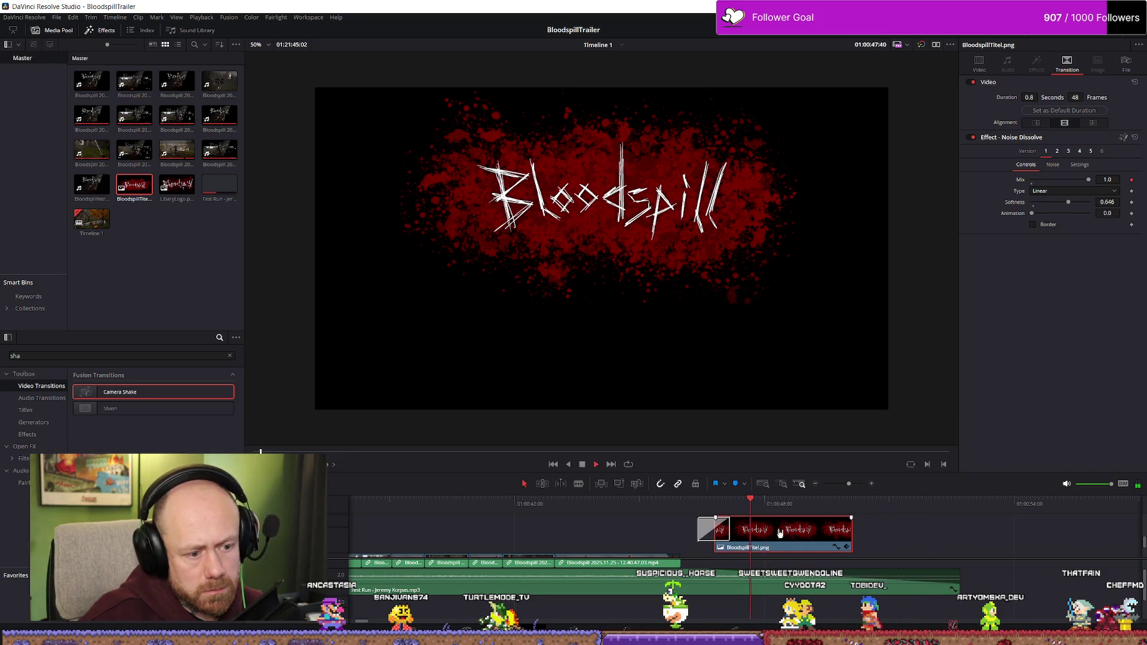
left_click(733, 504)
key("space")
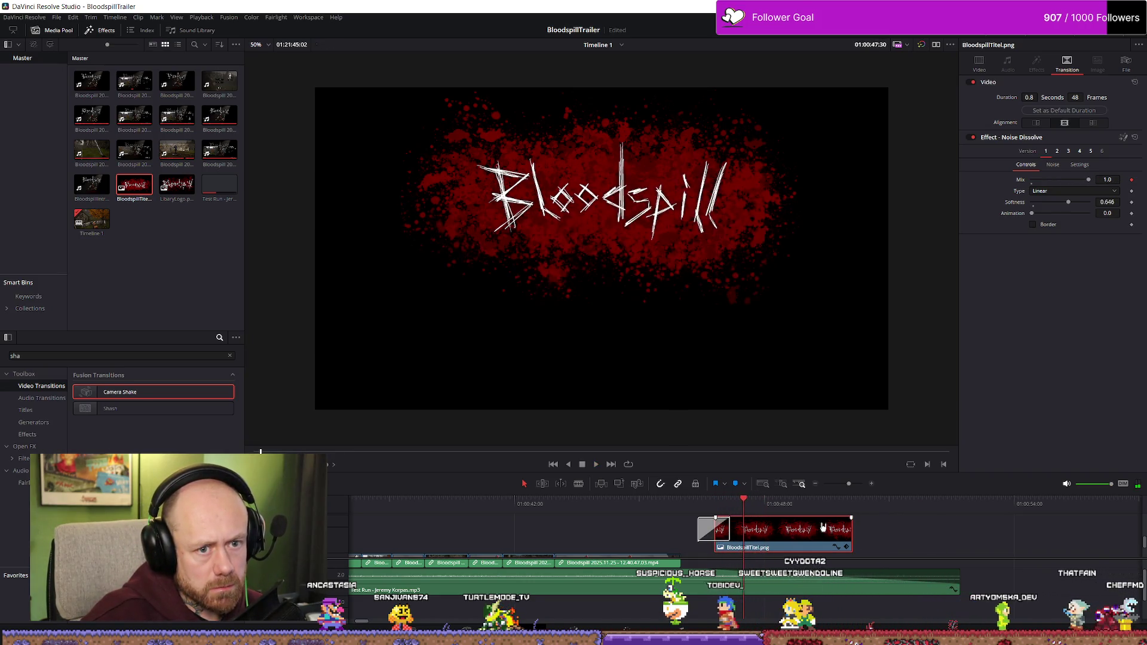
- Browse the Toolbox, Effects and Open FX categories for shake effects, then switch to the YouTube tutorial
left_click(978, 65)
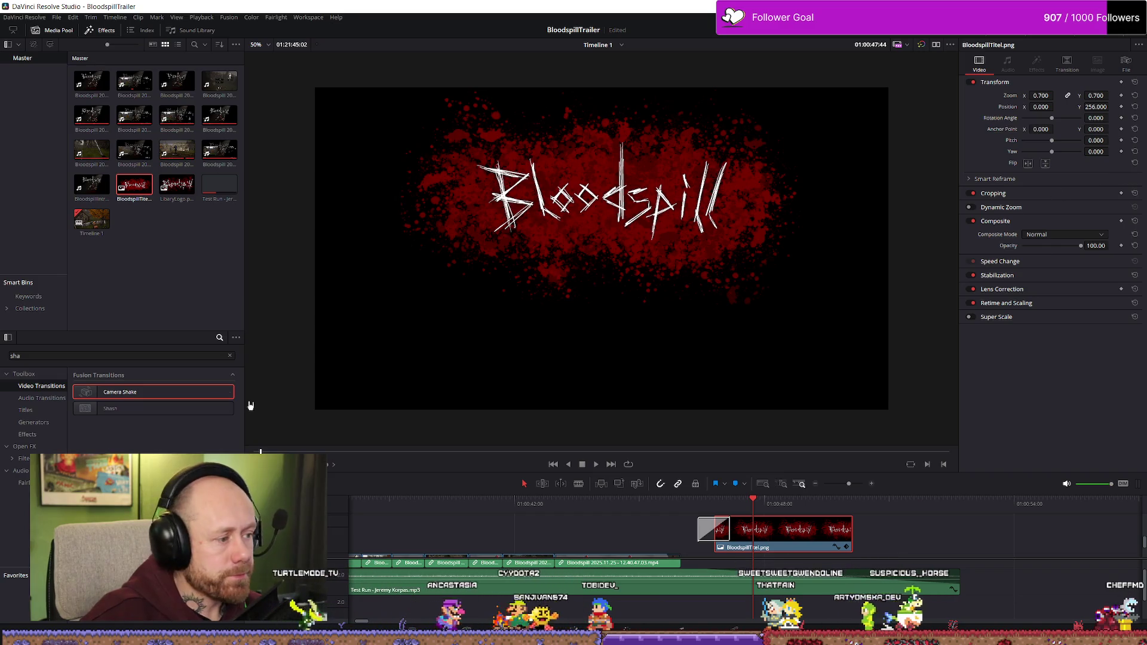
left_click(23, 375)
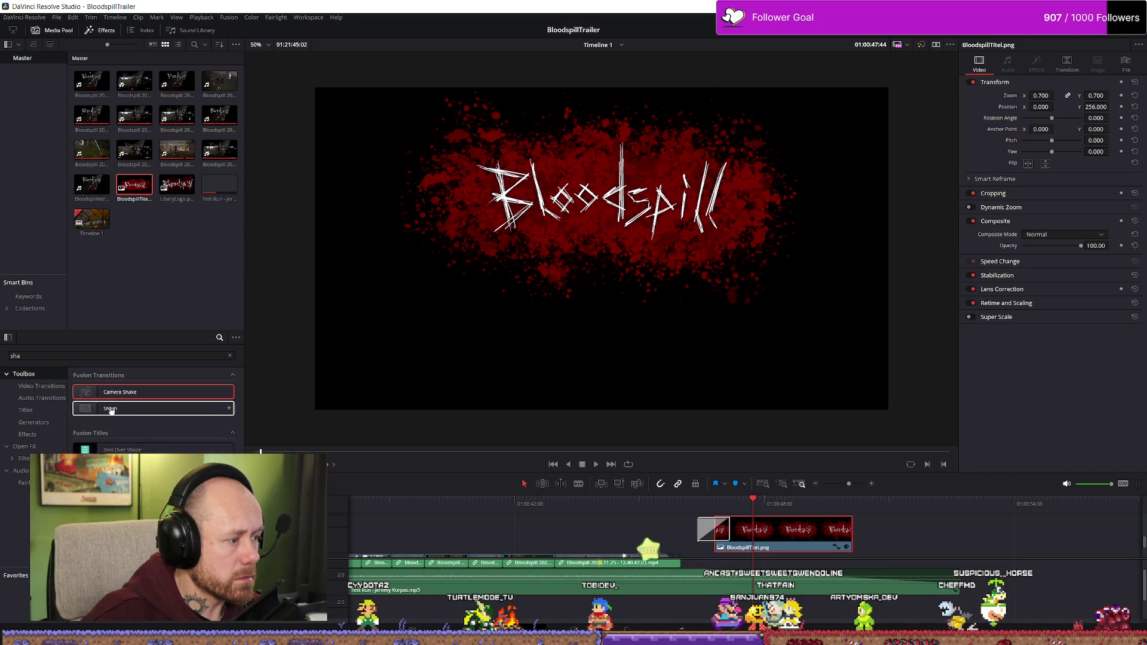
left_click(38, 399)
left_click(26, 410)
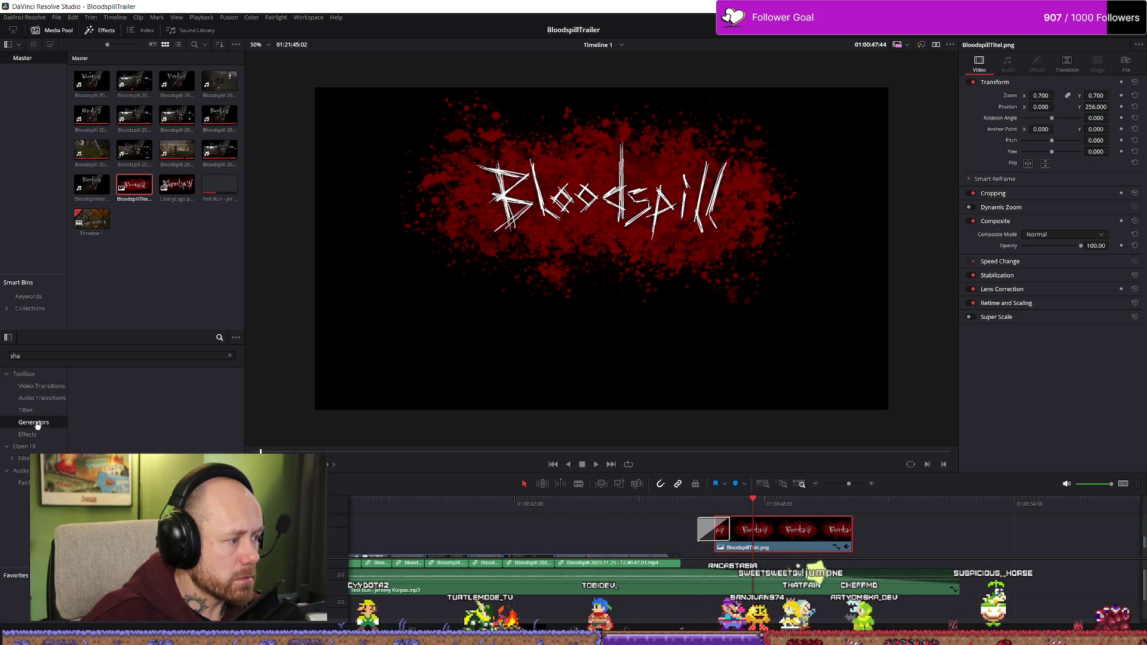
left_click(34, 423)
left_click(37, 435)
left_click(24, 458)
left_click(26, 464)
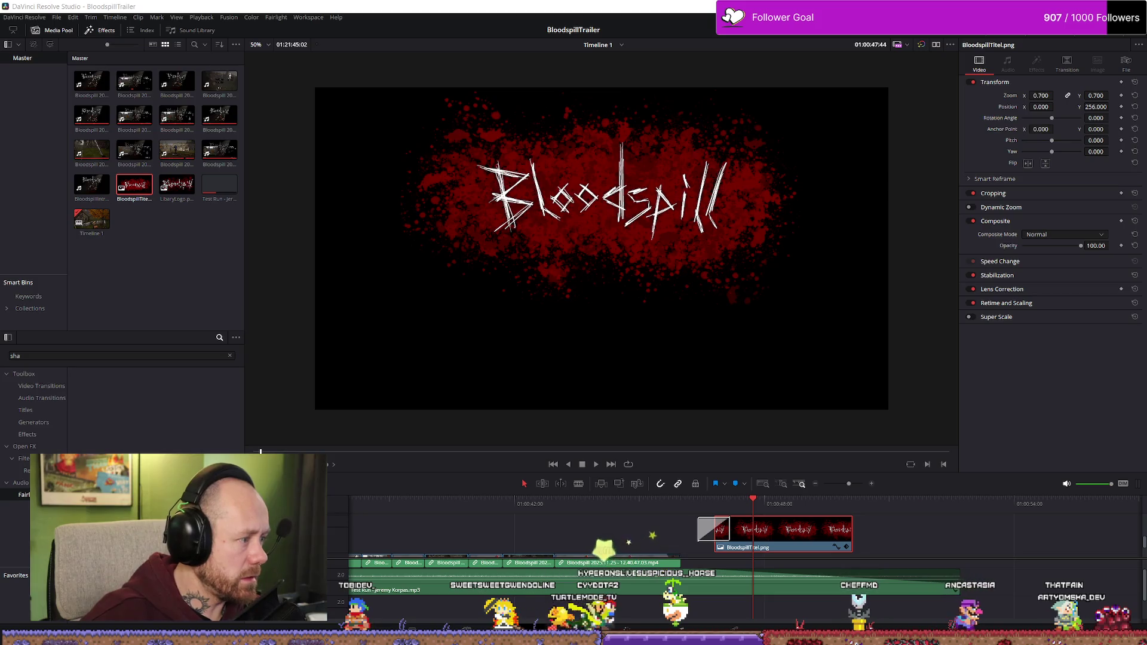
key("alt+Tab")
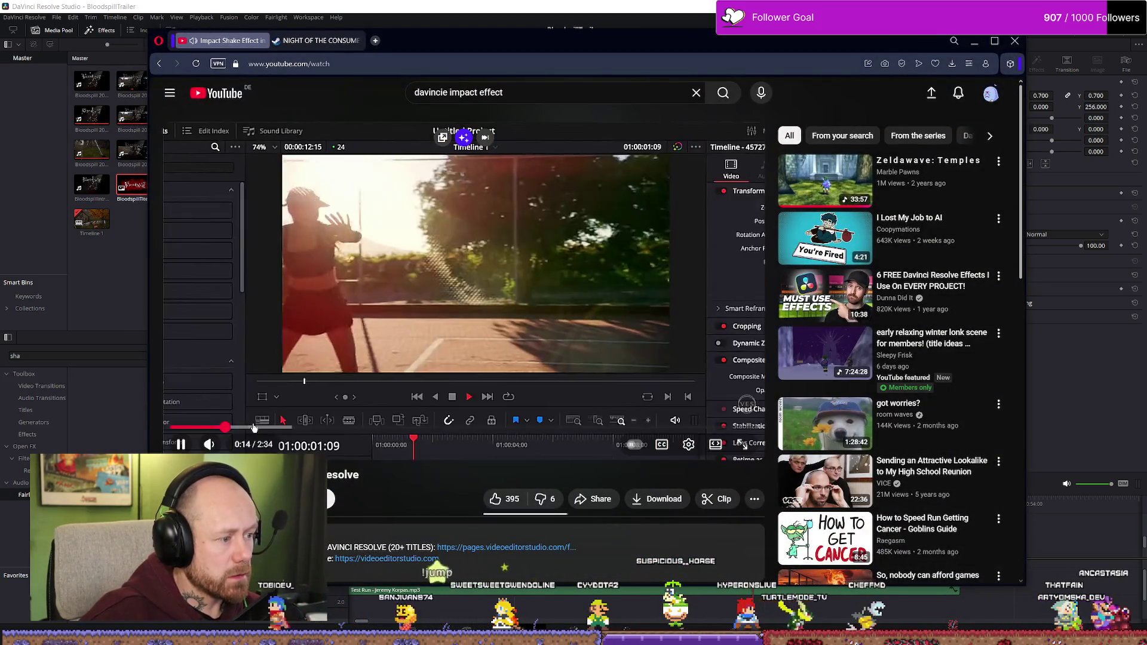
- Skip the YouTube tutorial ahead to its Camera Shake settings near 0:47, pause, and return to Resolve
left_click(279, 428)
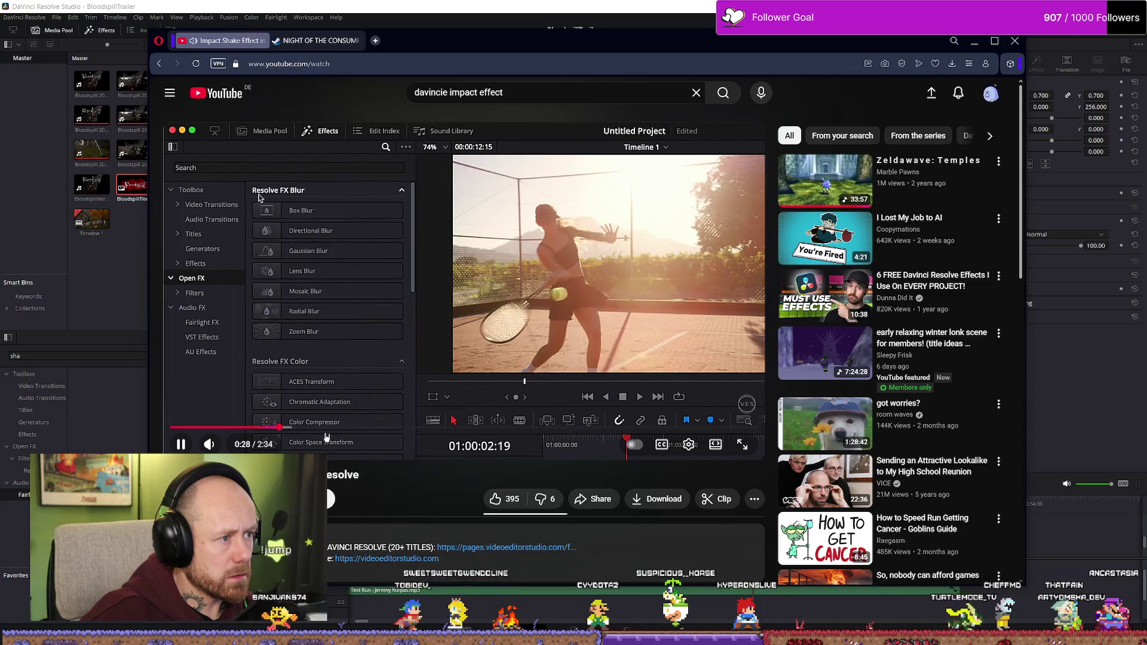
left_click_drag(318, 427, 357, 433)
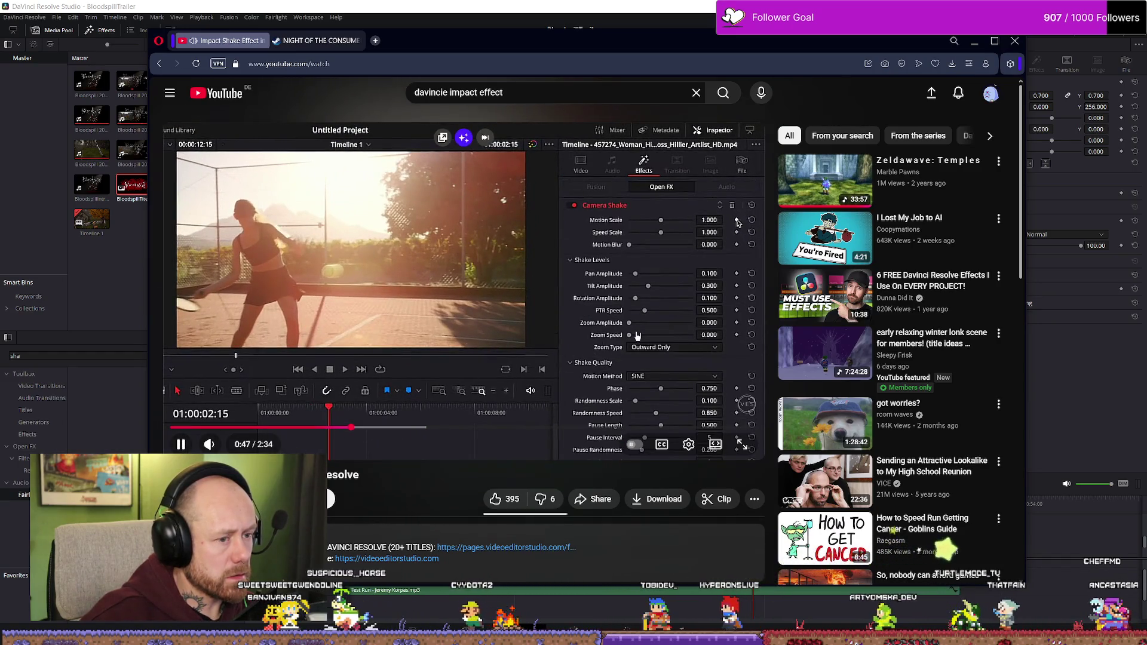
key("space")
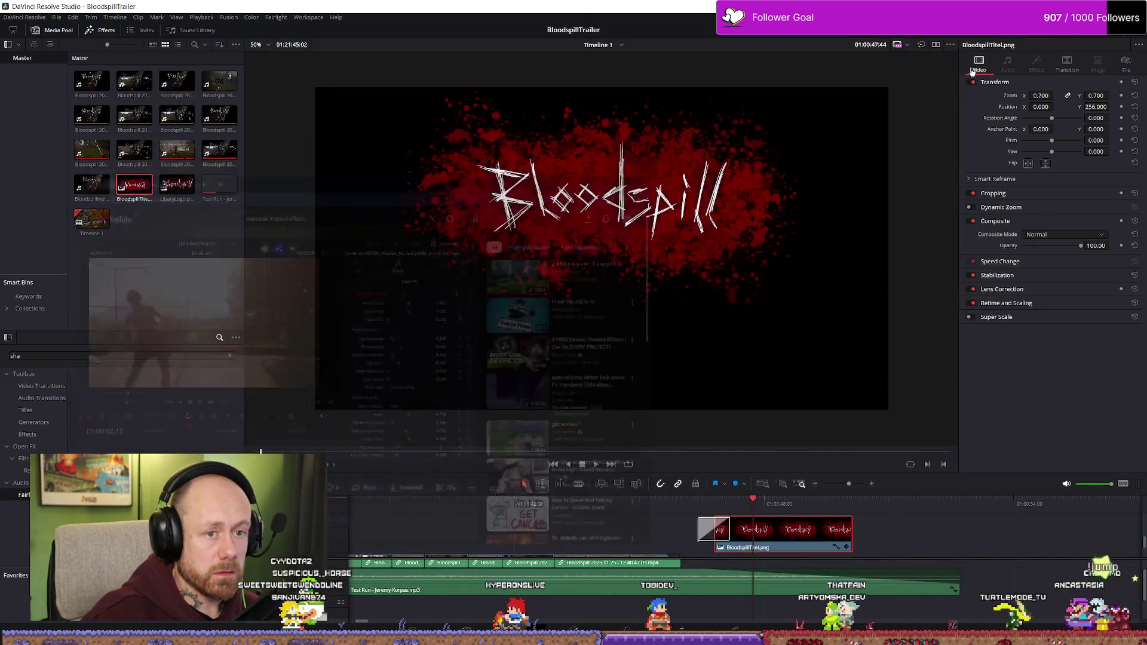
key("alt+Tab")
right_click(800, 541)
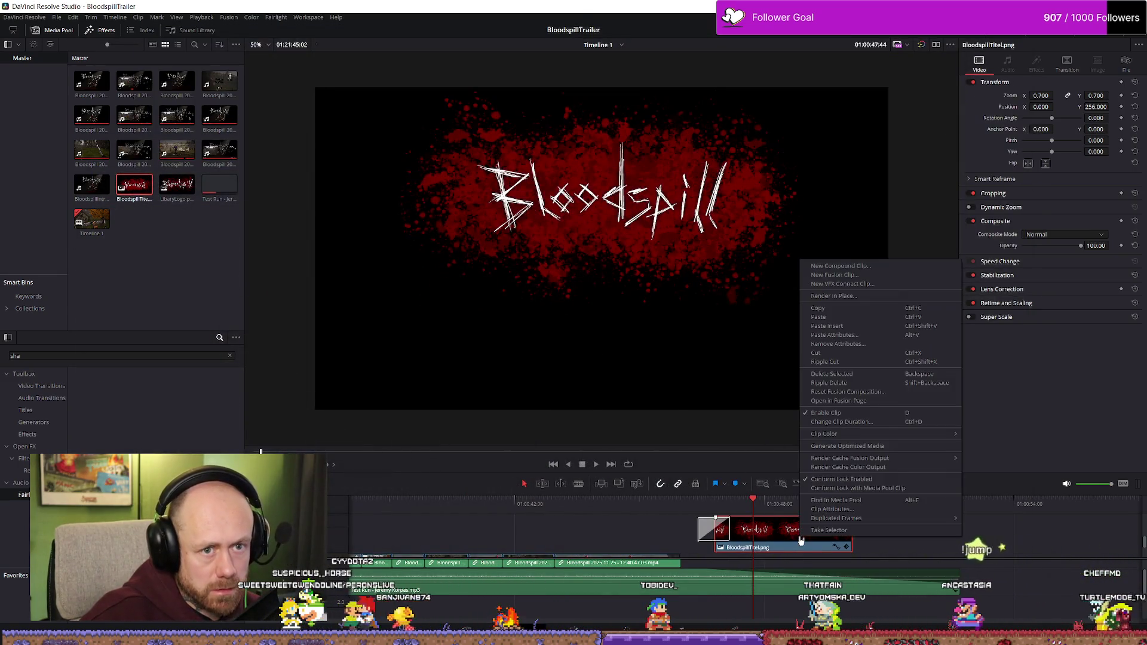
- Drag the Camera Shake transition from the 'sha' results onto the start of the BloodspillTitel clip
key("Escape")
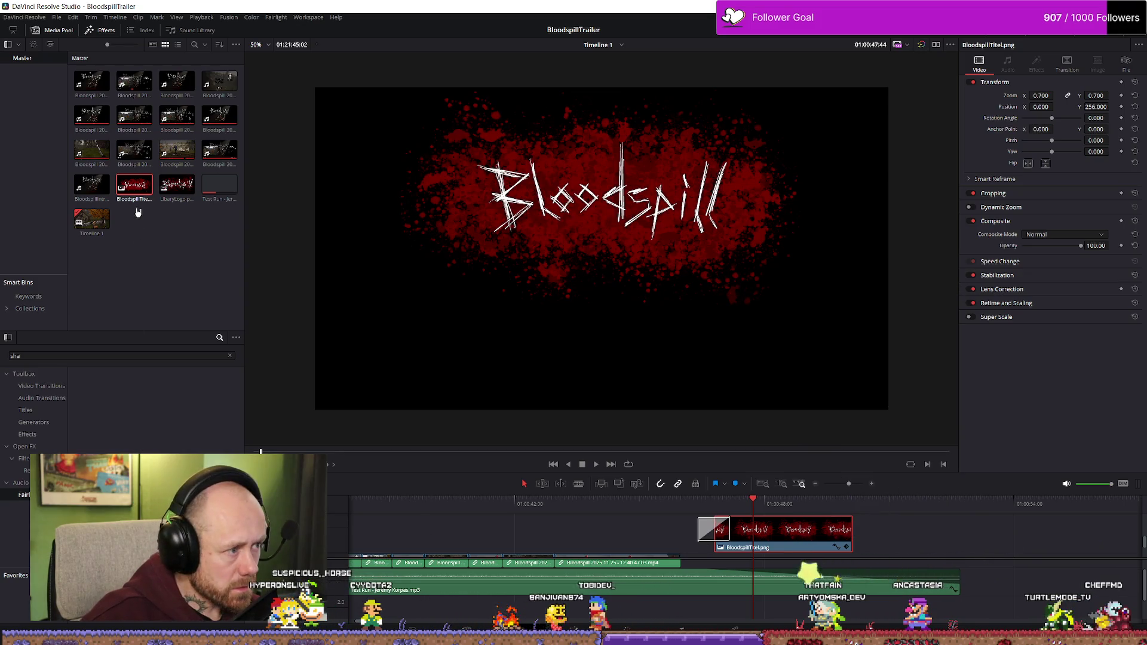
left_click(137, 214)
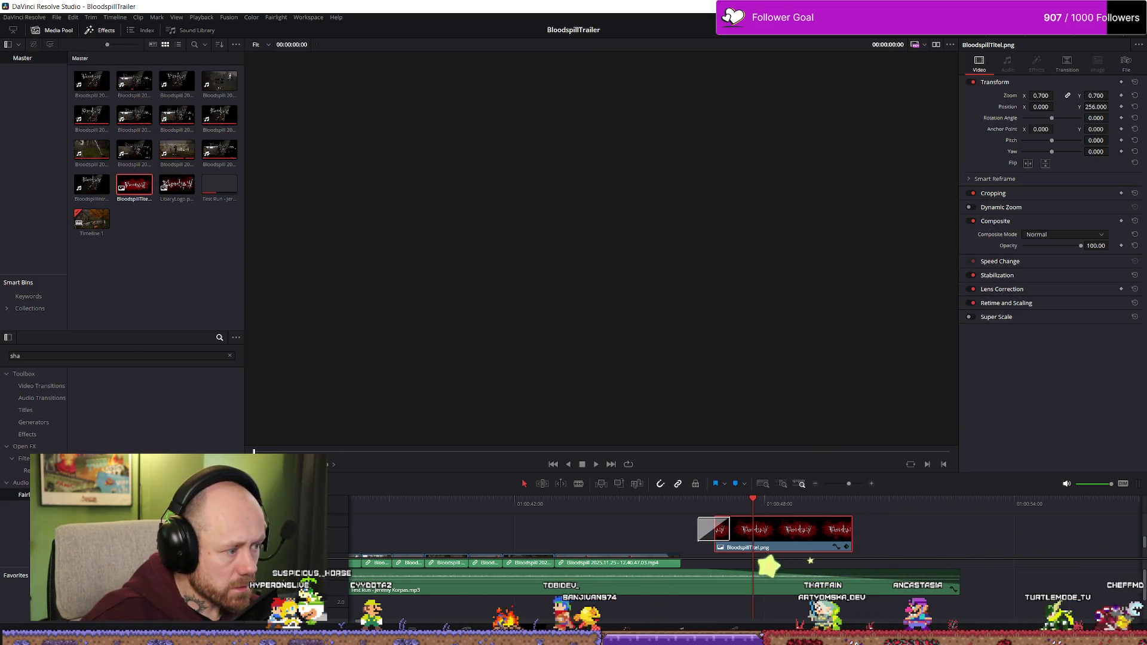
left_click(24, 374)
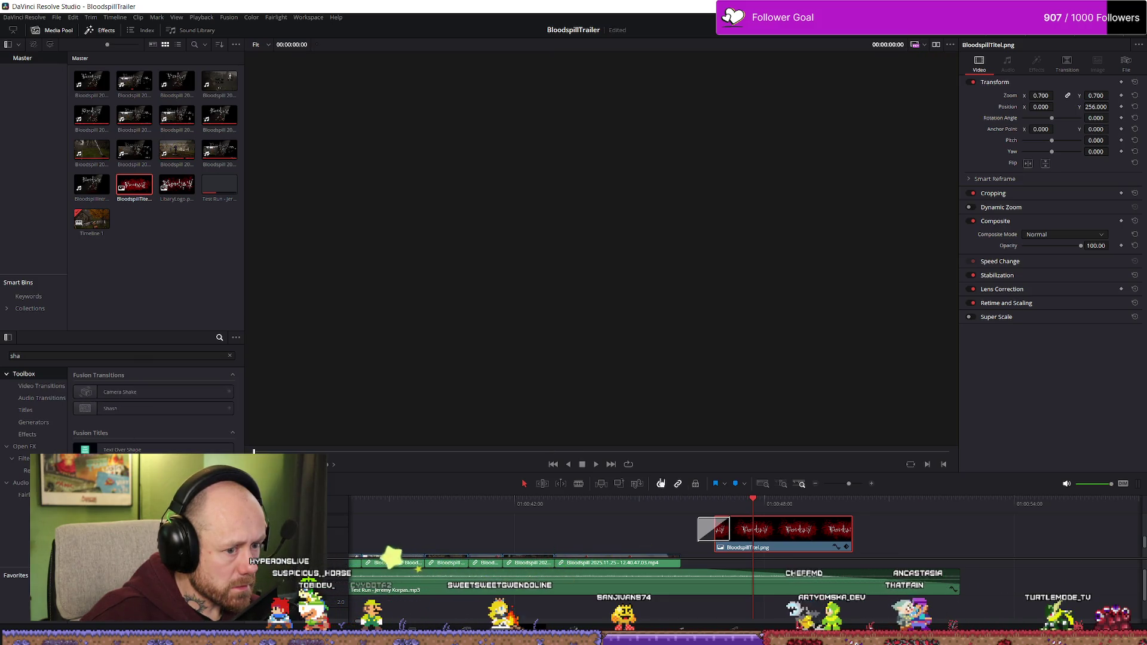
left_click(770, 525)
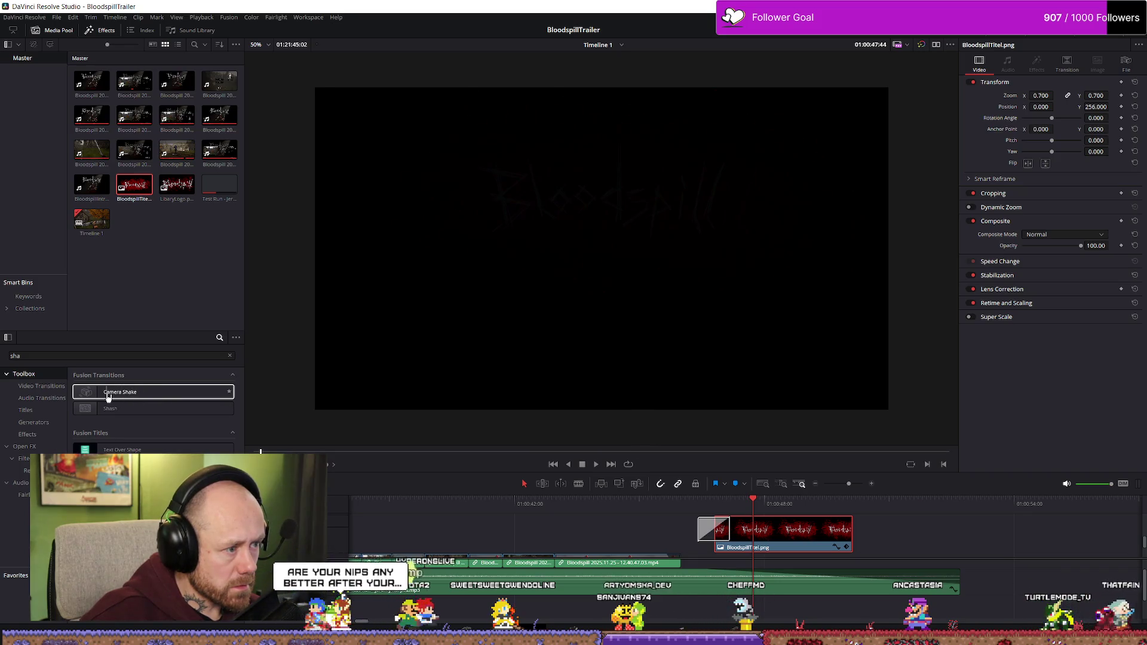
left_click_drag(108, 394, 232, 416)
left_click_drag(785, 547, 752, 523)
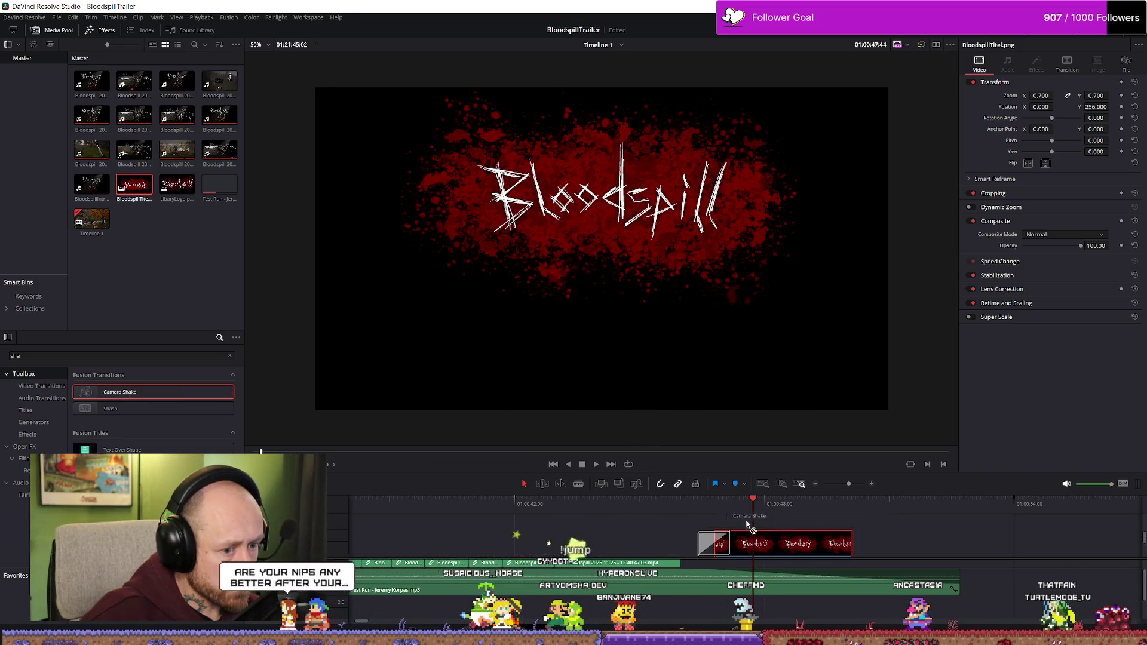
mouse_move(668, 547)
left_mouse_down()
mouse_move(687, 578)
mouse_move(735, 552)
mouse_move(899, 540)
mouse_move(821, 543)
left_mouse_up()
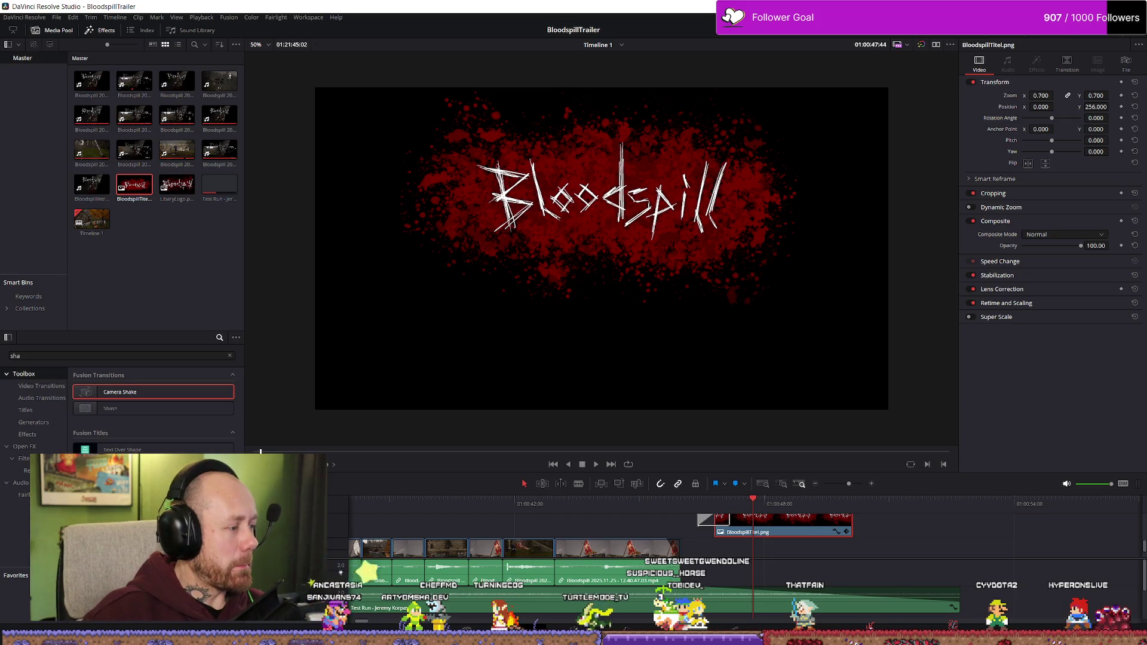
key("alt+Tab")
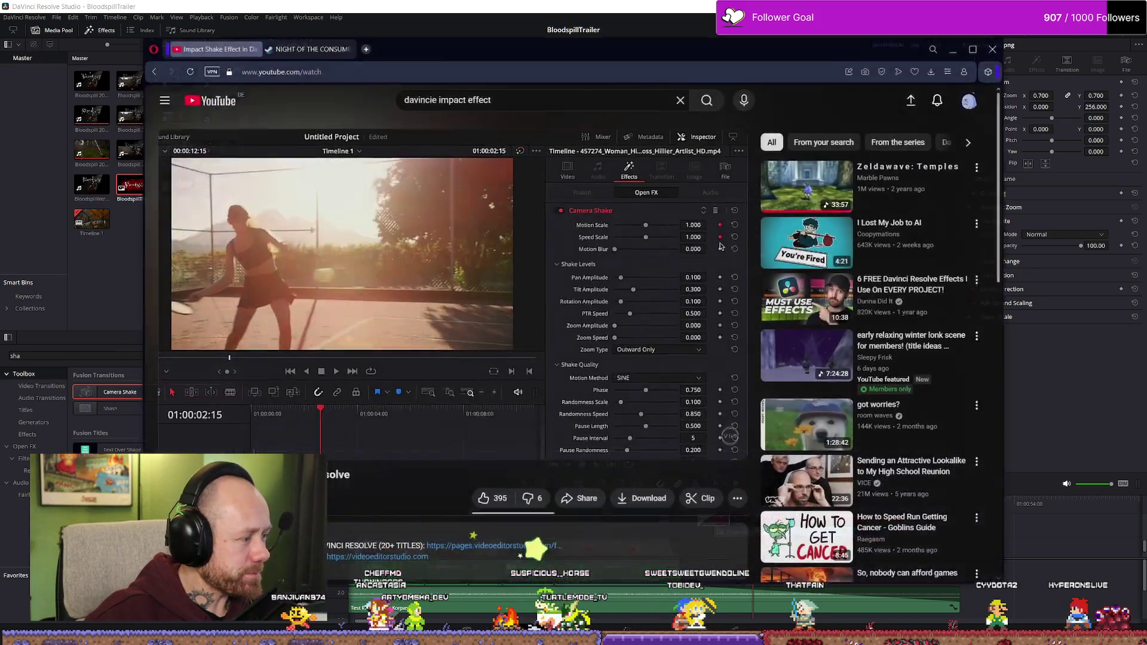
- Google 'davinci resolve use camera shake' in a new Opera tab
key("ctrl+t")
type("davincie s")
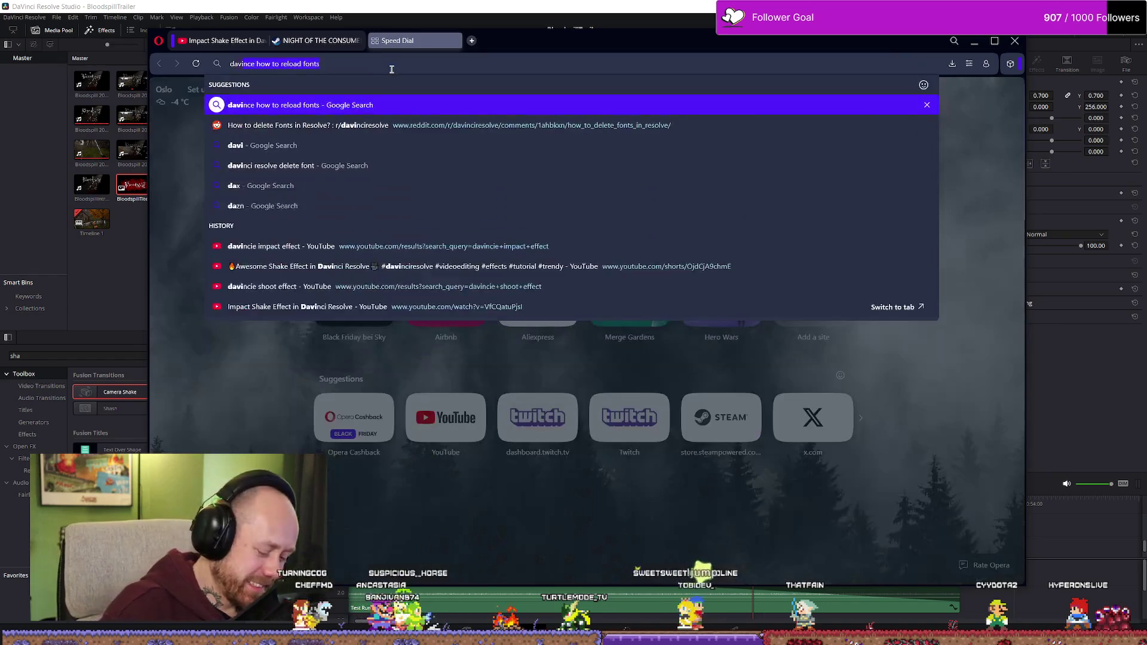
key("BackSpace")
type("resolve ise")
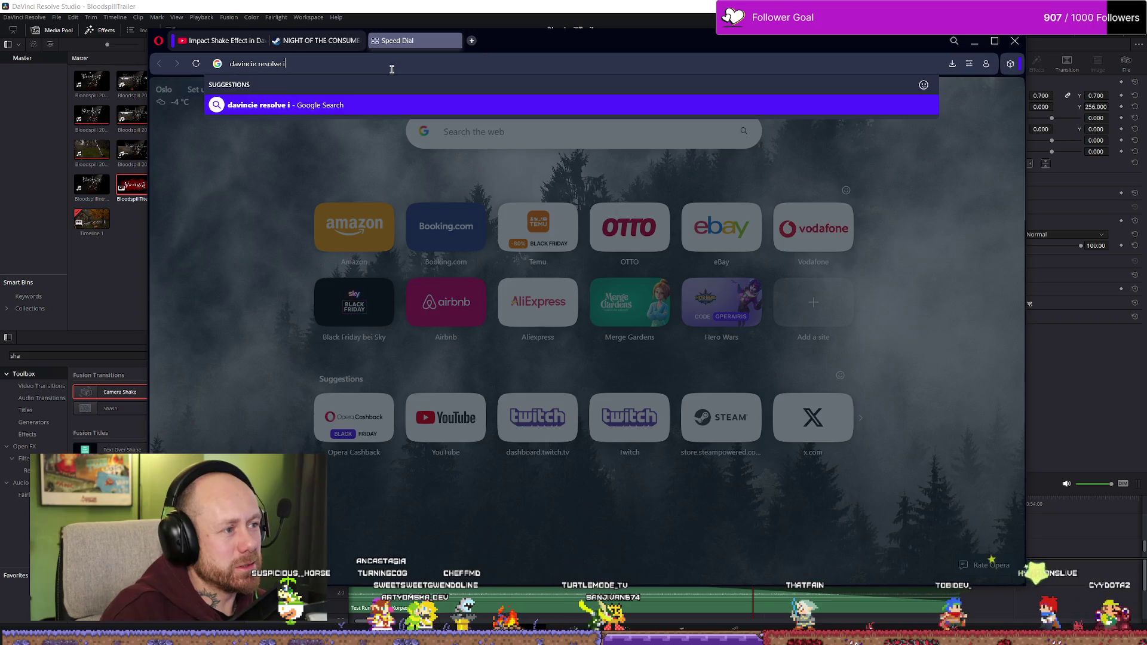
key("BackSpace")
key("BackSpace")
key("BackSpace")
type("use camera shakle")
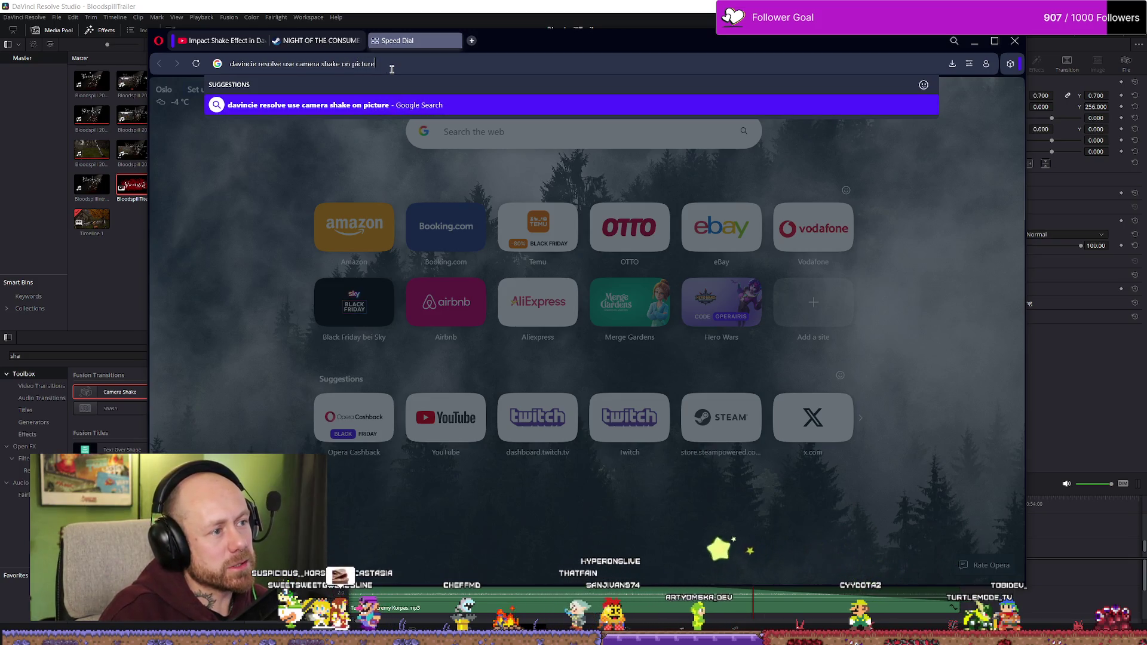
key("Return")
- Read the AI overview and the Reddit thread on shaking a still image, then minimize Opera
left_click_drag(512, 268, 513, 222)
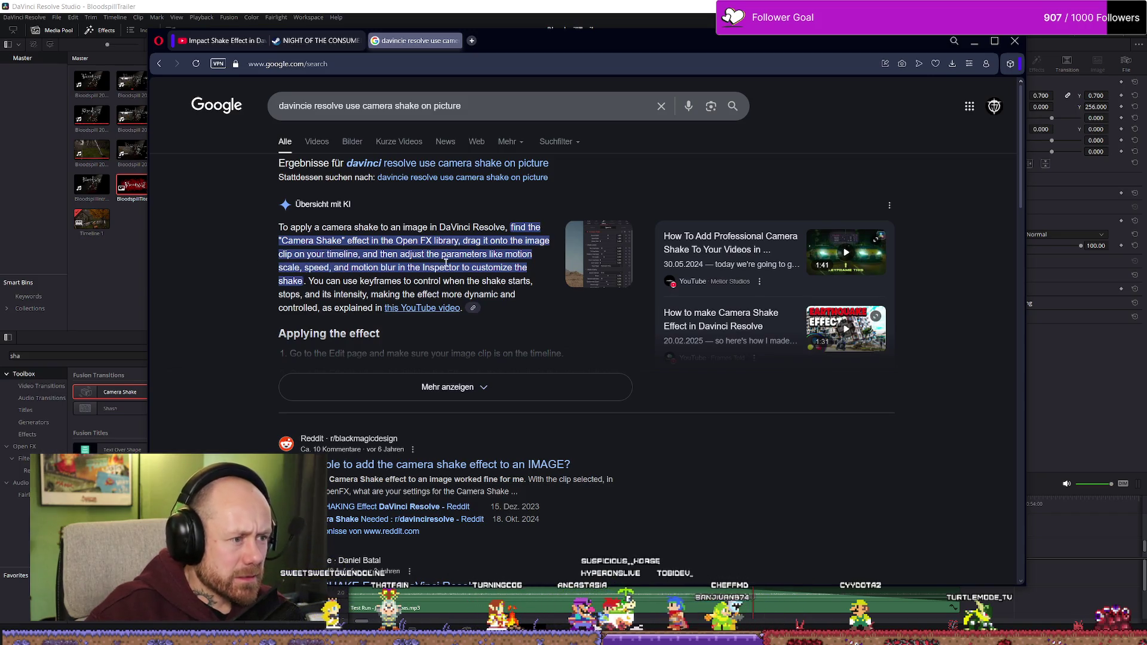
scroll(492, 264, "down", 2)
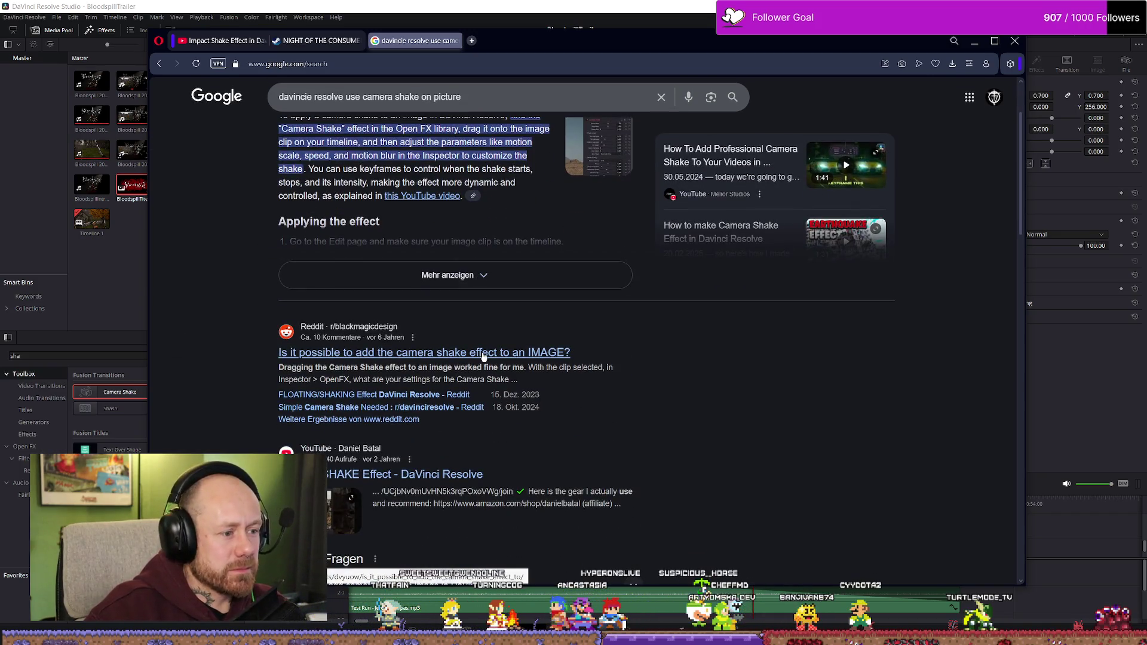
left_click(522, 354)
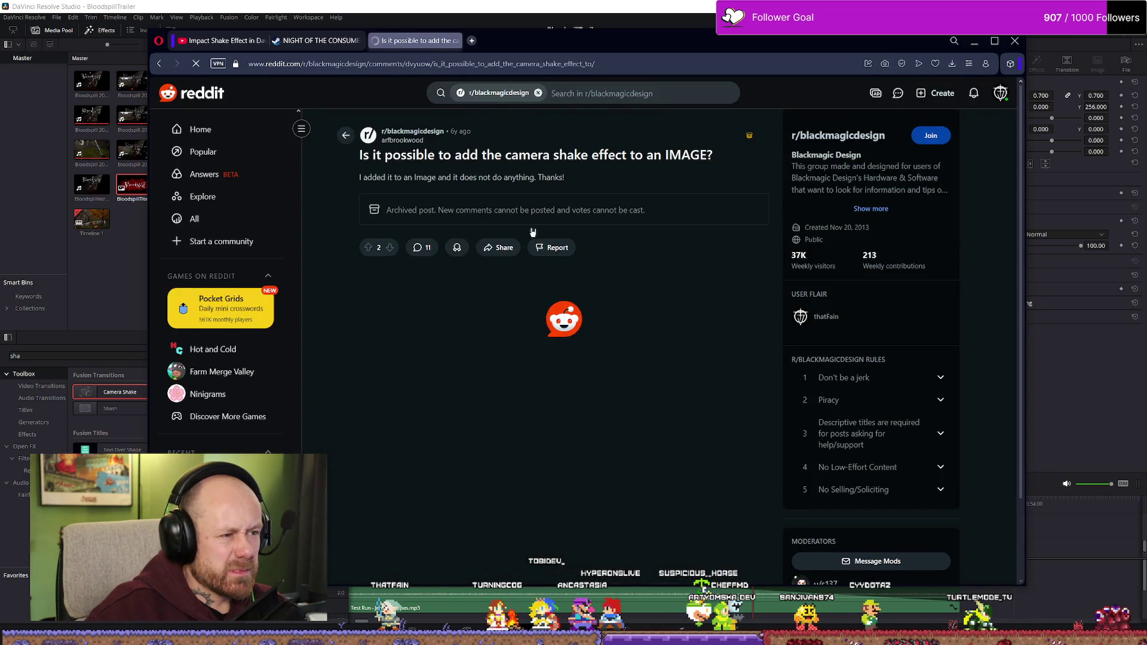
scroll(576, 302, "down", 2)
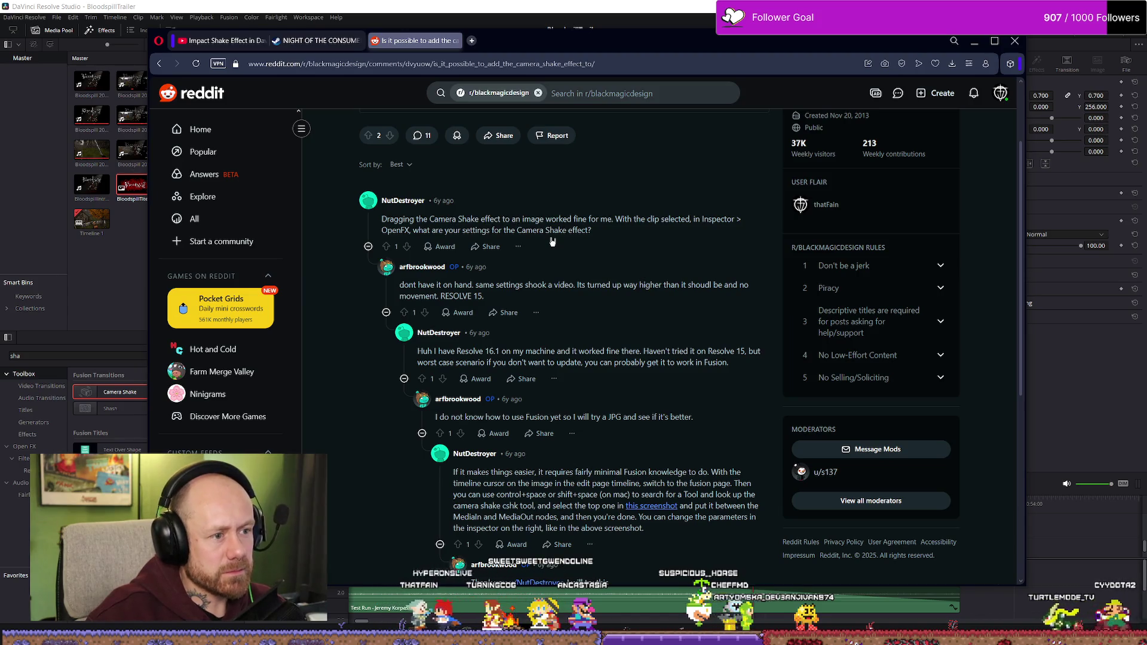
left_click_drag(600, 220, 661, 222)
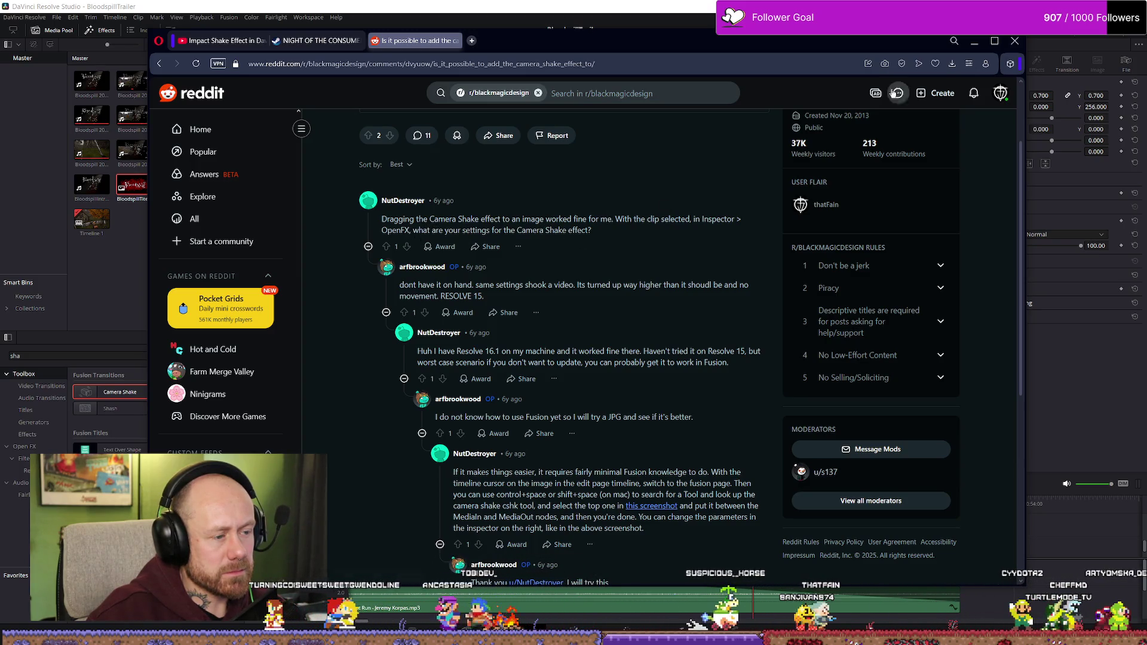
left_click(974, 41)
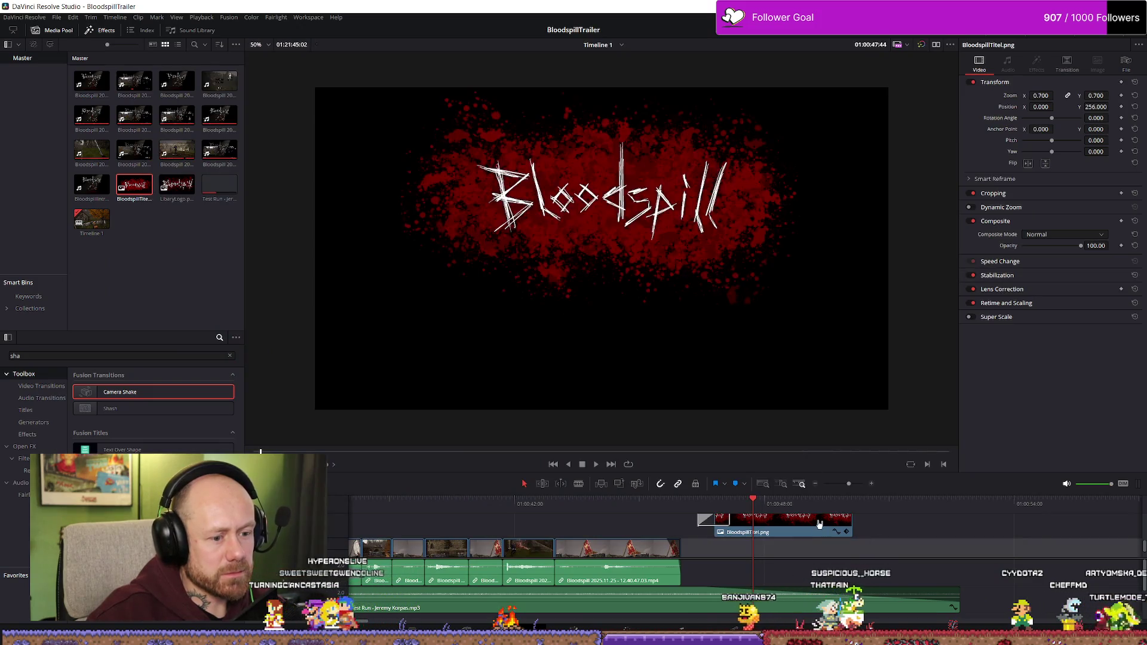
- Replace the old Camera Shake transition with a new one at the title clip's start
scroll(813, 532, "up", 2)
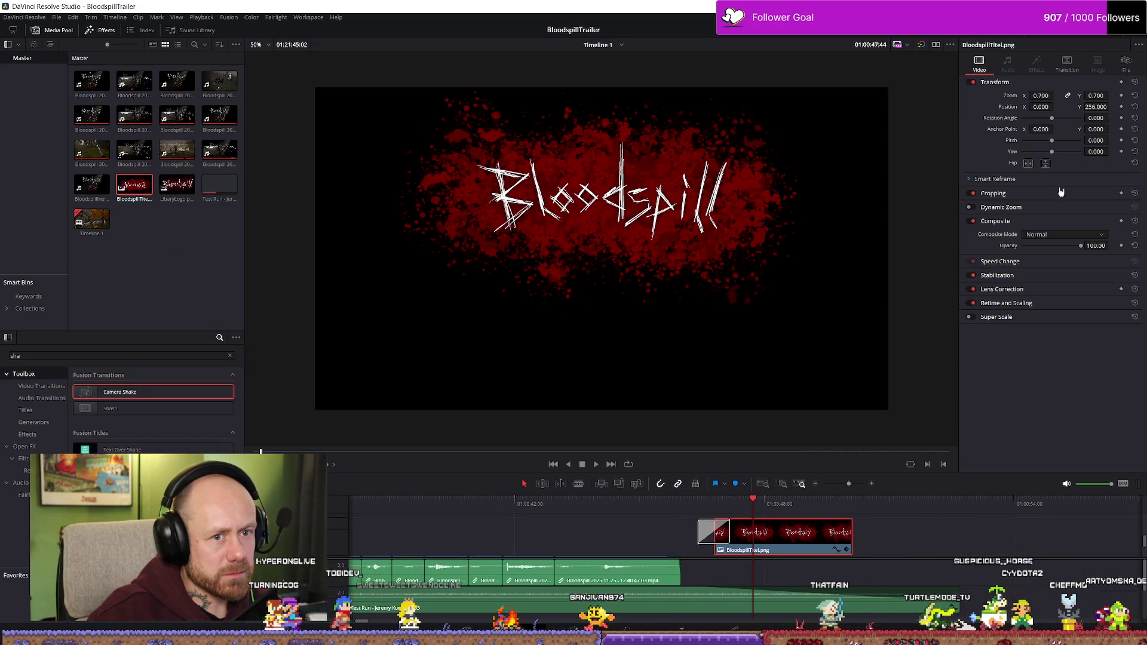
left_click(714, 531)
key("Delete")
left_click(723, 534)
left_click_drag(100, 400, 639, 536)
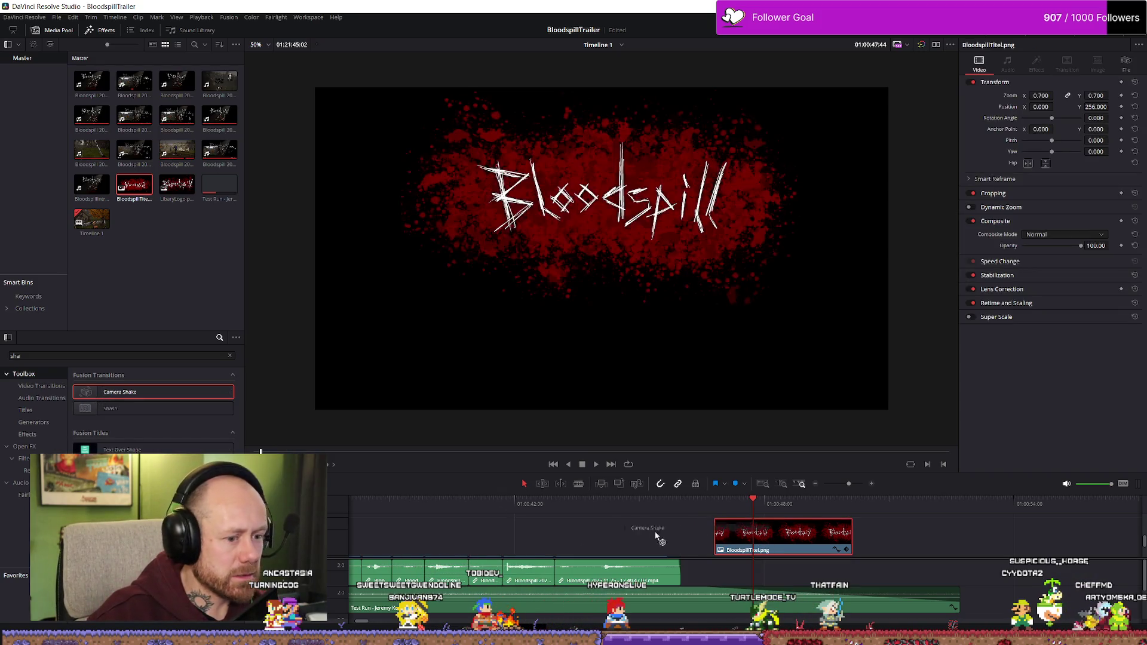
left_click_drag(760, 539, 856, 535)
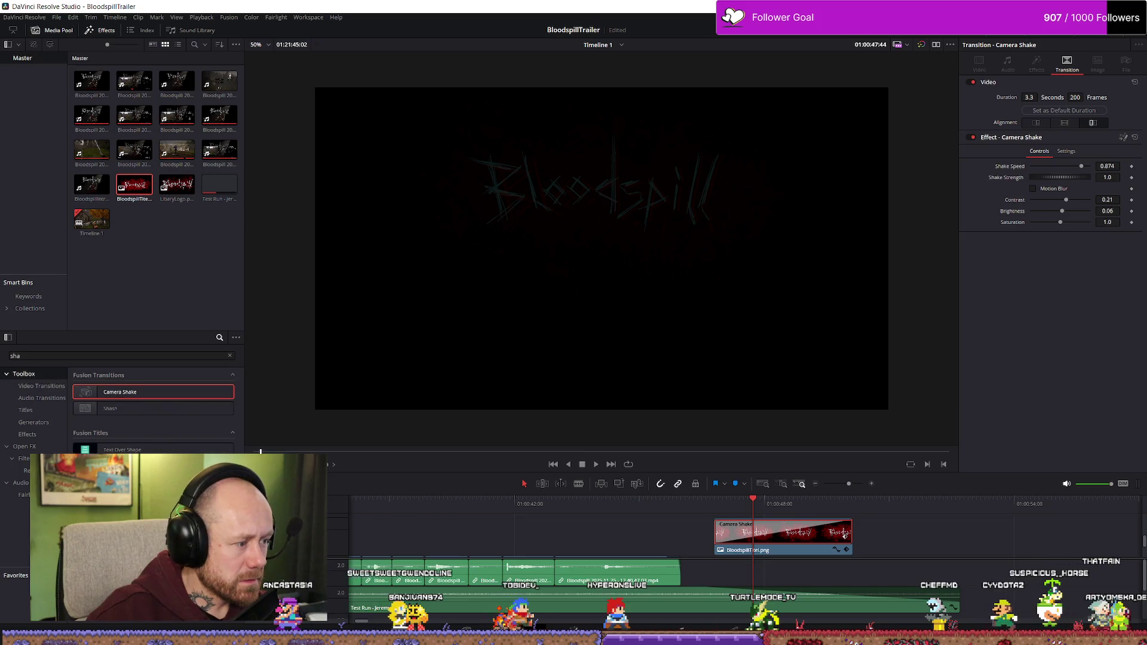
- Play back and scrub through the shaking Bloodspill title
left_click(754, 529)
key("Up")
key("space")
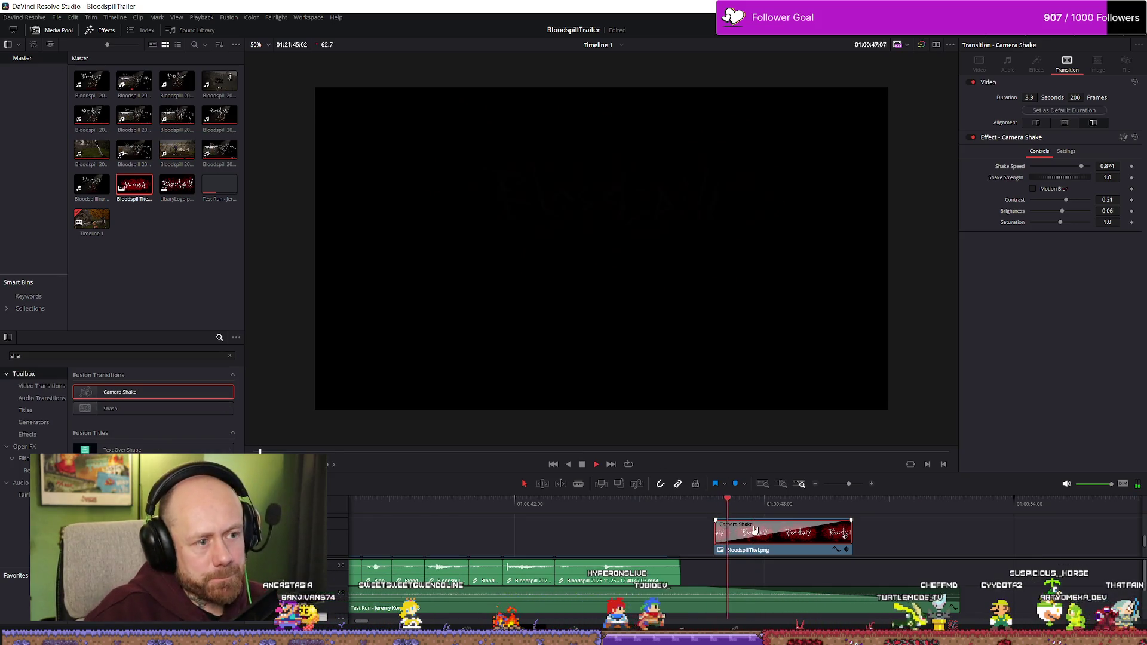
key("space")
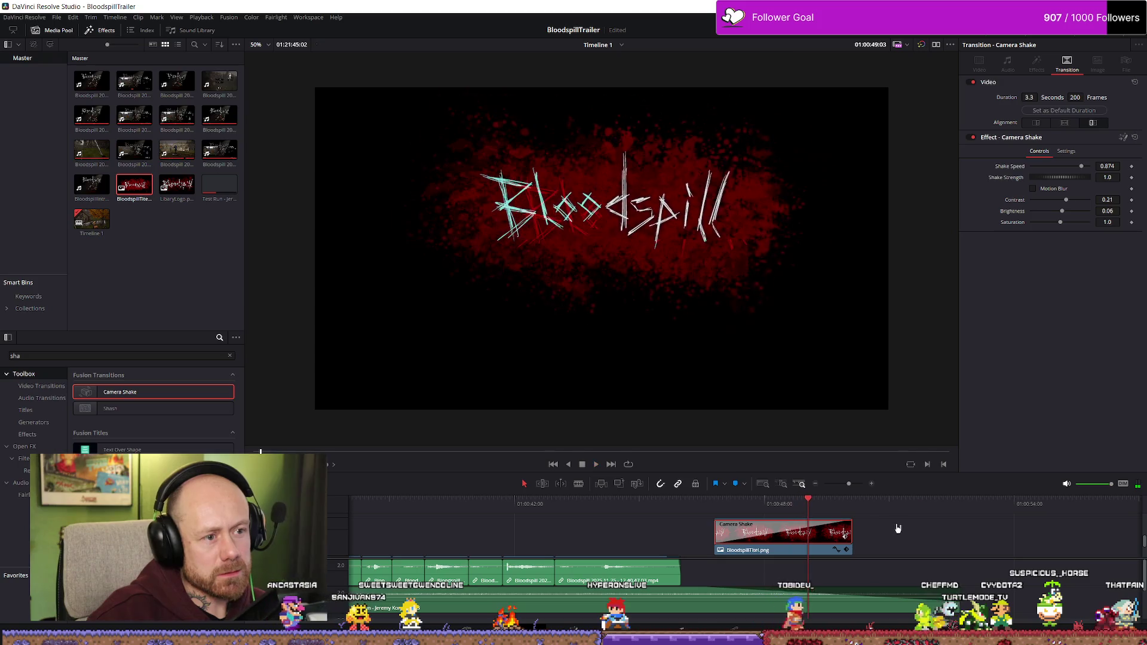
left_click_drag(827, 507, 837, 506)
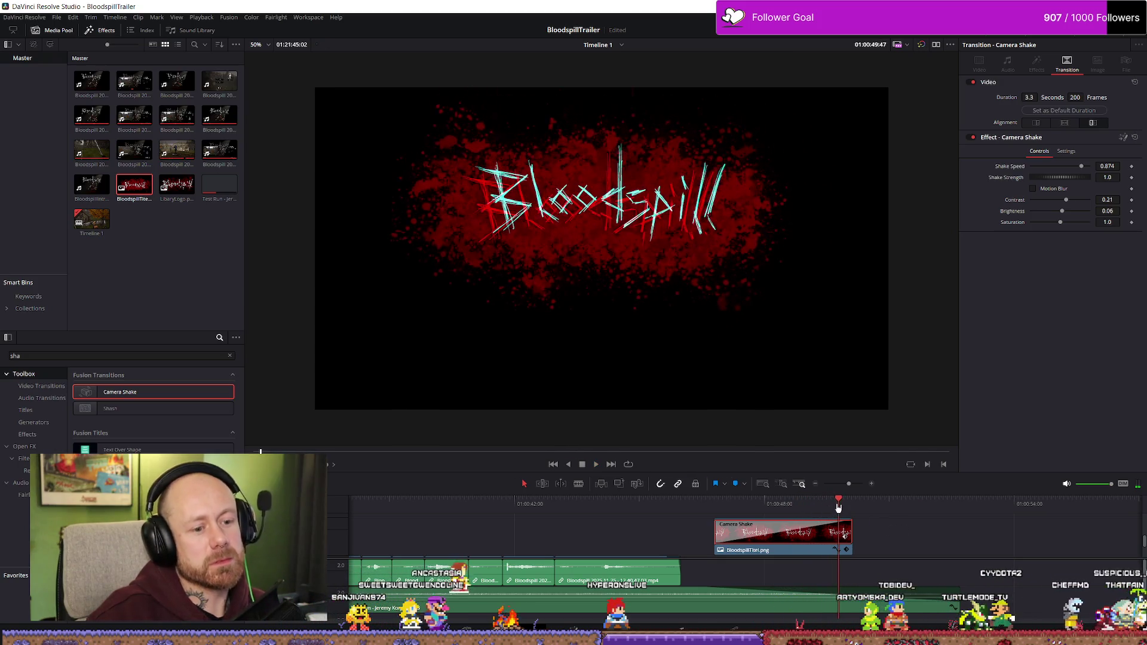
key("Up")
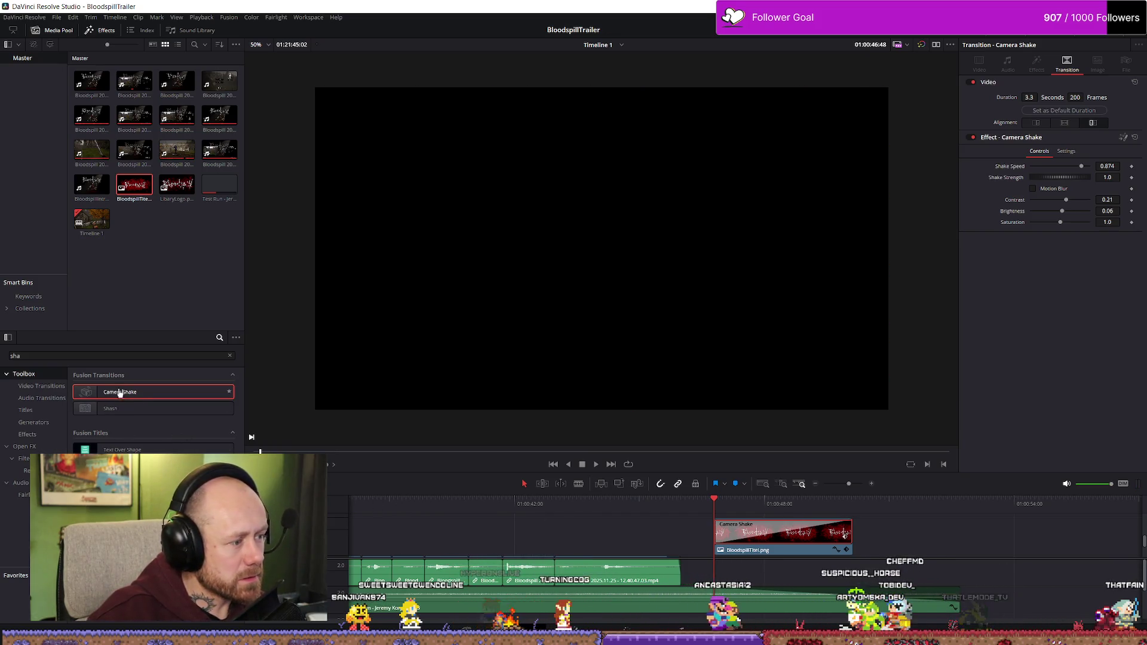
- Delete the Camera Shake transition and replay the title without shake
left_click(912, 536)
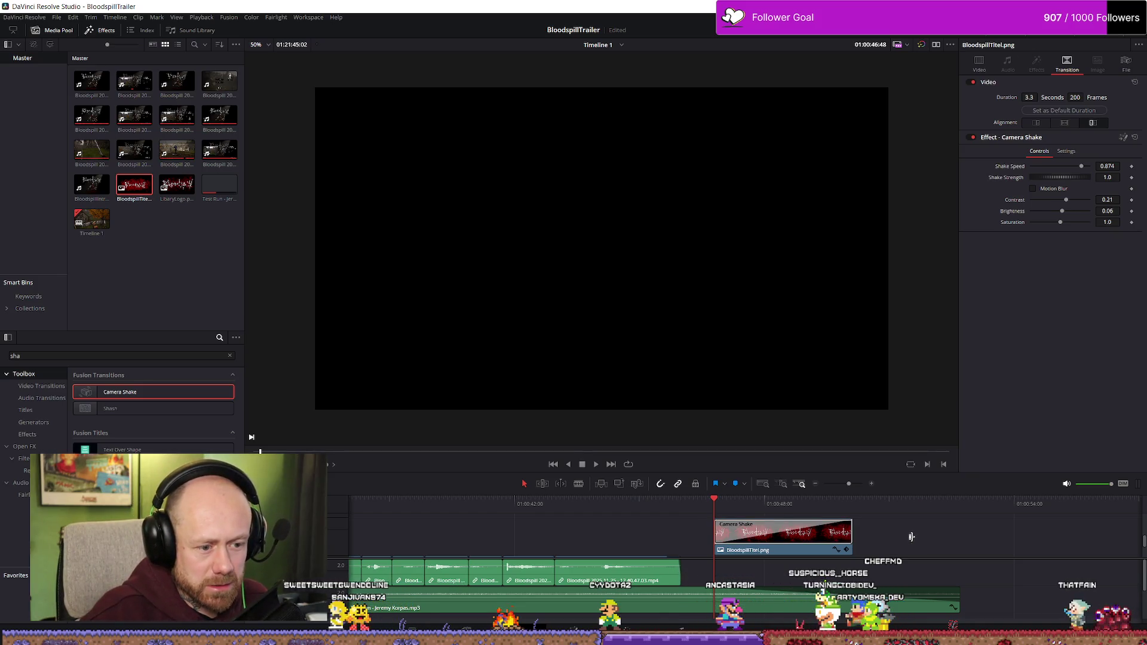
key("Up")
left_click(810, 534)
key("Delete")
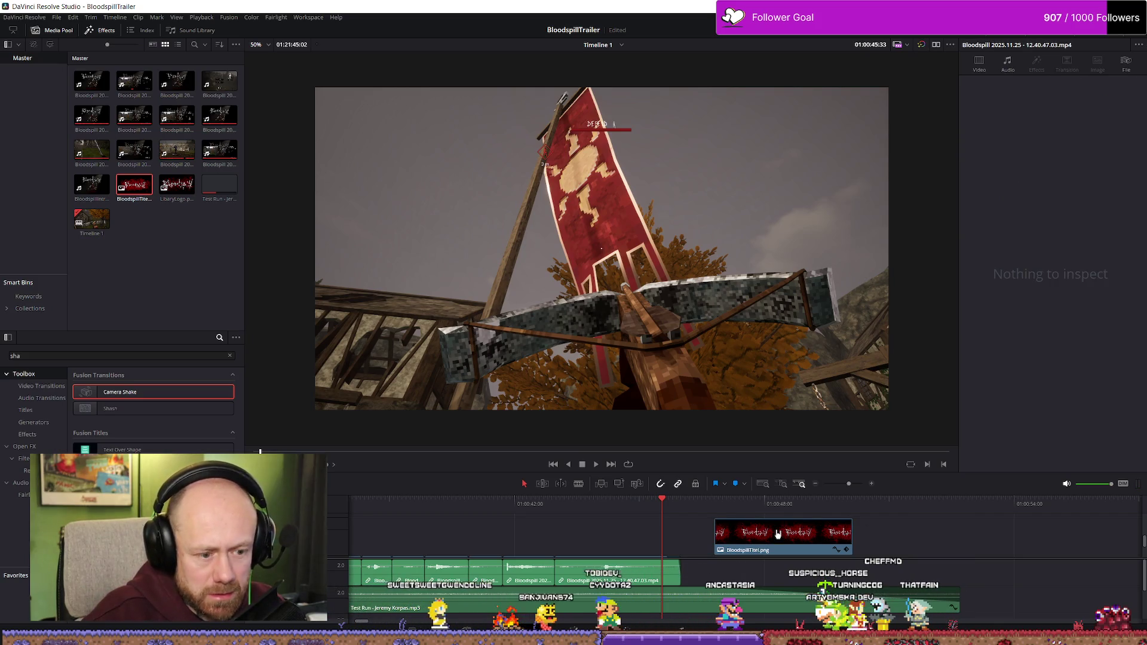
left_click(735, 510)
key("space")
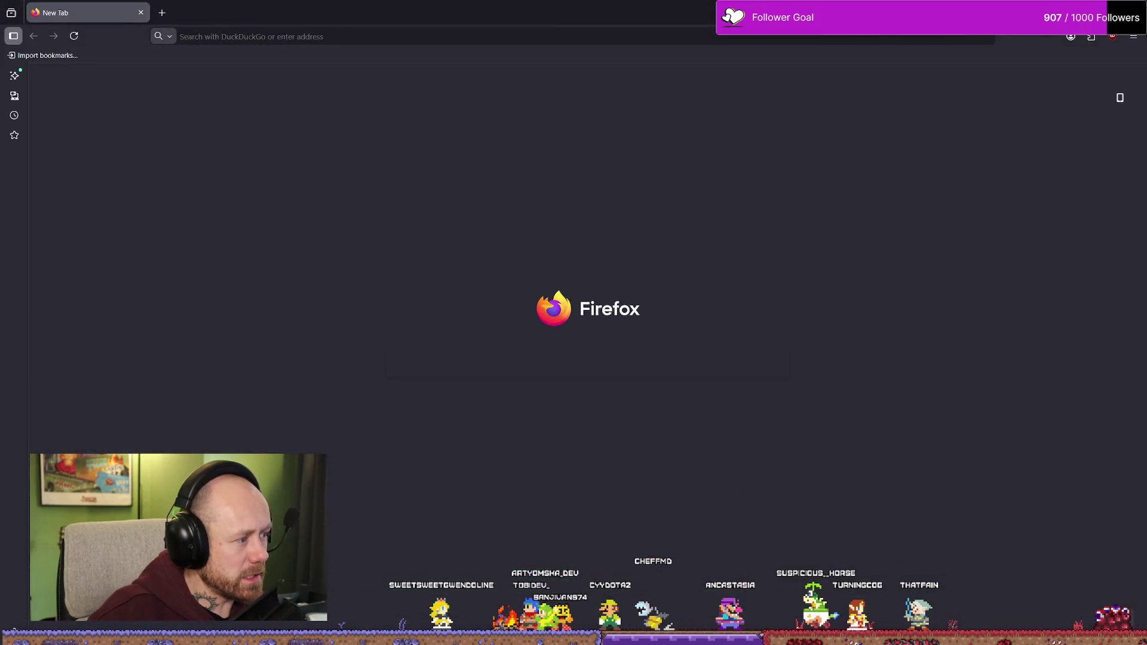
- Close the stray Firefox window, rewind the YouTube tutorial to about 0:24, pause, and return to Resolve
key("alt+Tab")
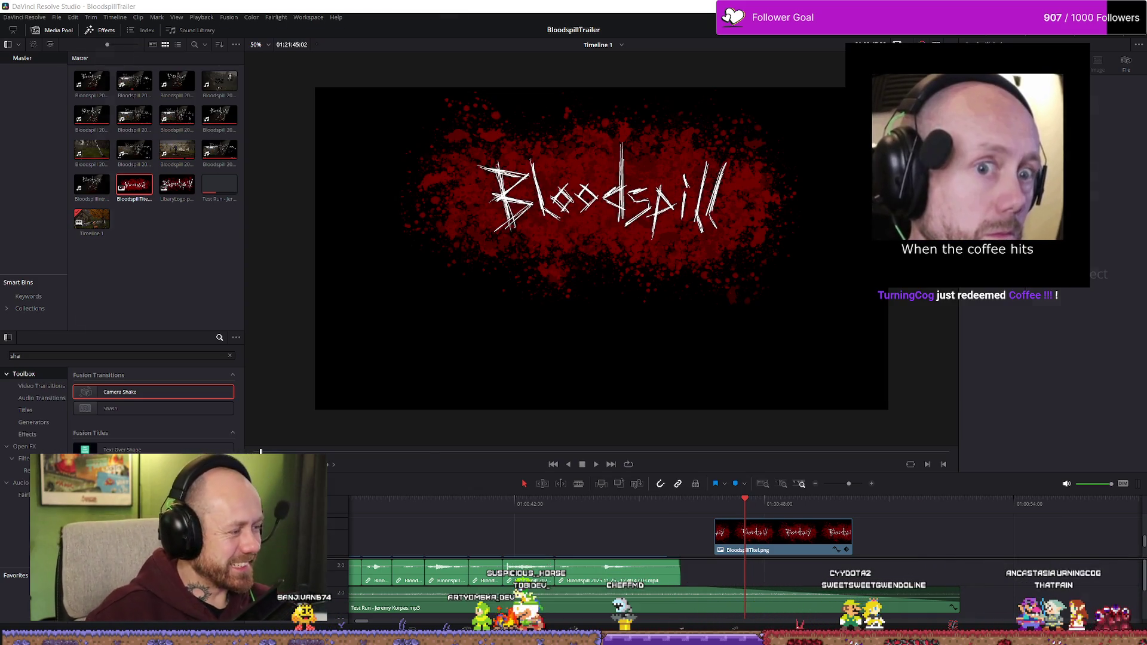
key("alt+Tab")
key("ctrl+Tab")
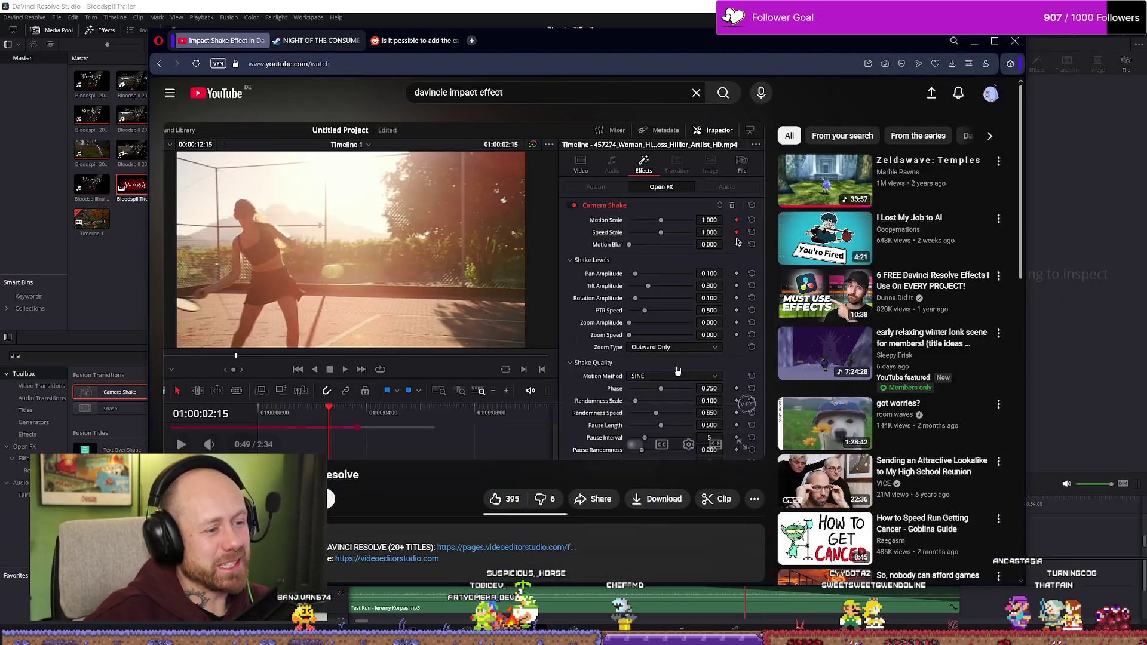
left_click(316, 313)
left_click_drag(264, 428, 275, 429)
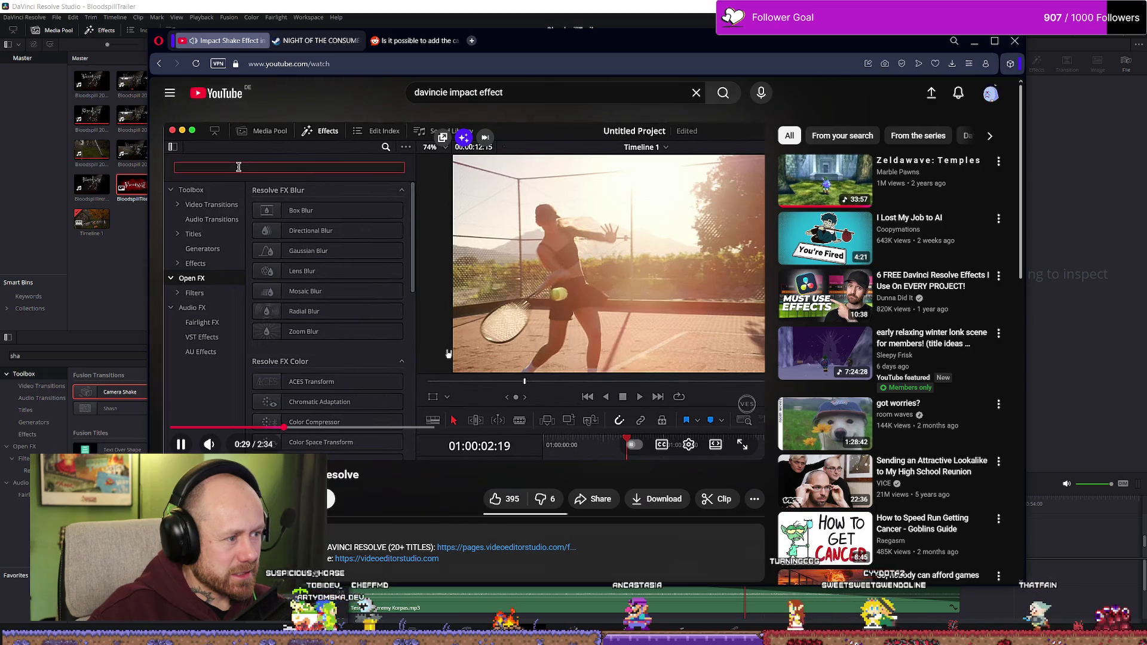
left_click(448, 352)
left_click(30, 447)
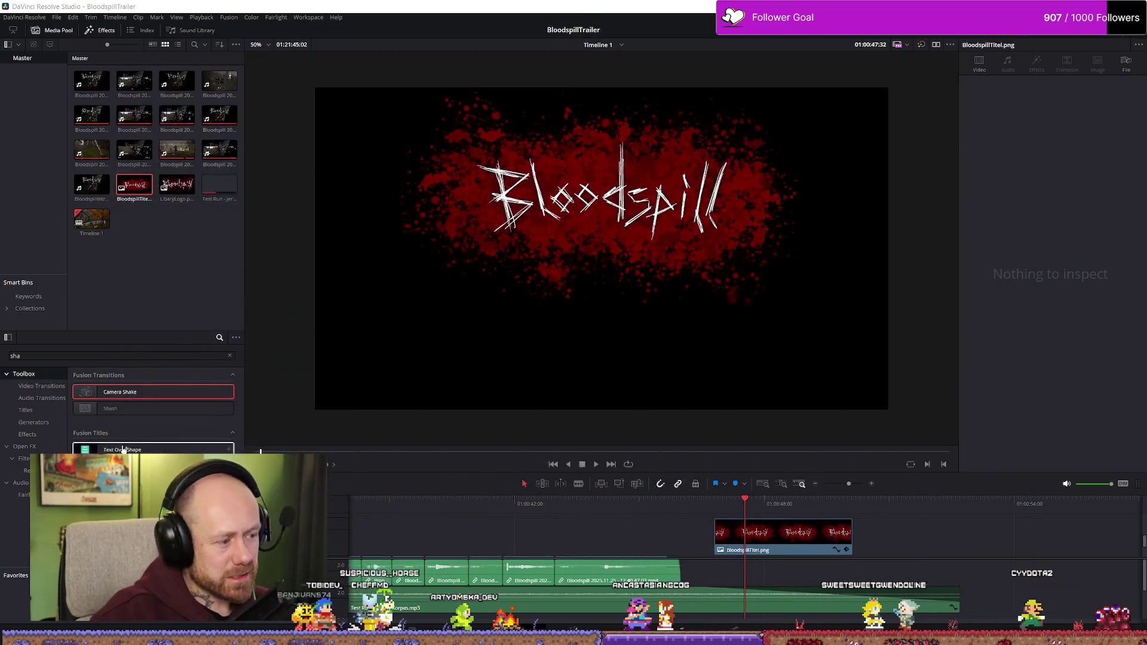
- Set the Camera Shake Phase on BloodspillTitel.png to 0.500 and reveal its Global Blend settings
left_click(30, 447)
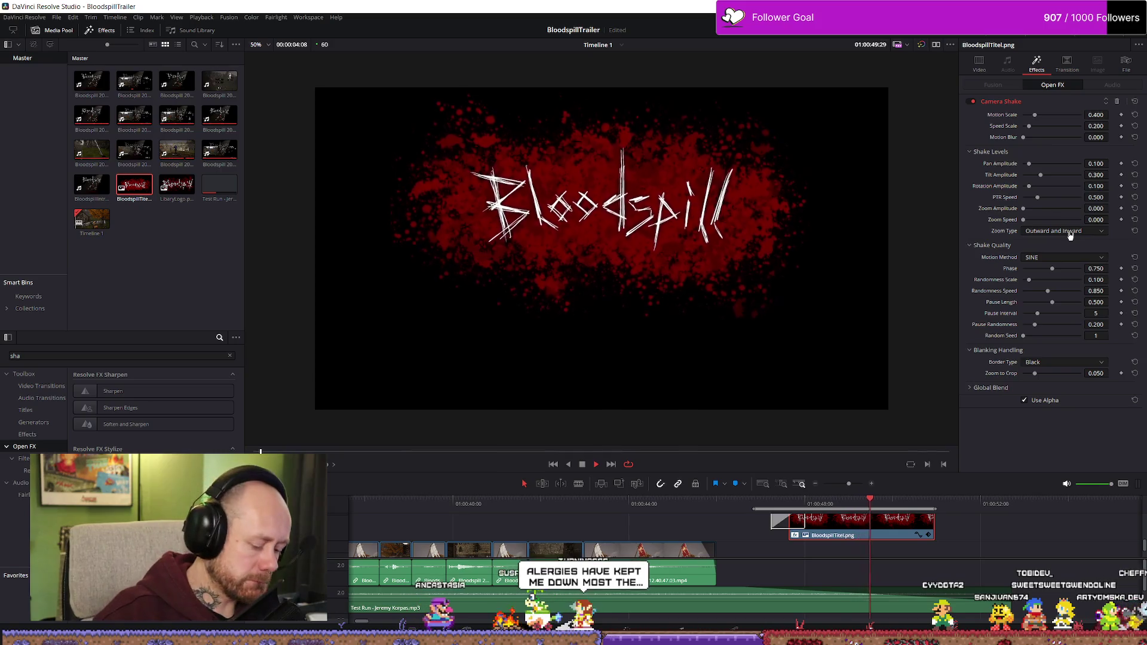
left_click_drag(1053, 272, 1108, 270)
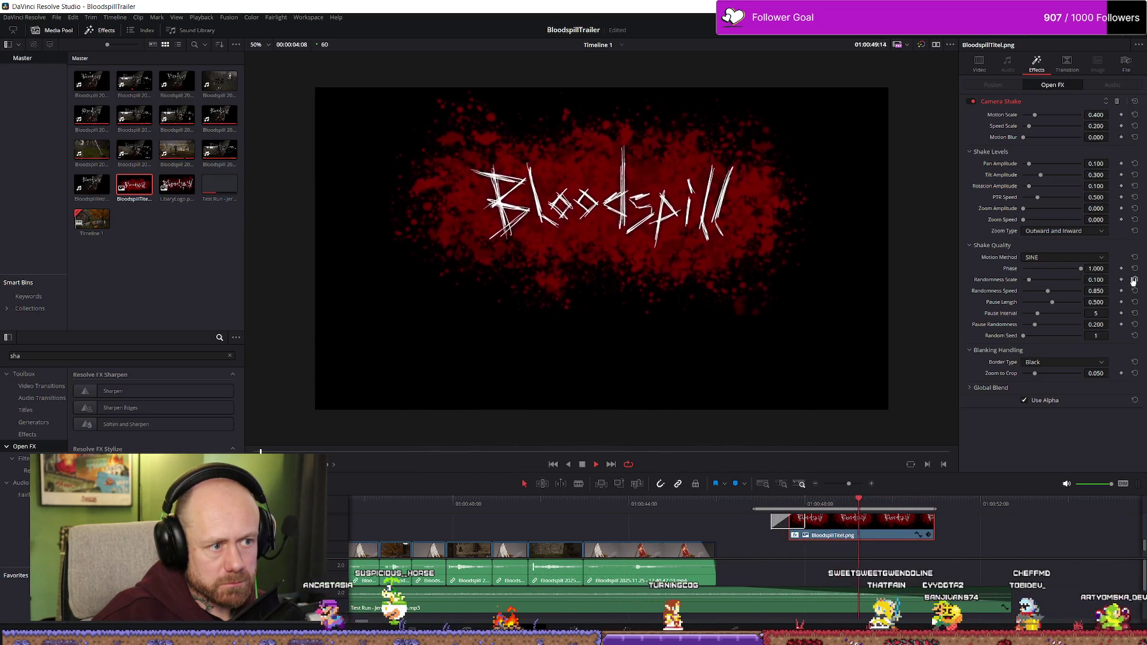
key("ctrl+z")
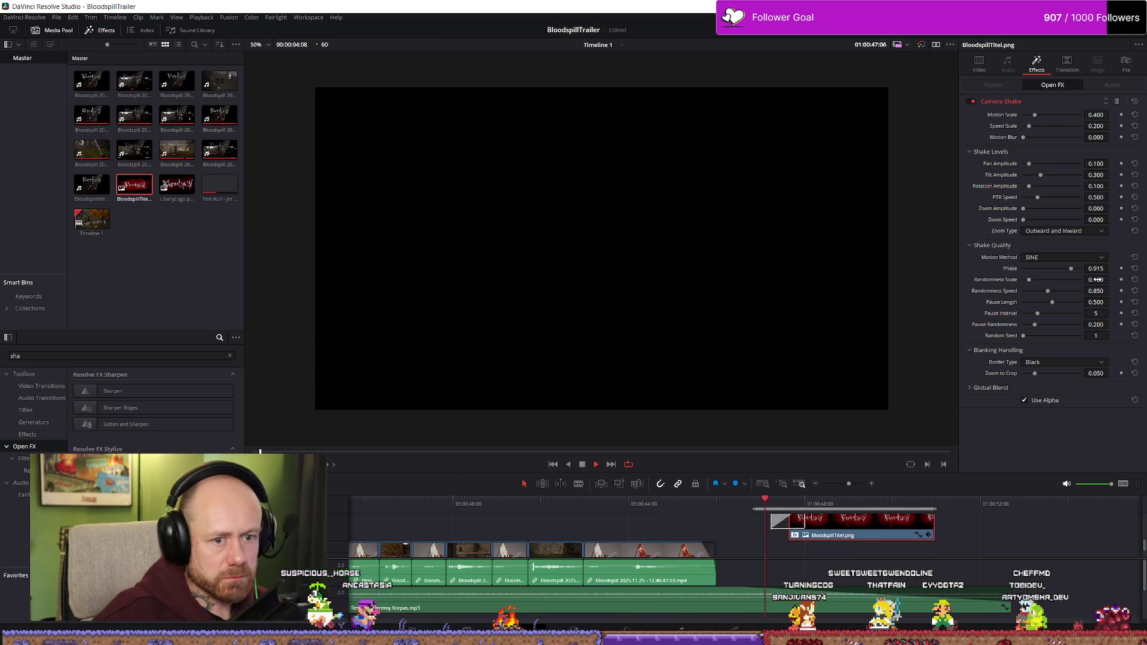
key("ctrl+z")
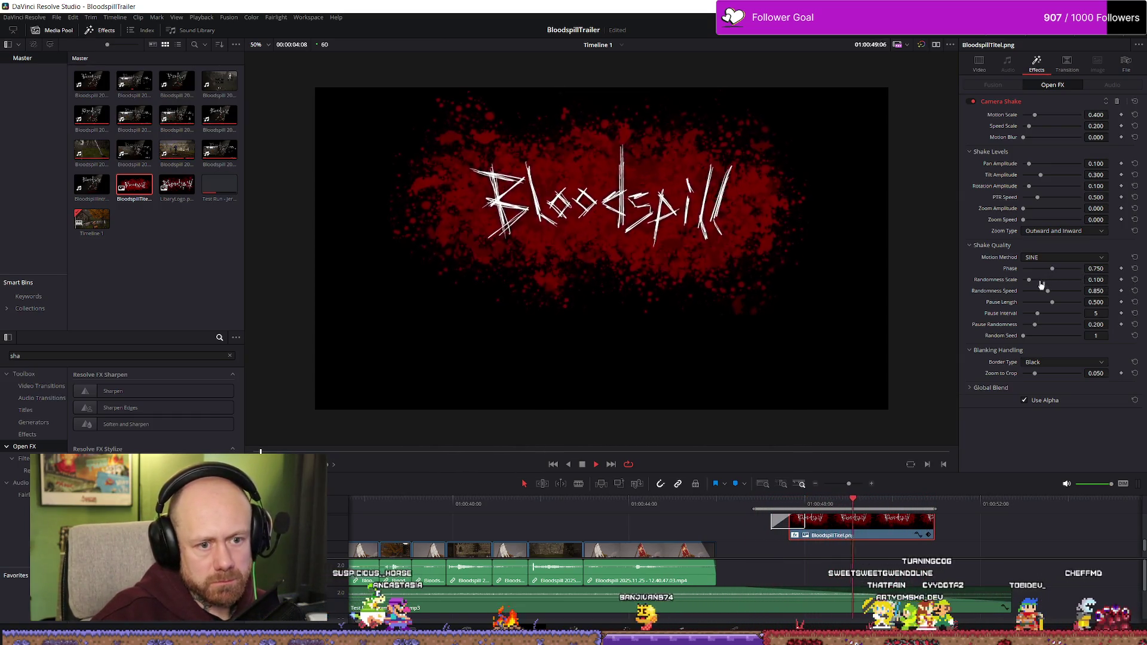
left_click_drag(1050, 269, 1000, 270)
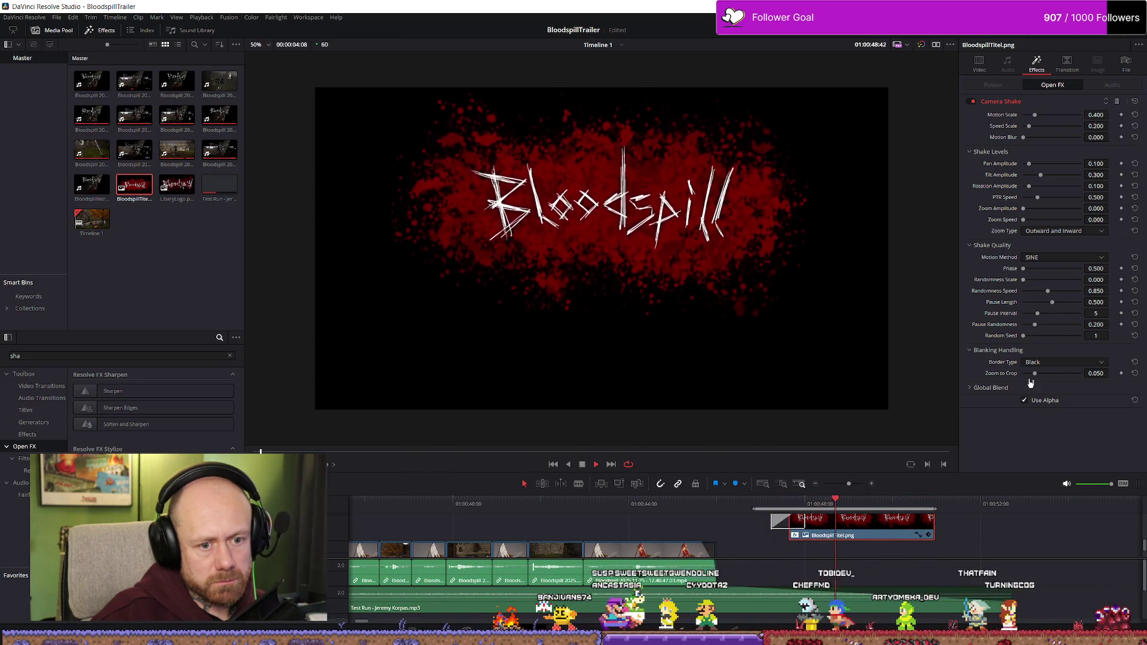
left_click(976, 389)
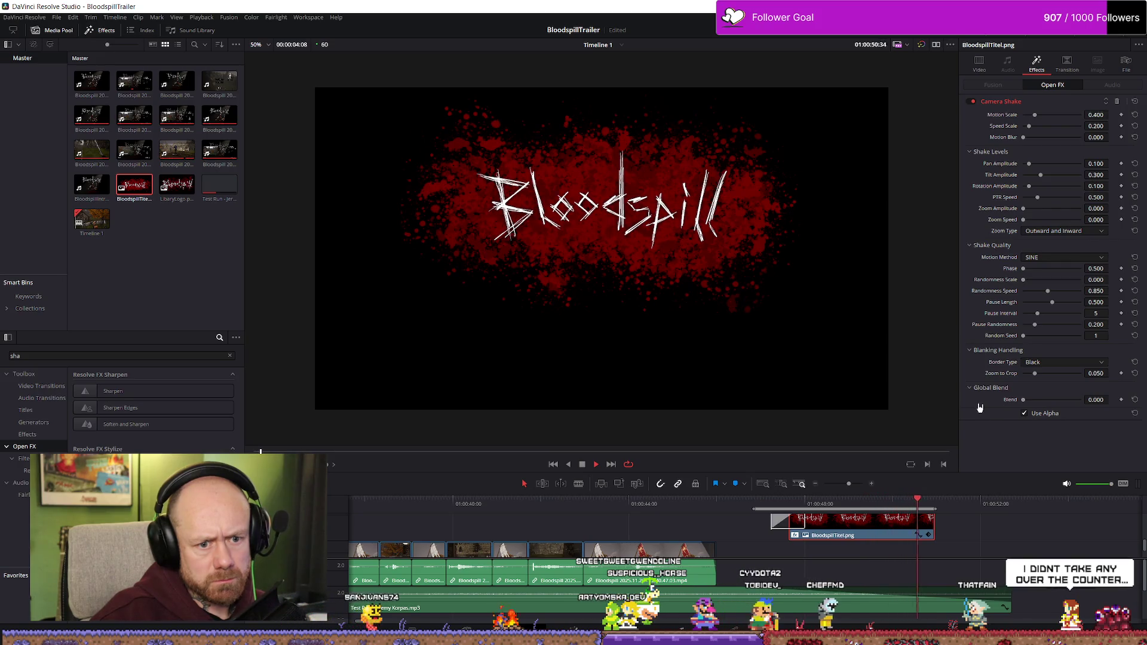
- Drag the Camera Shake Global Blend to 1.000, stop the preview, and zoom out to the whole edit
left_click_drag(1022, 400, 1144, 403)
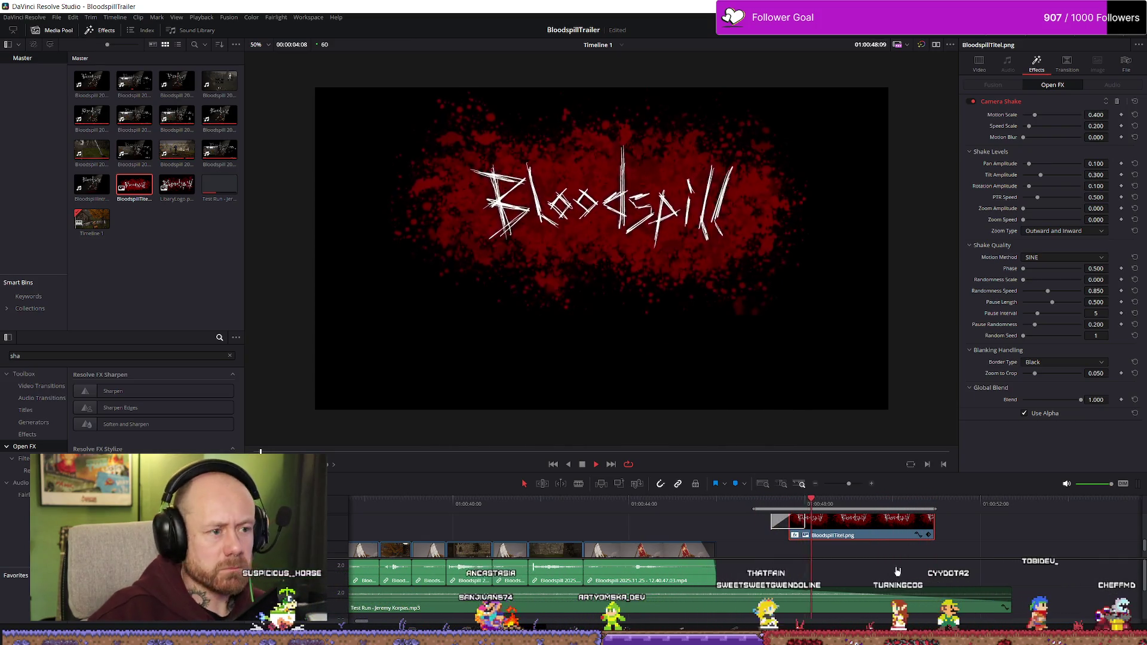
key("space")
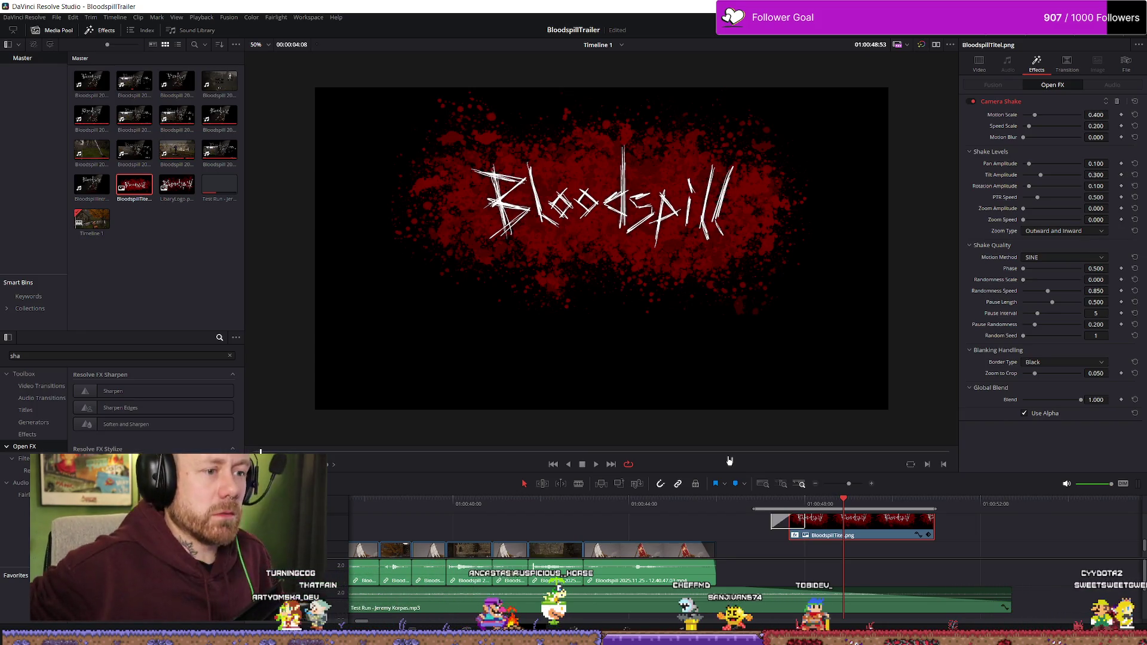
scroll(973, 541, "down", 1)
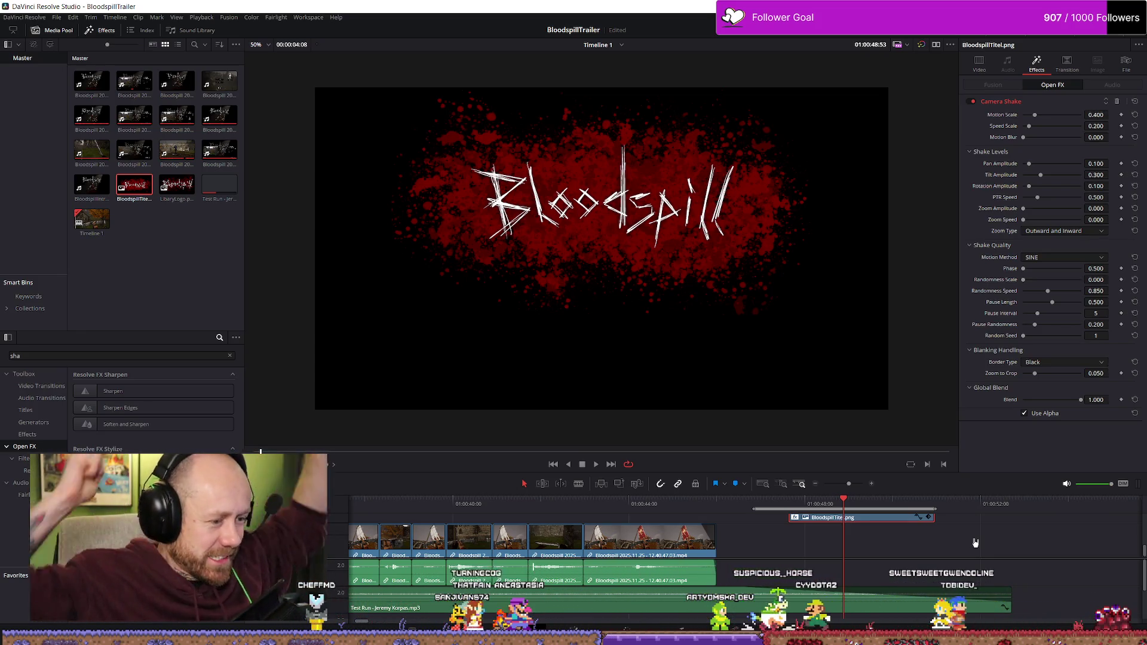
key("shift+z")
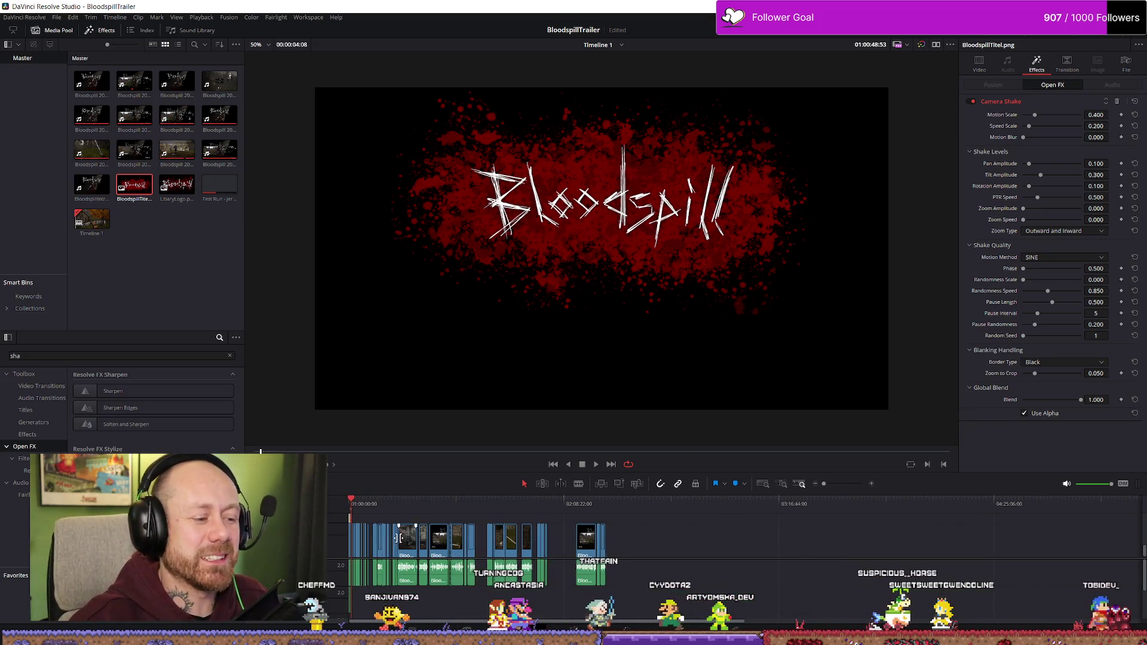
- Paste a copy of the Conquest Text+ title after the Bloodspill title and trim its end
scroll(399, 538, "up", 10)
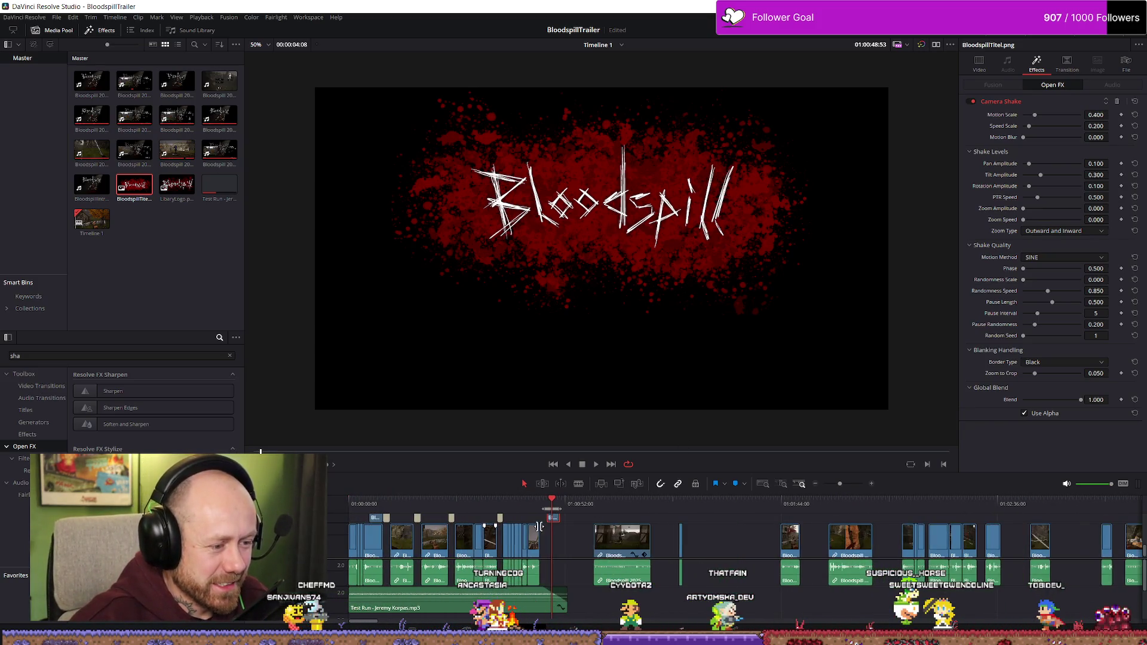
scroll(529, 530, "up", 4)
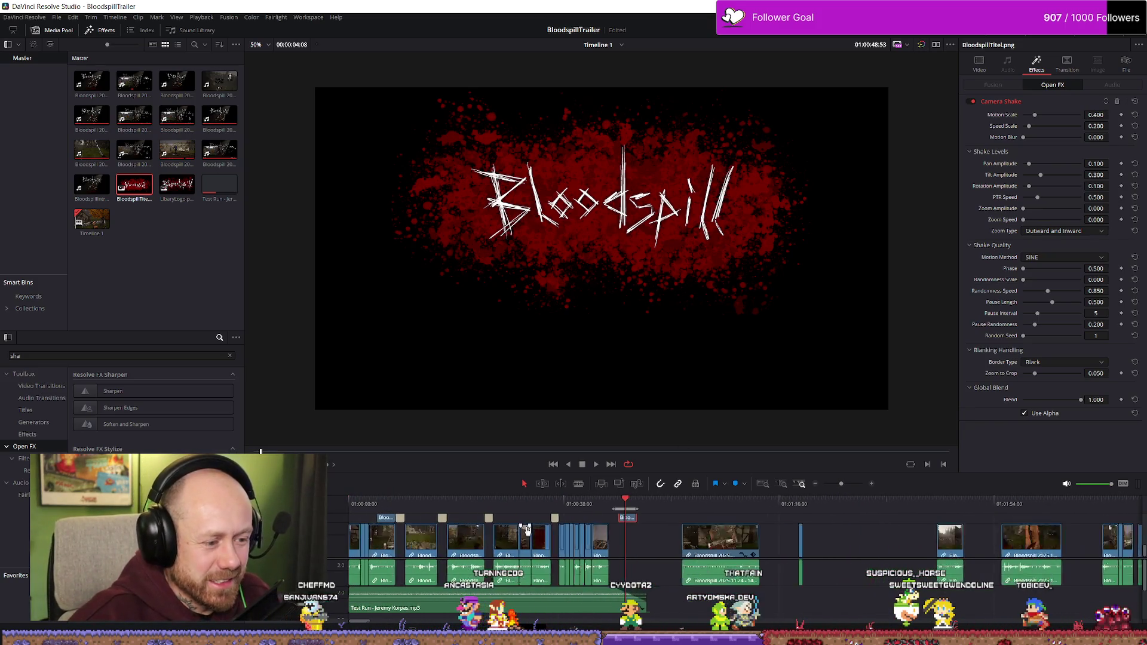
left_click(639, 518)
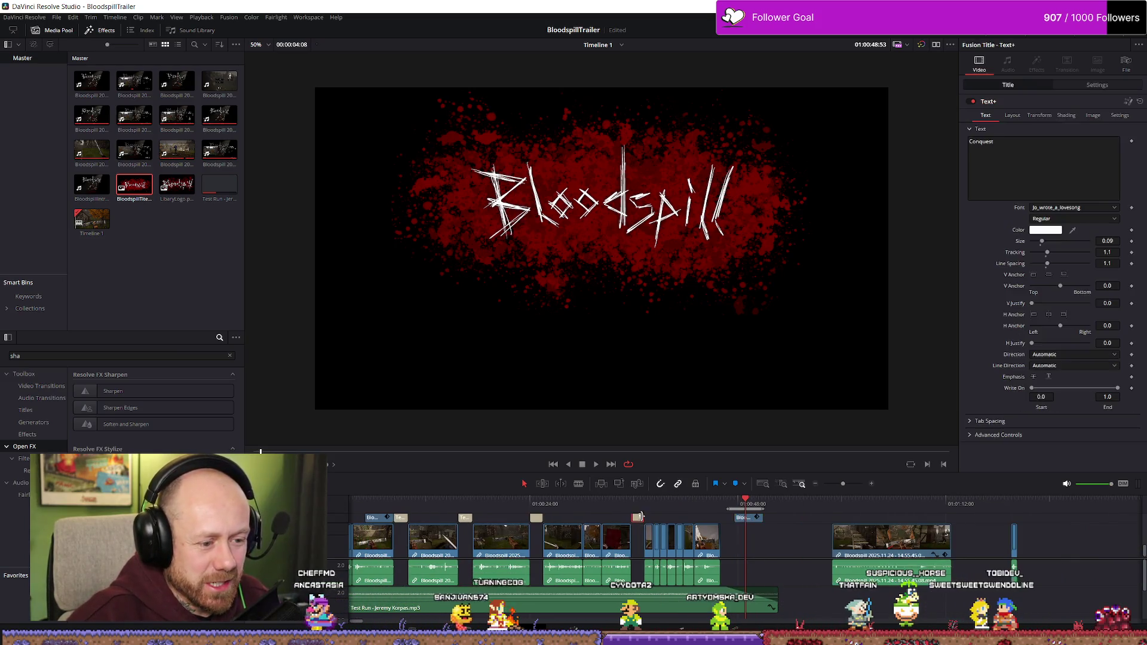
left_click(779, 502)
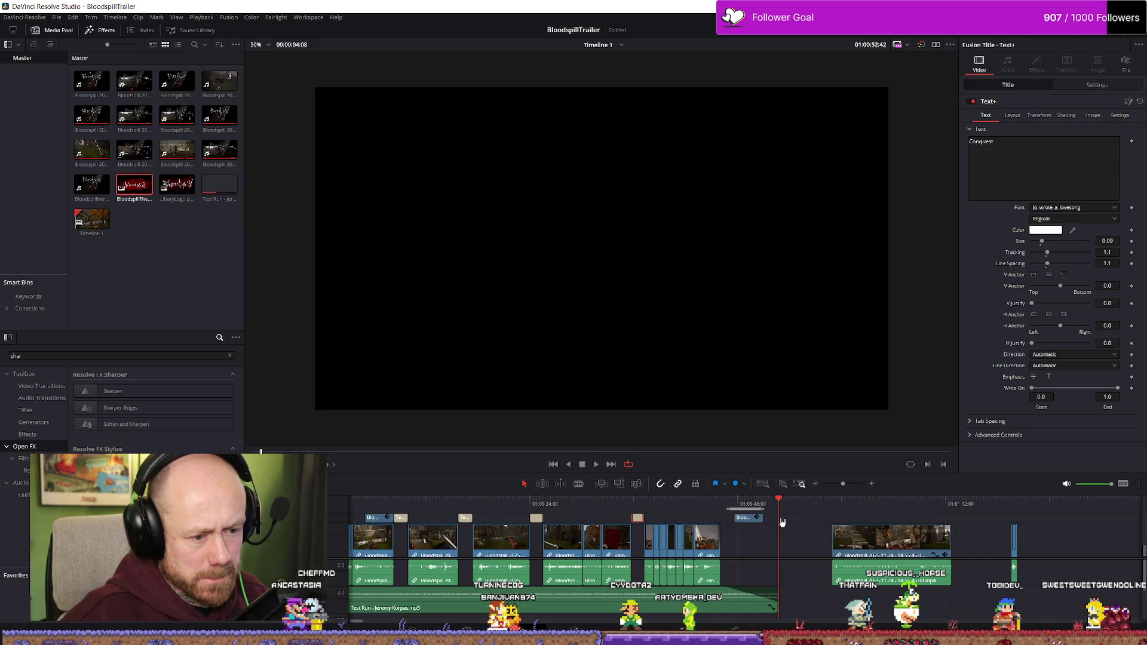
left_click(735, 517)
left_click(761, 541)
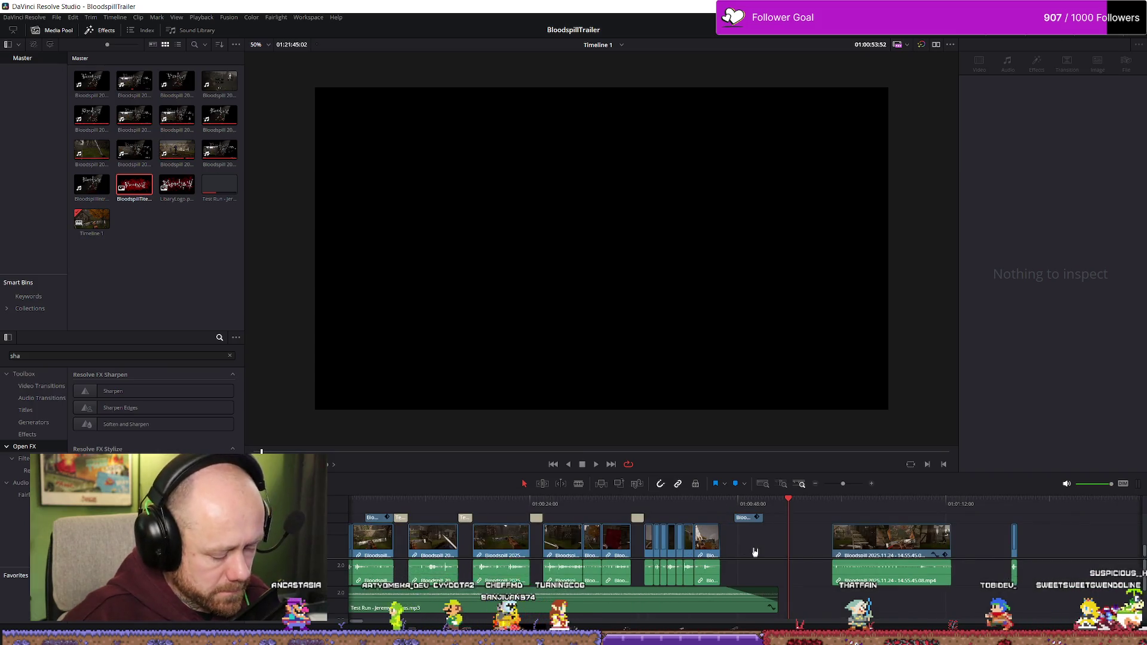
key("ctrl+v")
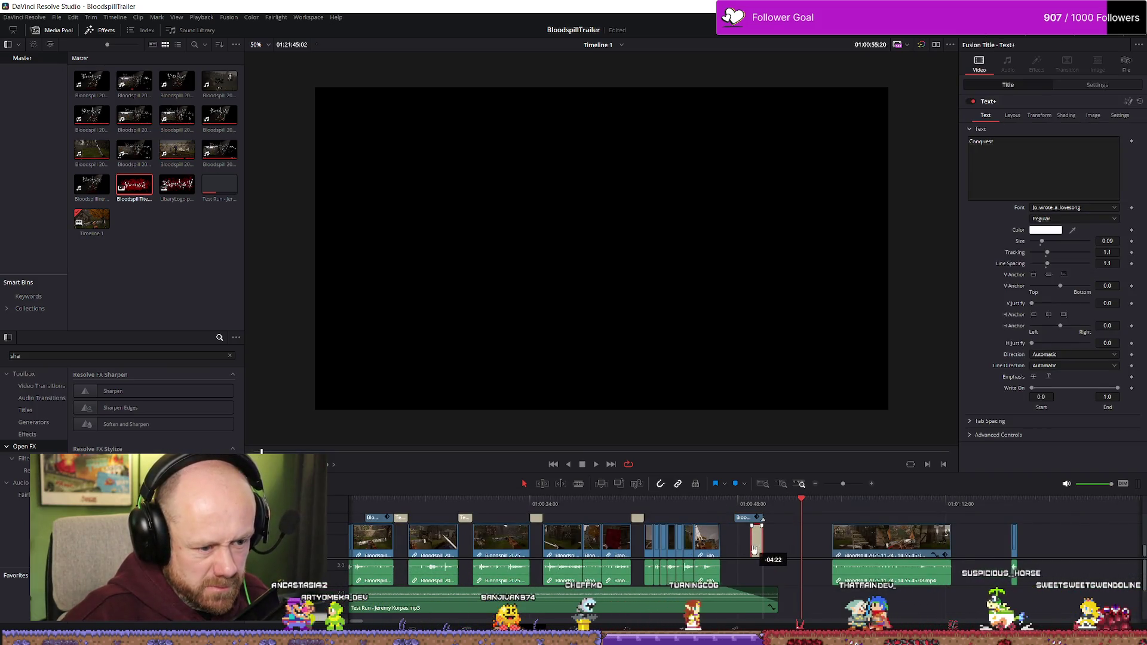
left_click(751, 540)
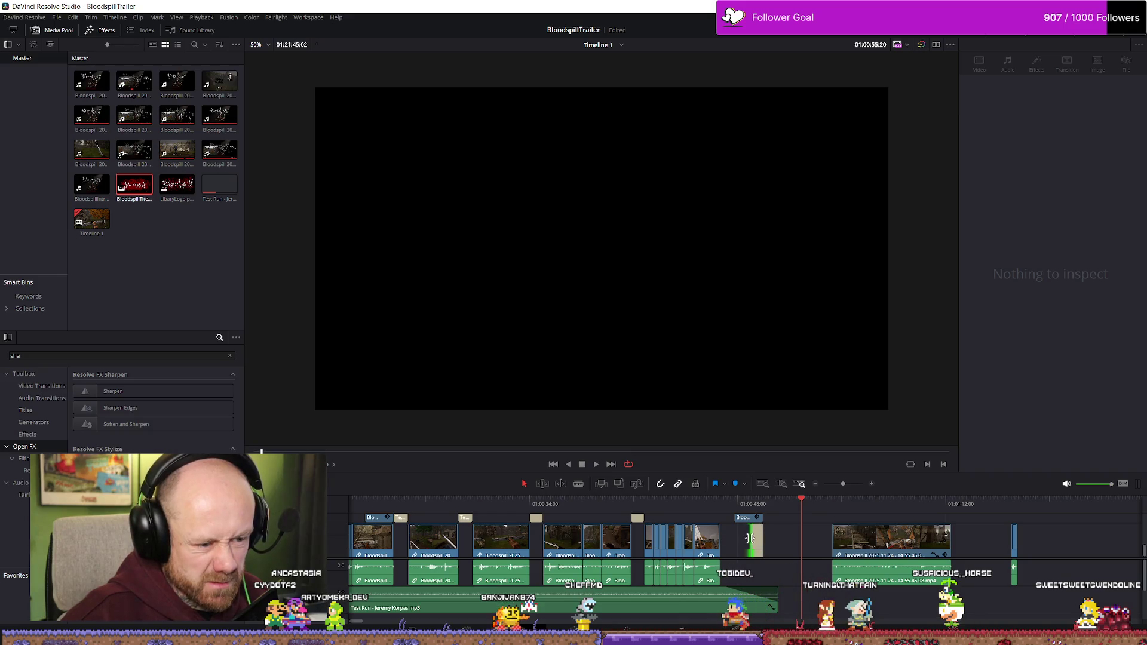
left_click_drag(746, 538, 827, 538)
scroll(760, 506, "up", 4)
scroll(827, 538, "down", 2)
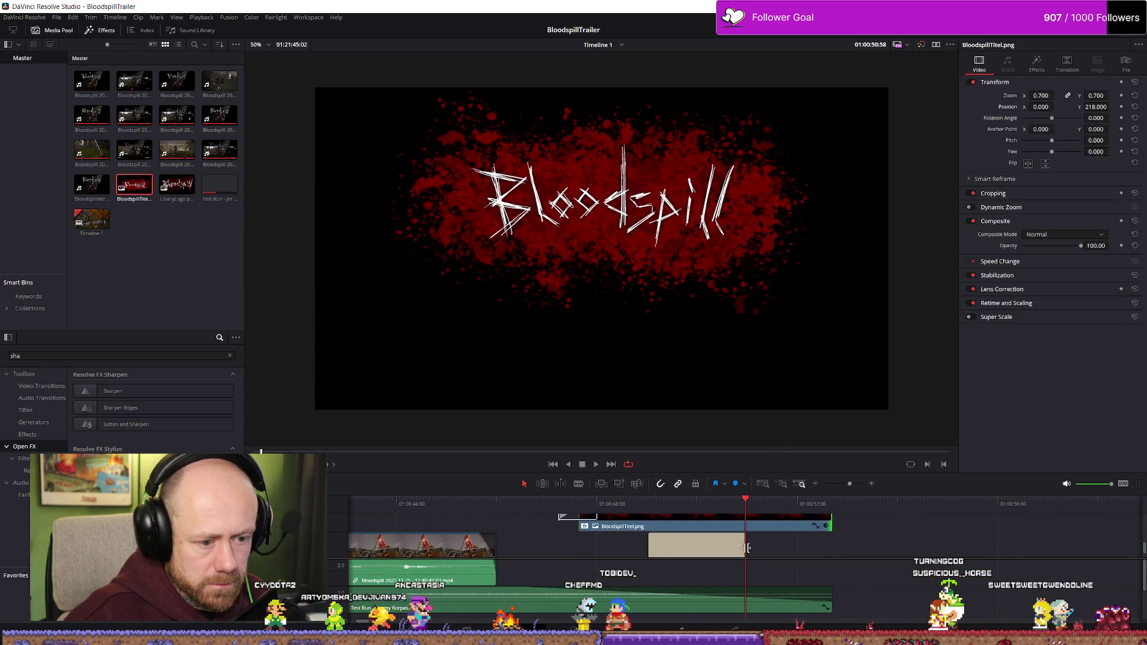
- Extend the Text+ clip to match the title, save, and move CONQUEST down to Y -380
left_click_drag(744, 539, 810, 539)
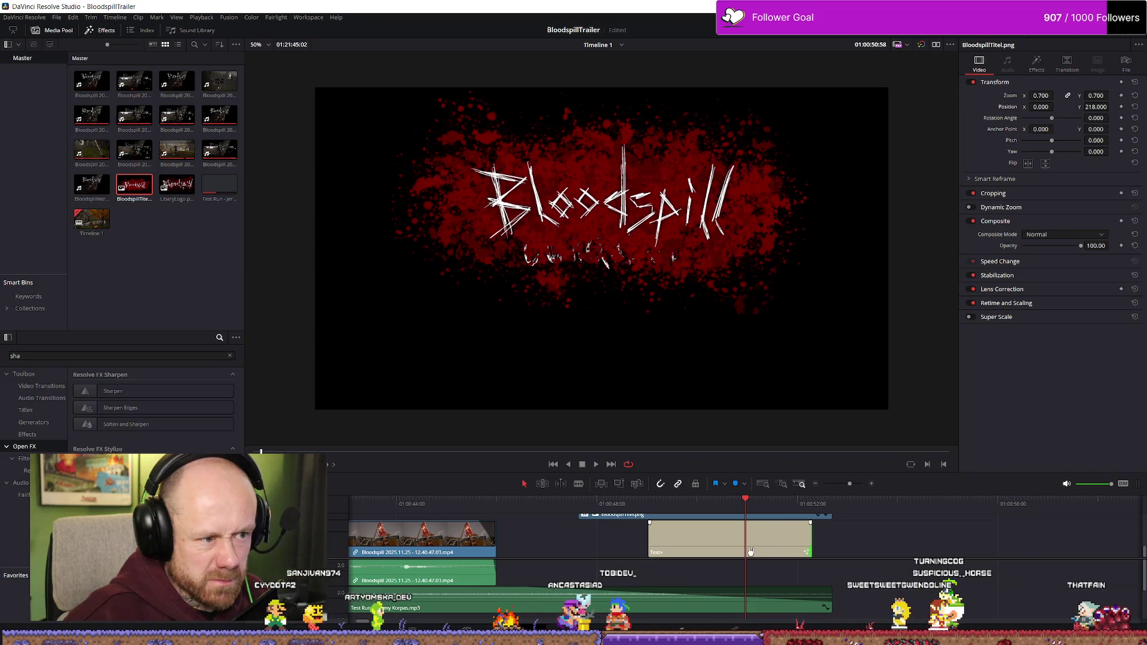
key("ctrl+s")
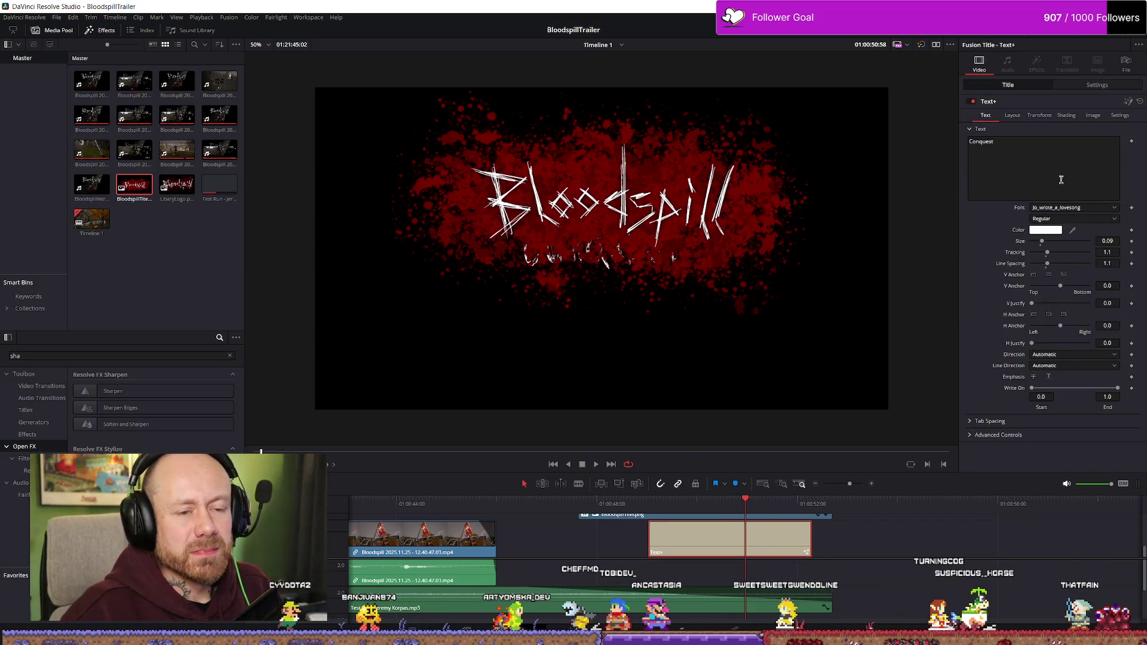
left_click(1090, 86)
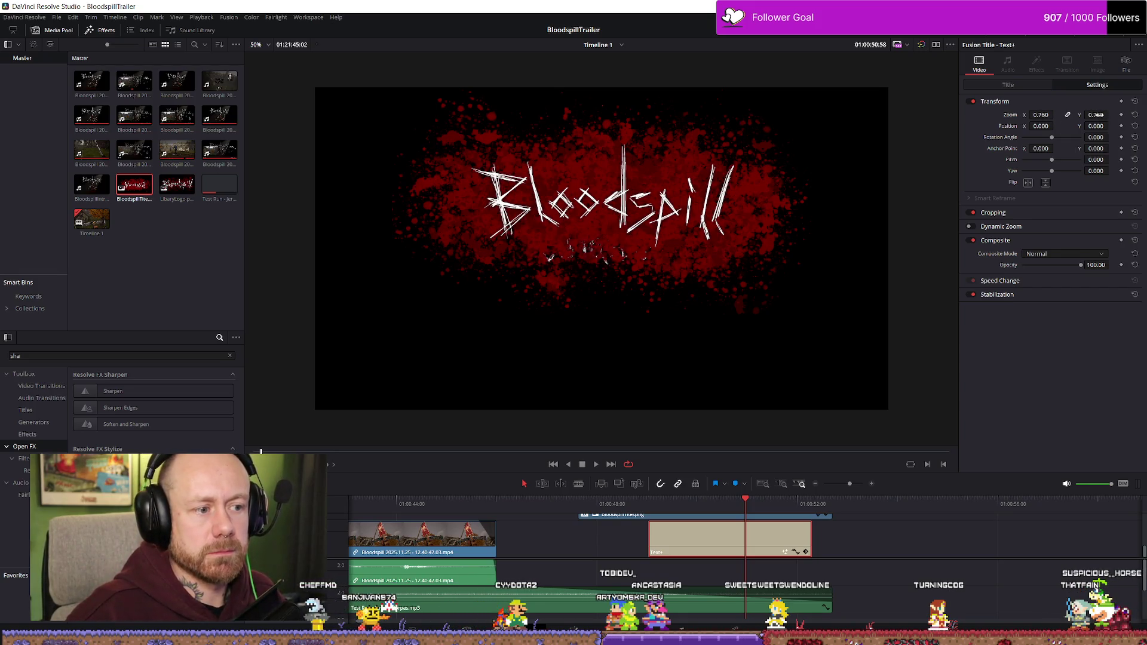
mouse_move(1096, 126)
left_mouse_down()
mouse_move(1075, 126)
mouse_move(1120, 126)
left_mouse_up()
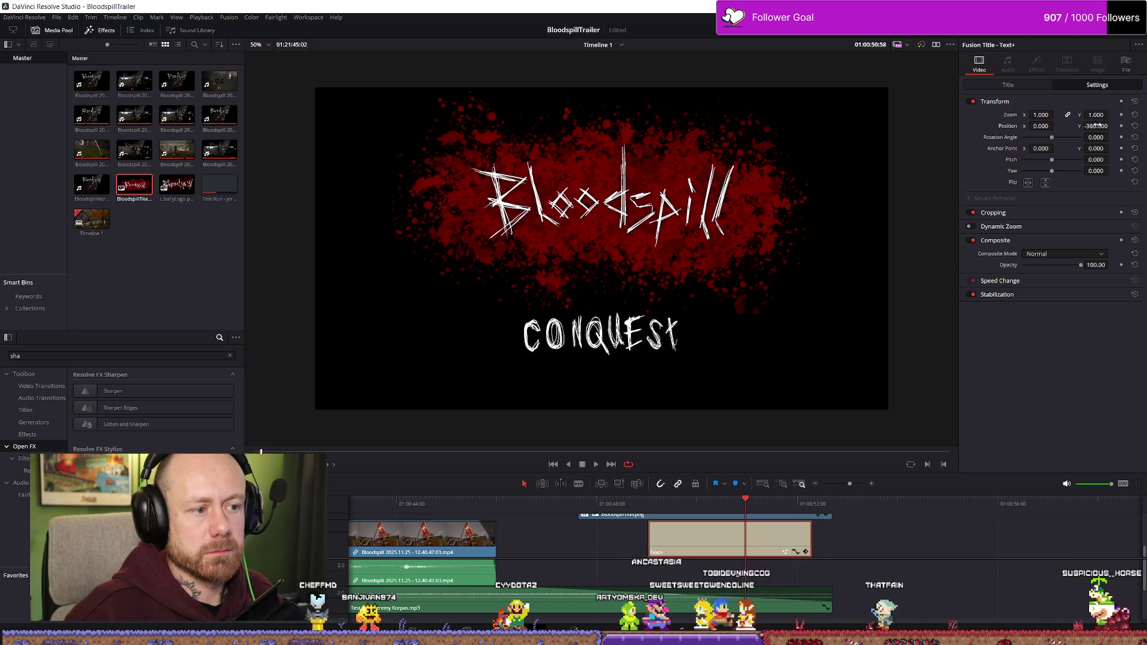
left_click(1015, 85)
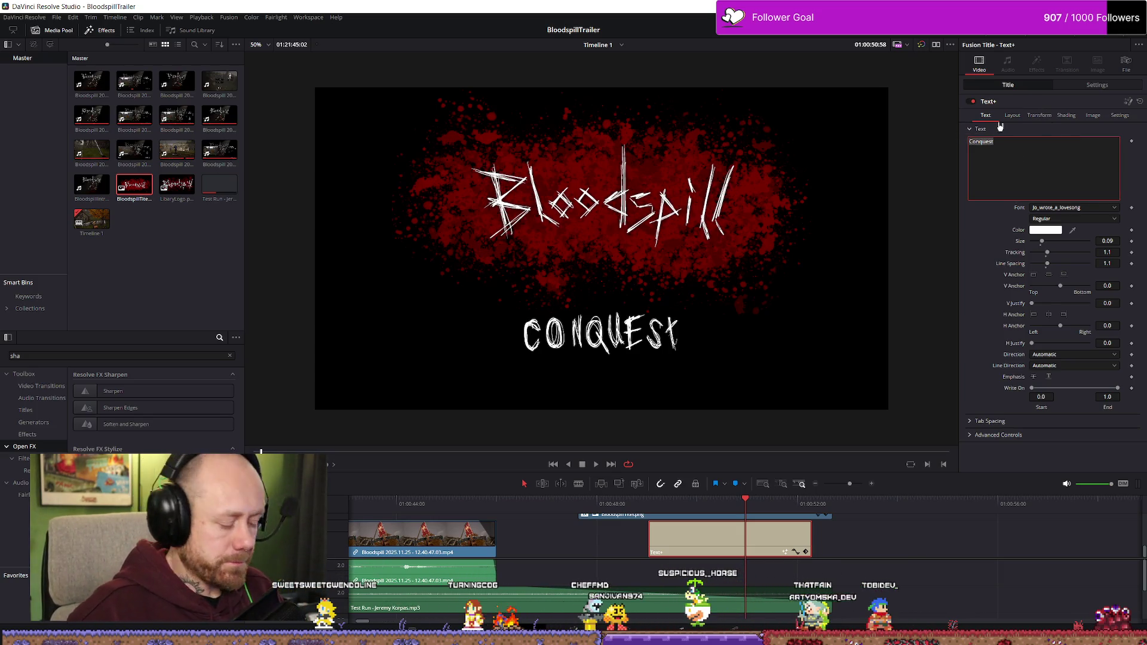
- Change the subtitle text to 'whislist now on steam' and set its size to 0.05
type("whislist now")
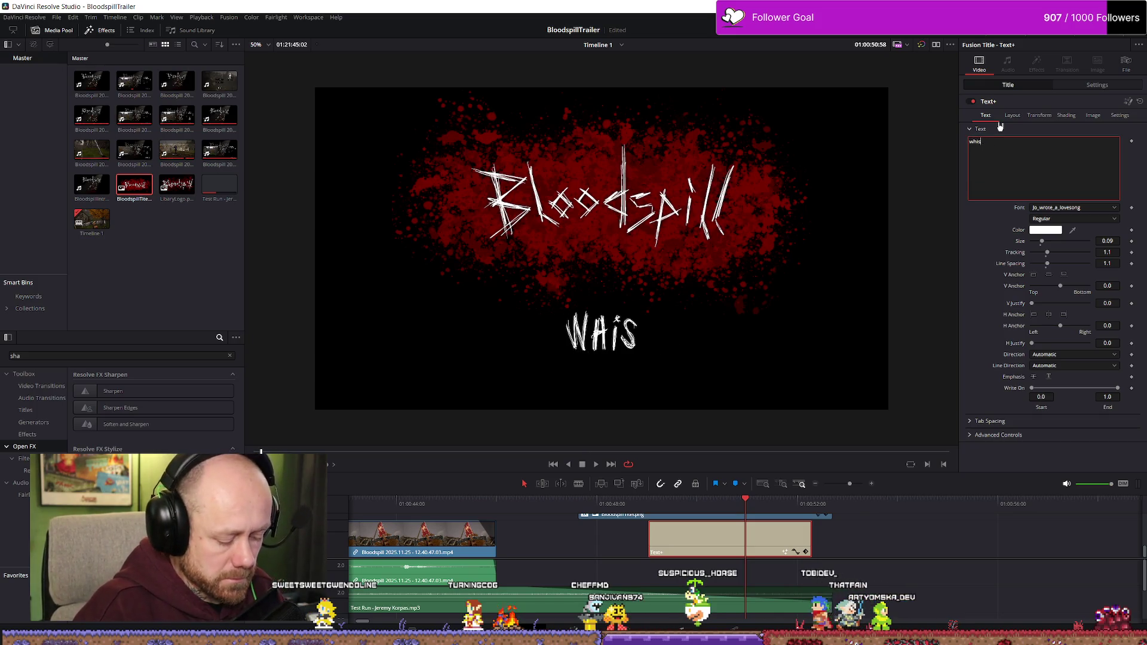
type(" on ")
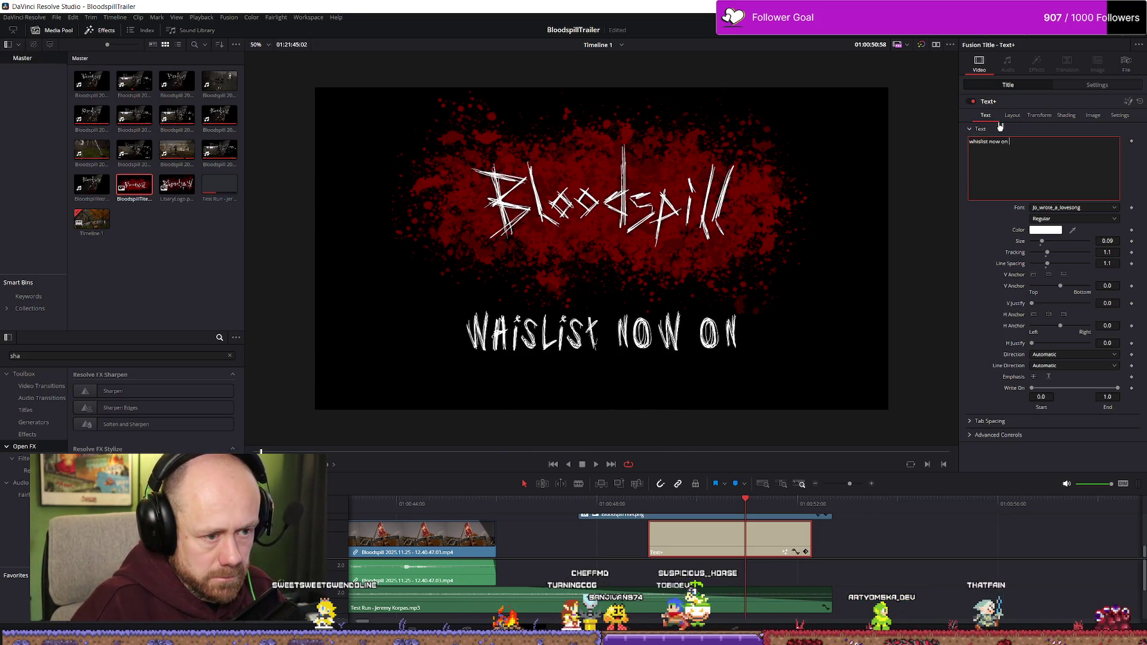
type("steam")
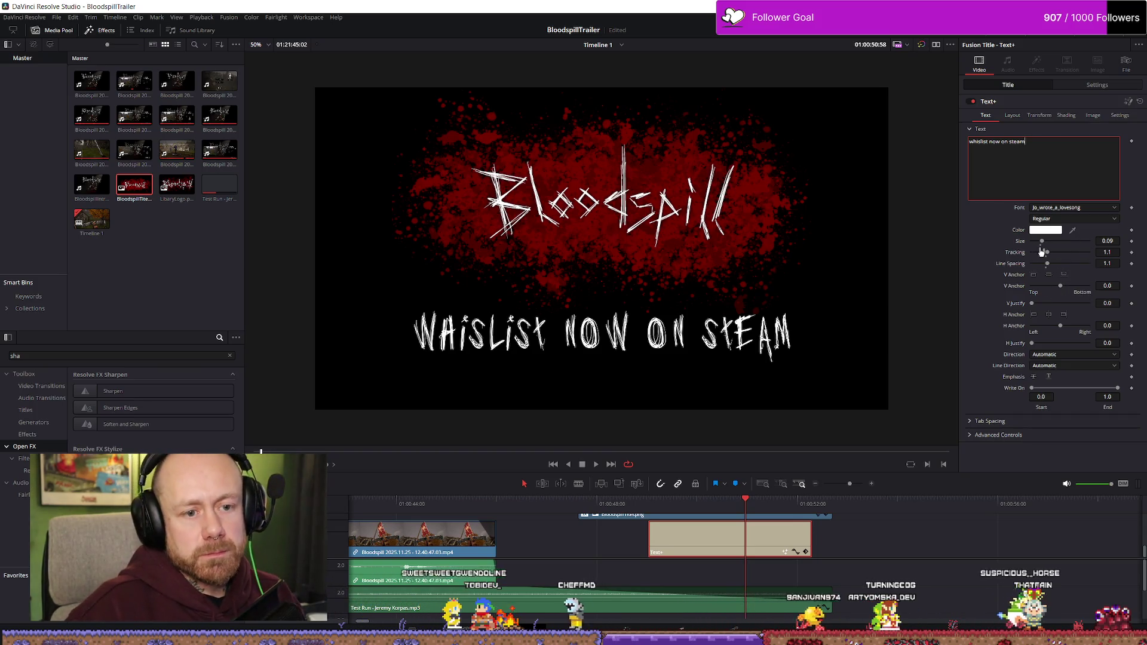
left_click_drag(1042, 243, 1043, 245)
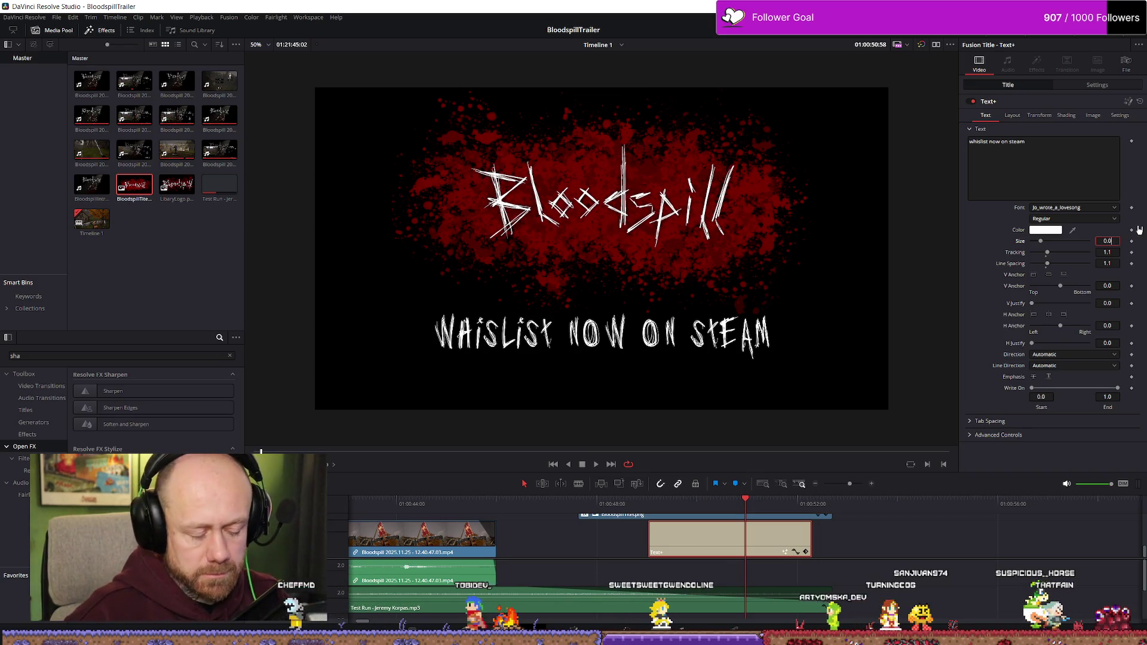
type("5")
key("Tab")
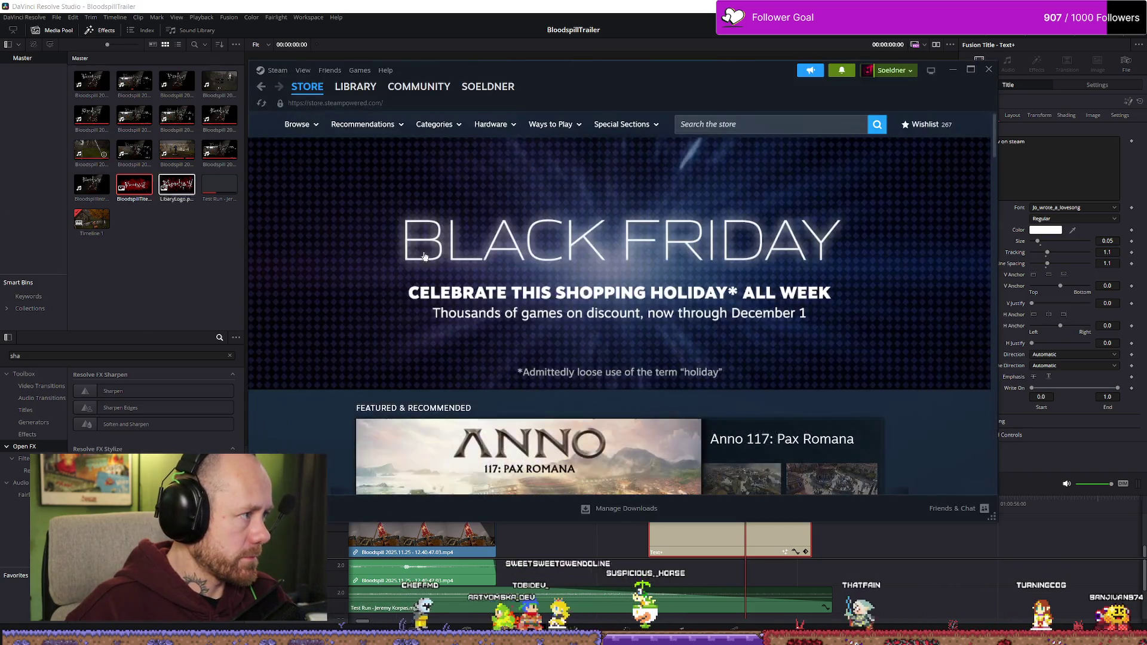
- Open the Anno 117: Pax Romana store page, wishlist and un-wishlist it, then minimize Steam
scroll(547, 324, "down", 5)
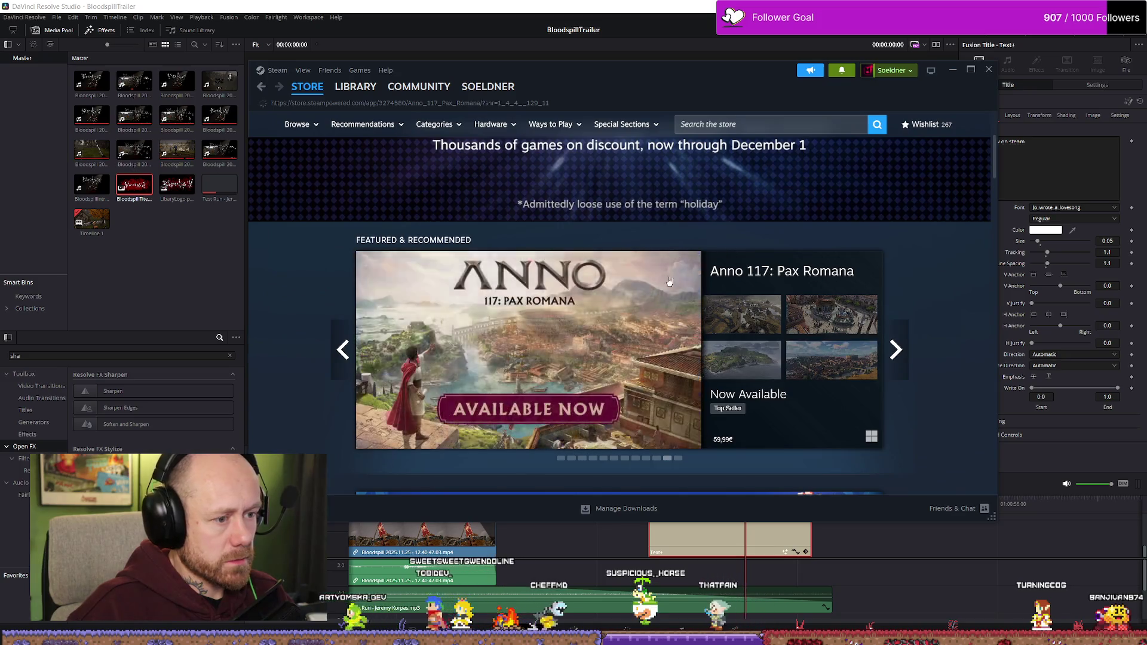
left_click(736, 280)
scroll(539, 374, "down", 5)
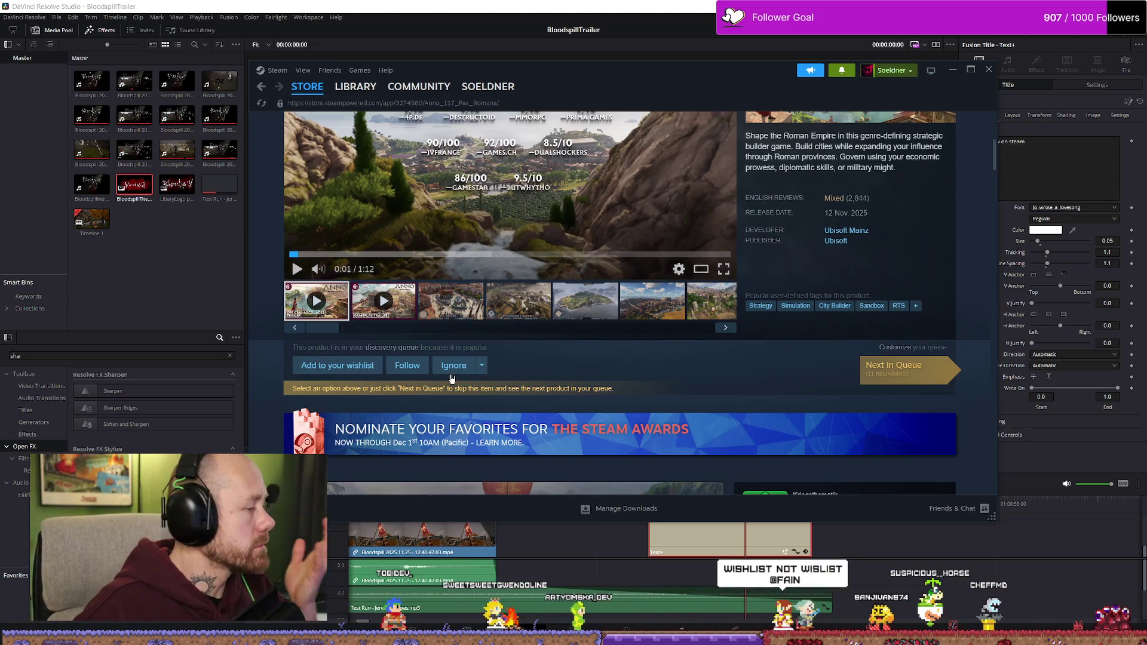
left_click(352, 369)
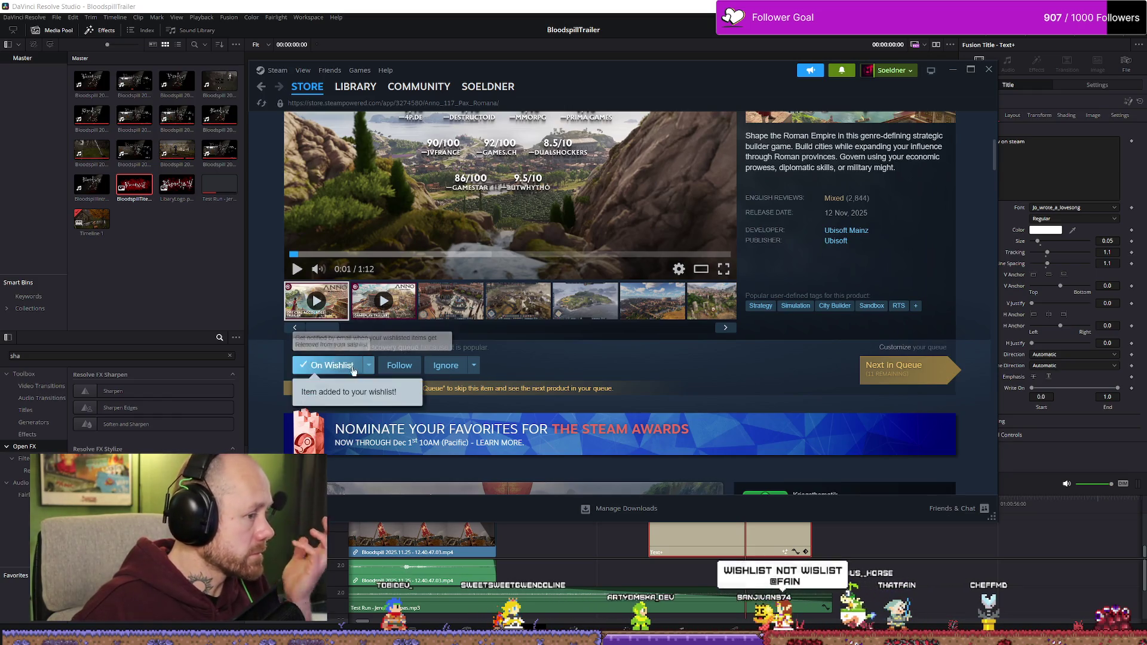
left_click(316, 365)
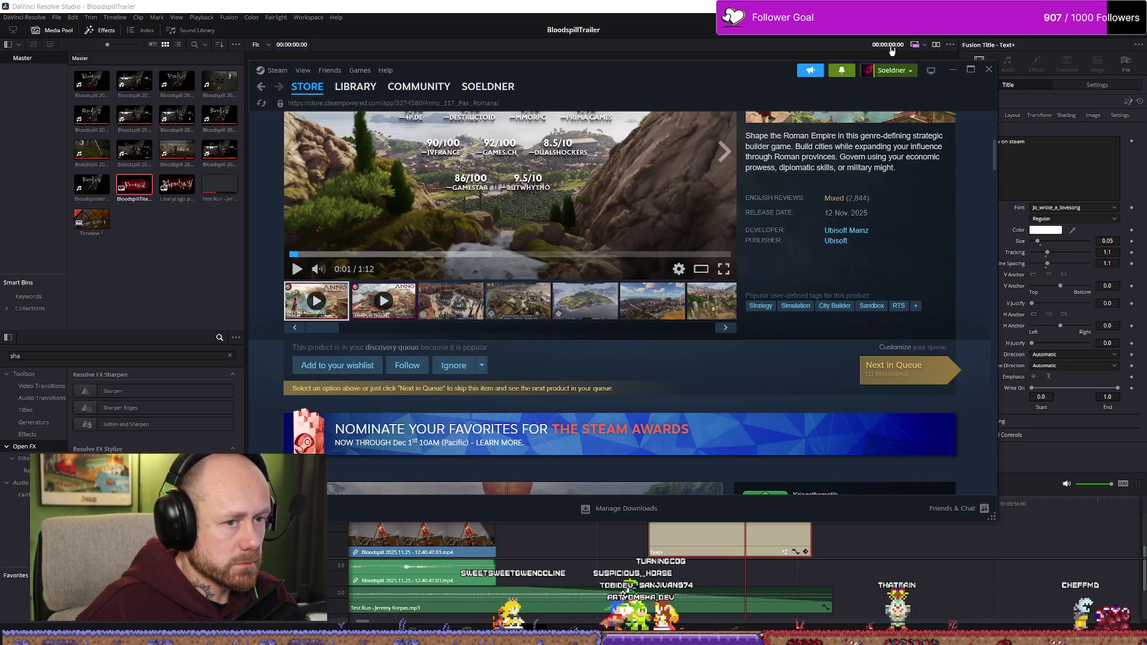
left_click(953, 71)
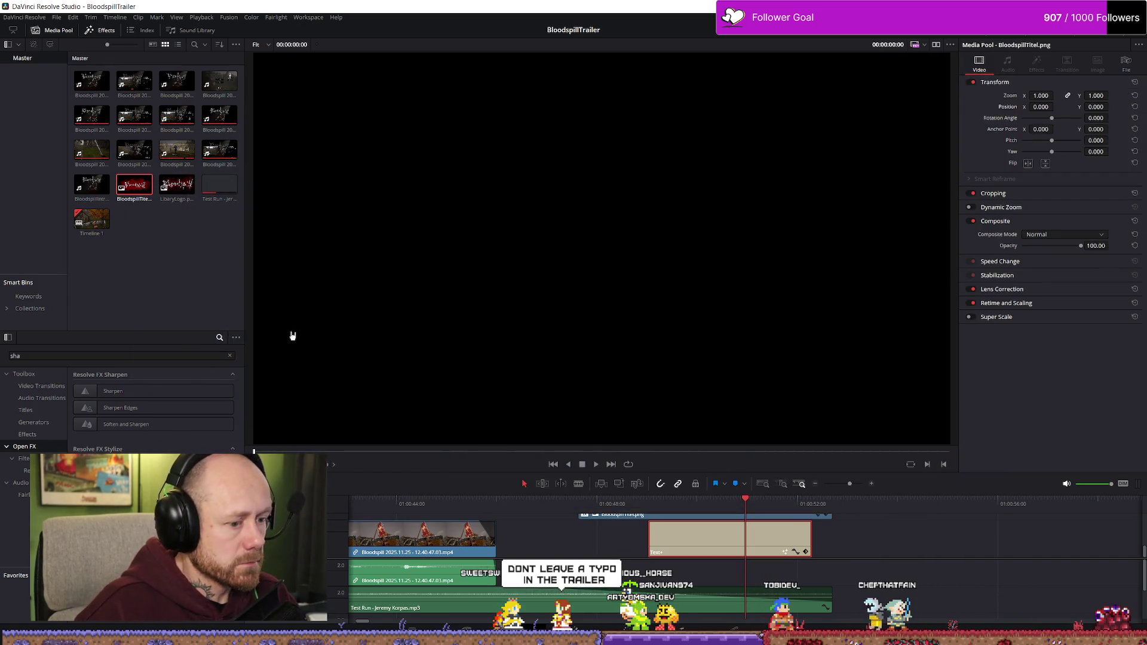
- Select the Bloodspill title image clip and look at its Camera Shake settings
left_click(730, 503)
left_click(735, 505)
scroll(853, 548, "up", 1)
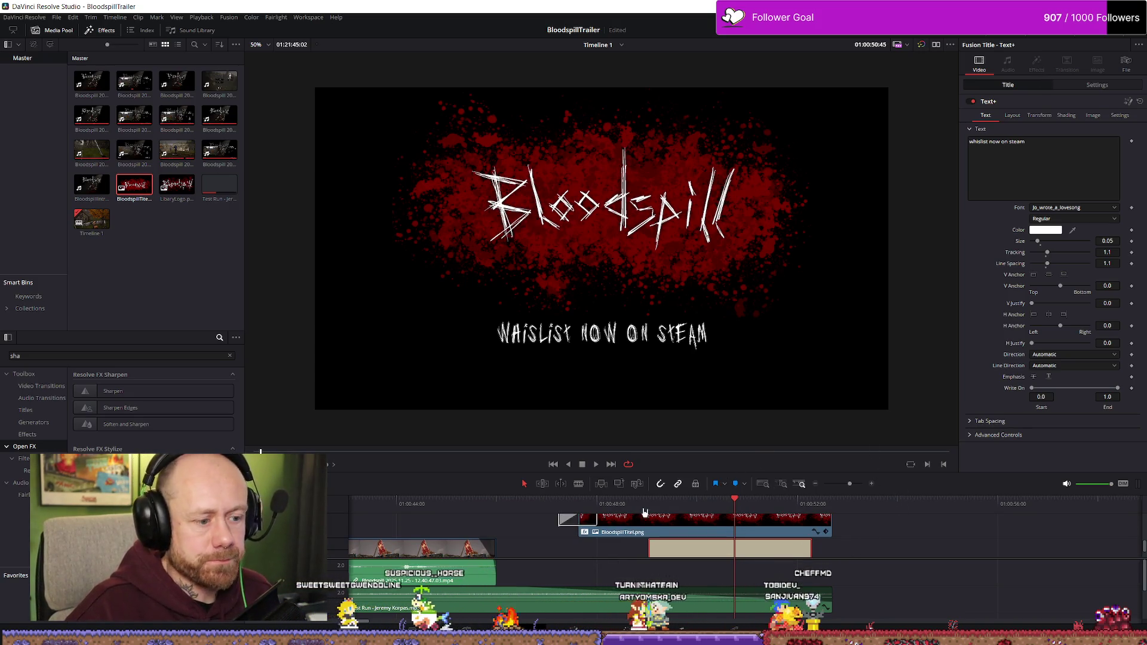
left_click(776, 531)
left_click(1036, 63)
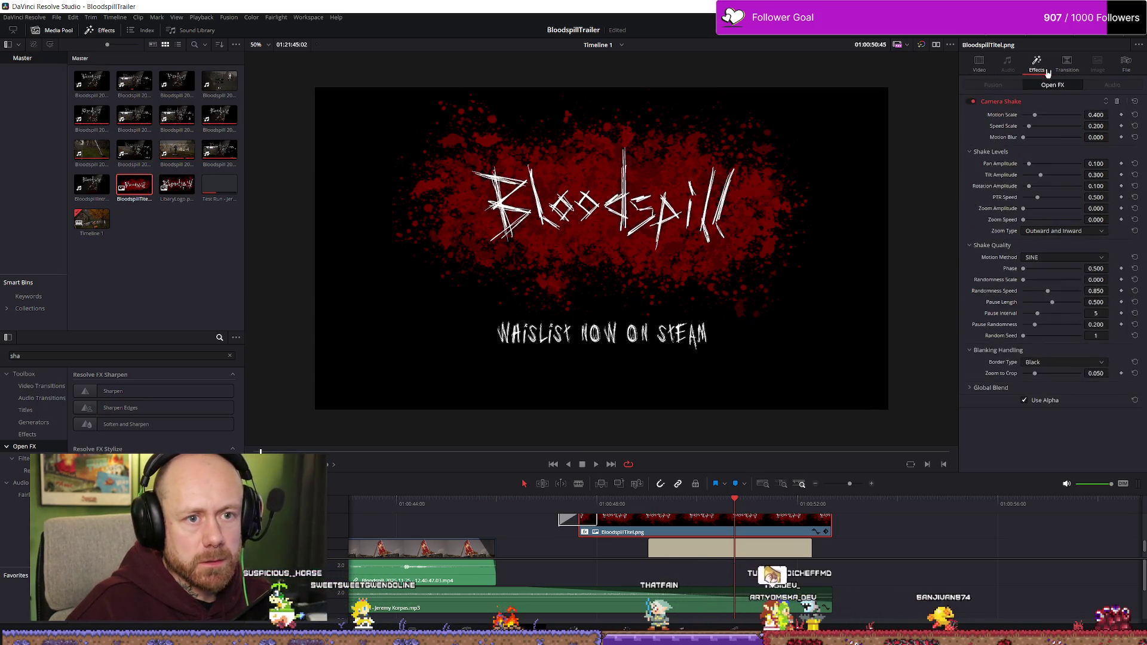
right_click(1036, 63)
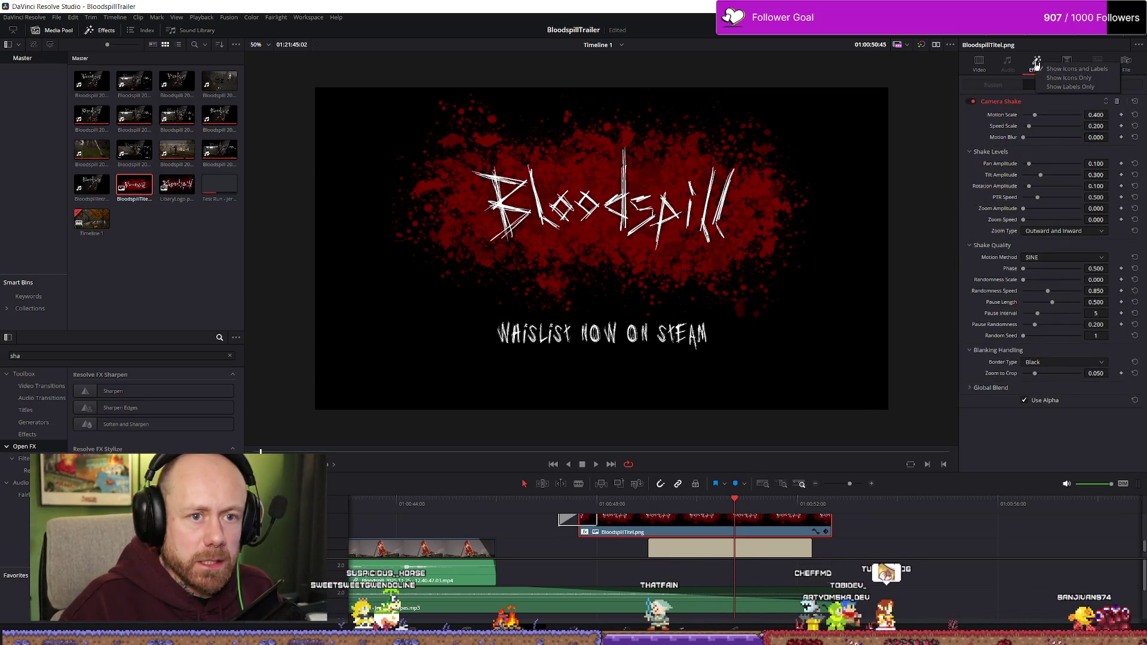
left_click(964, 124)
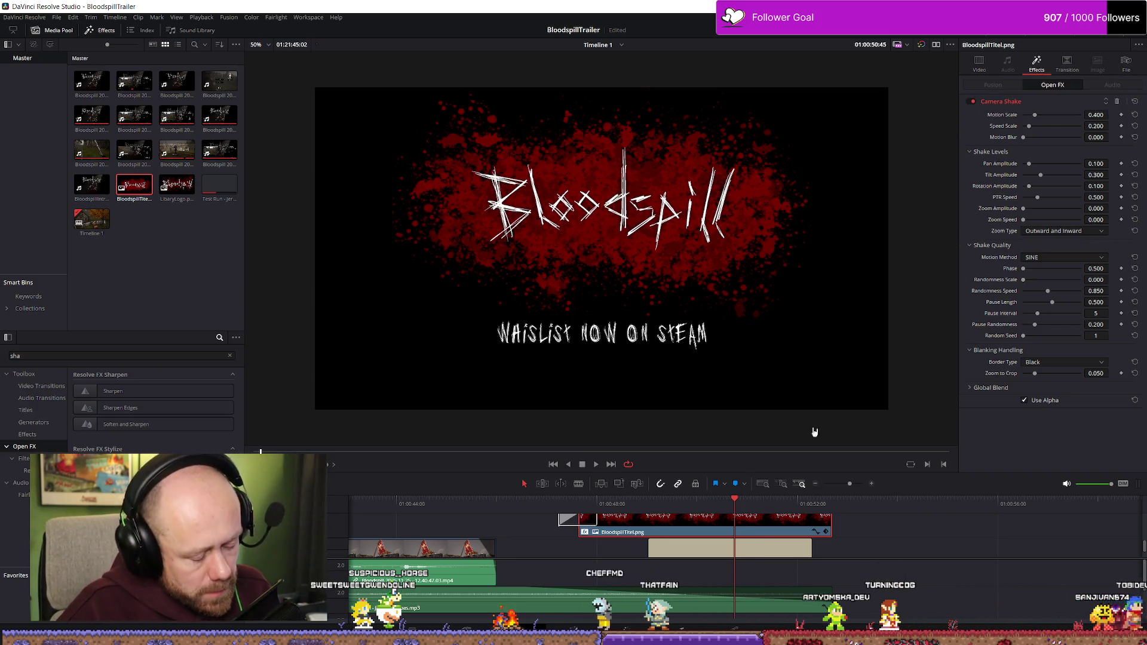
- Restore the edit history, drop Camera Shake onto the Wishlist text clip, and preview playback
left_click(766, 550)
key("ctrl+z")
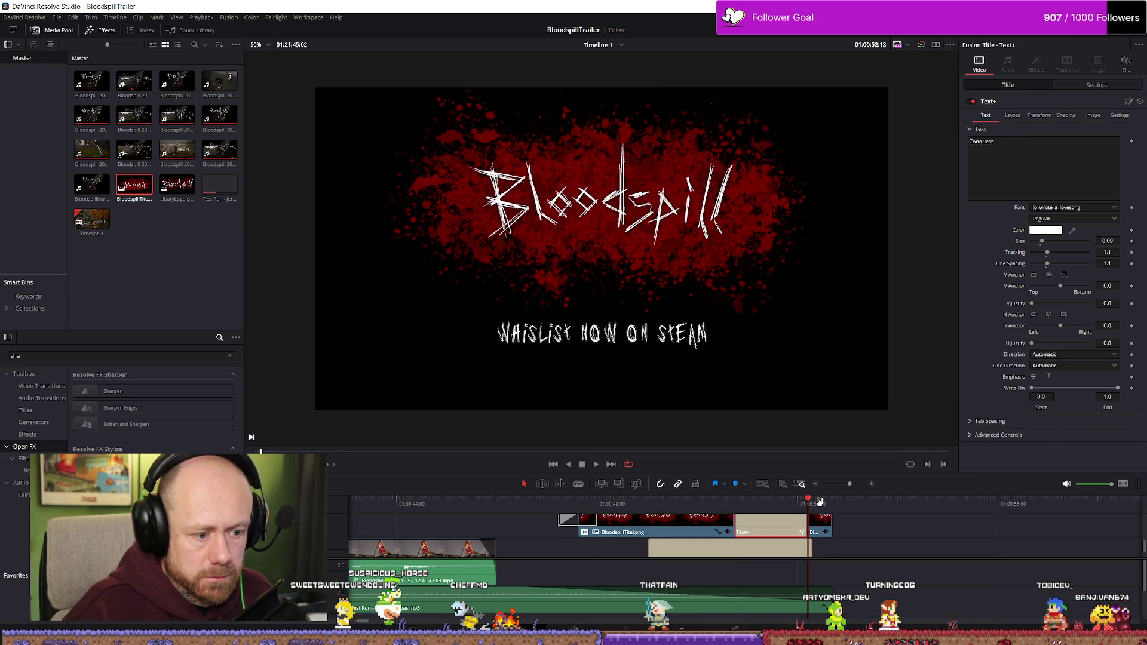
key("ctrl+z")
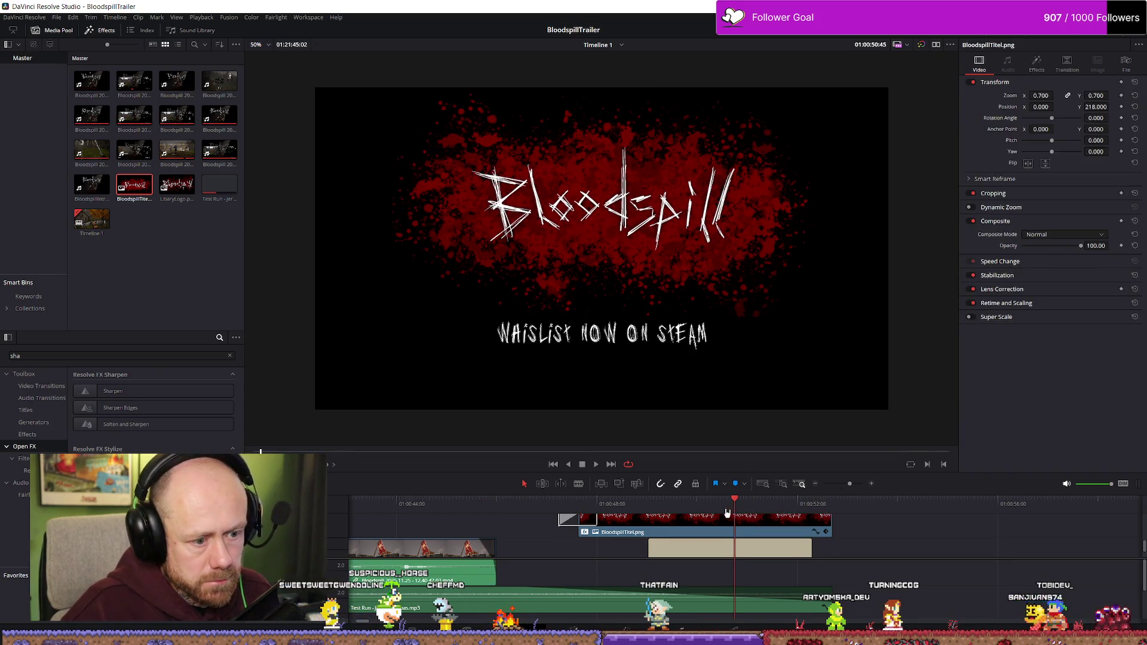
key("ctrl+z")
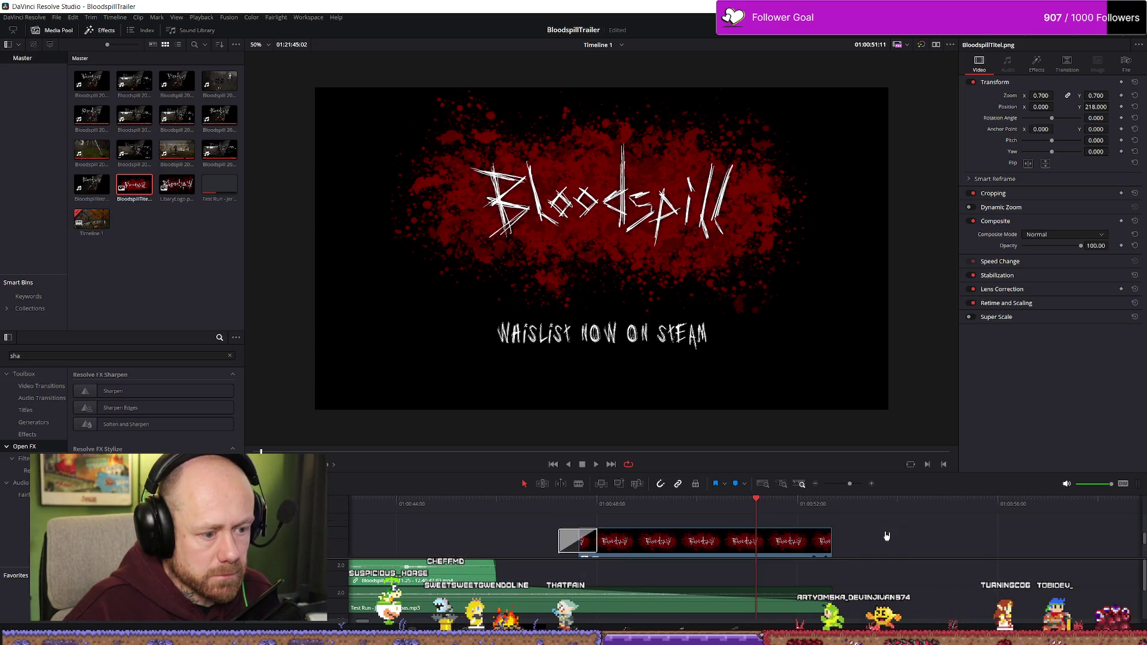
key("ctrl+shift+z")
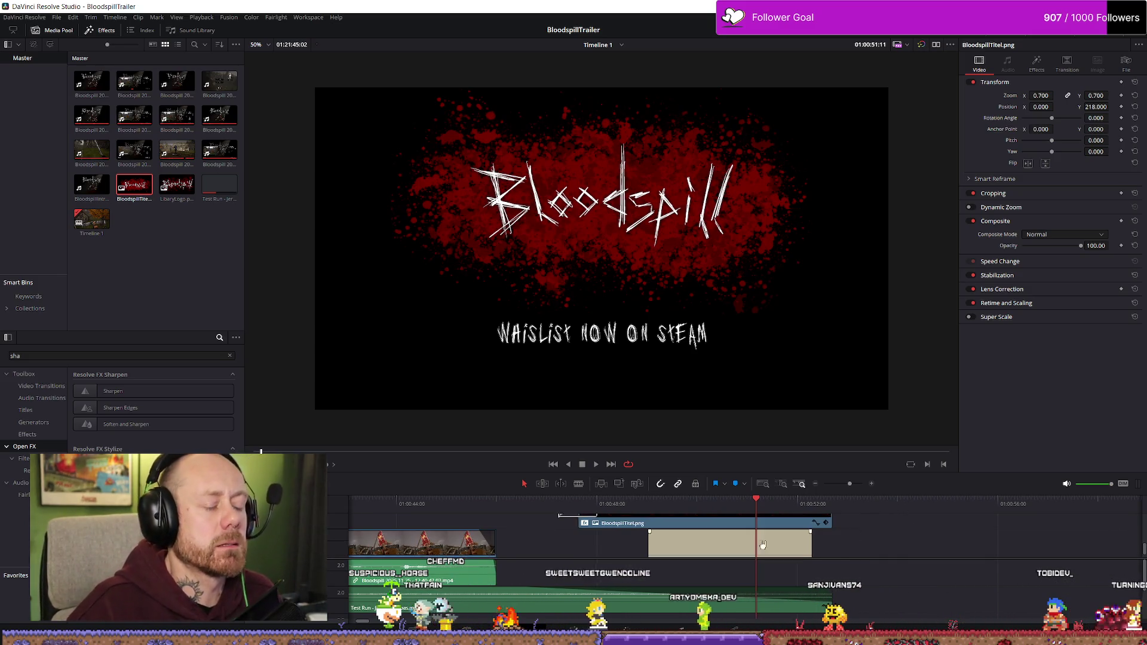
left_click_drag(696, 536, 696, 536)
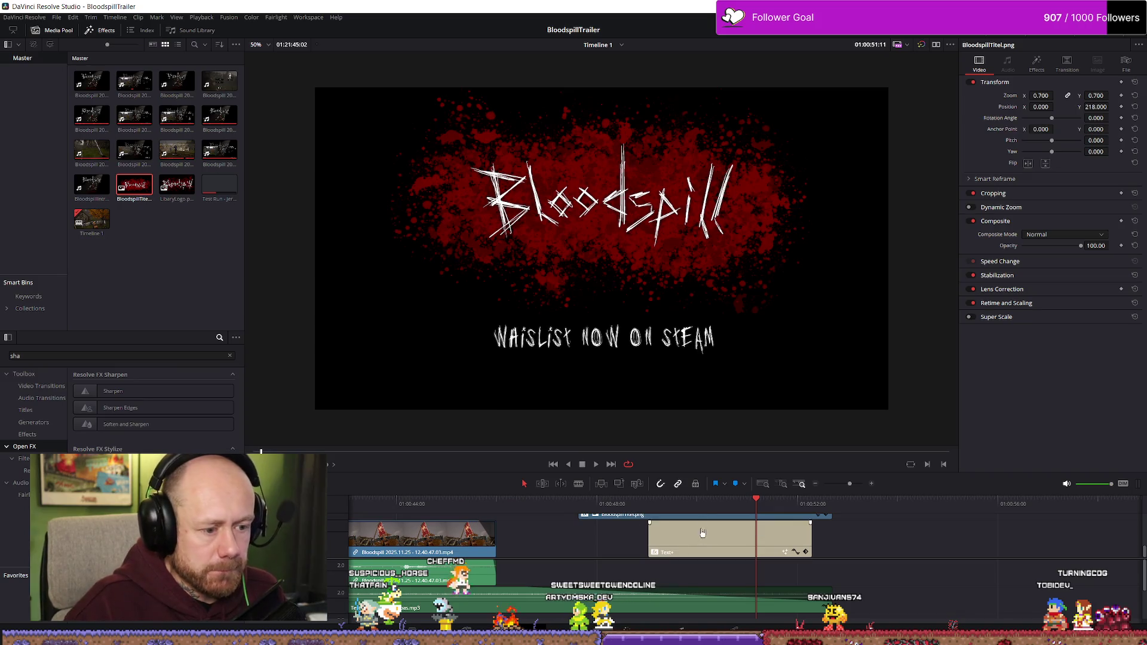
key("space")
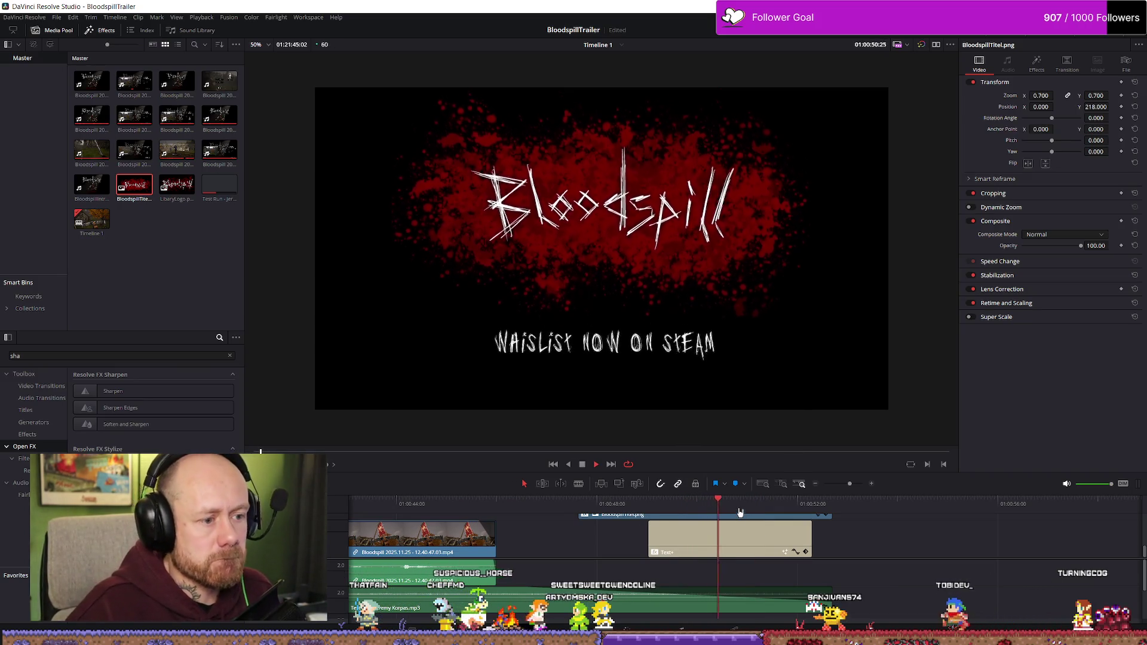
key("space")
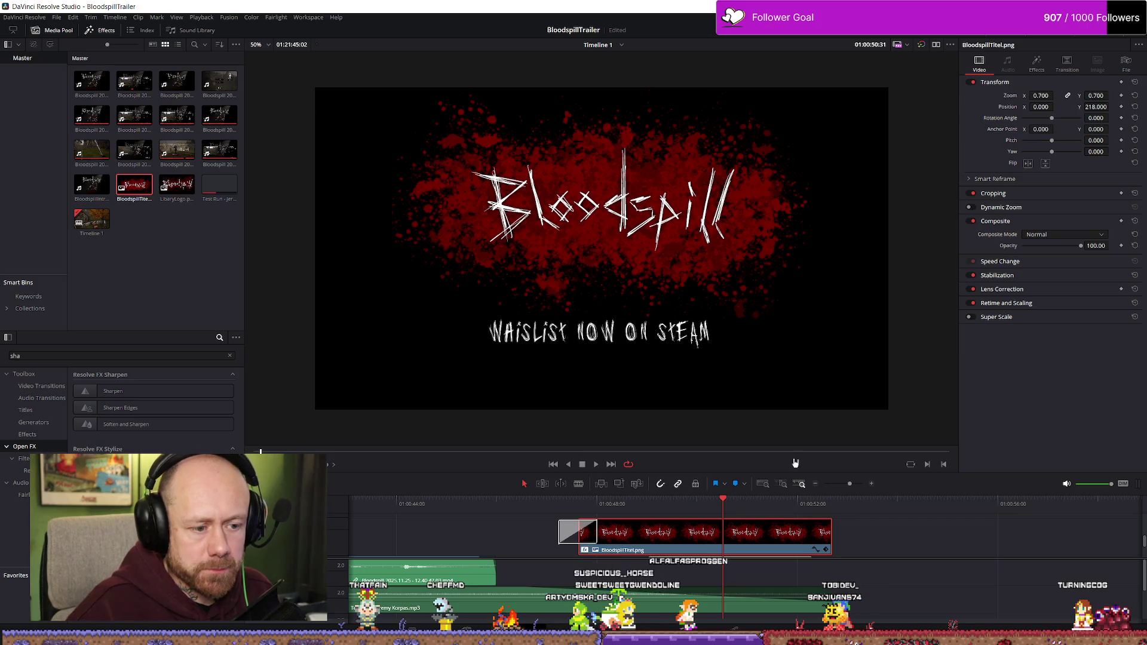
- Compare the title image's Camera Shake values with the text clip's Motion and Speed Scale 1.000
left_click(1036, 65)
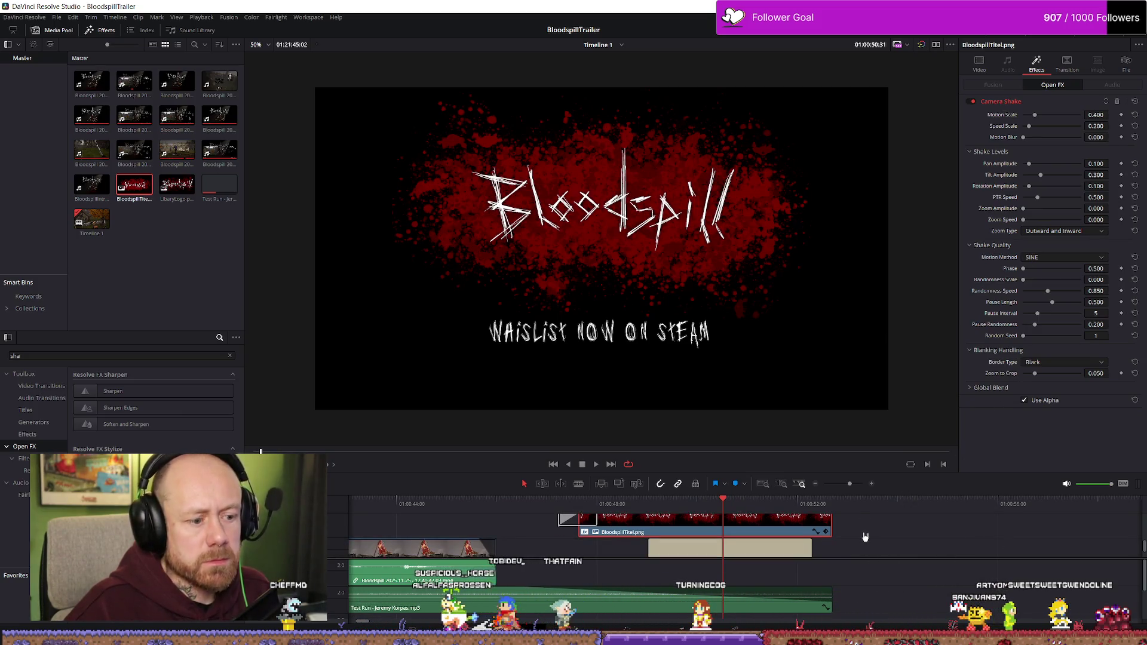
scroll(865, 536, "down", 2)
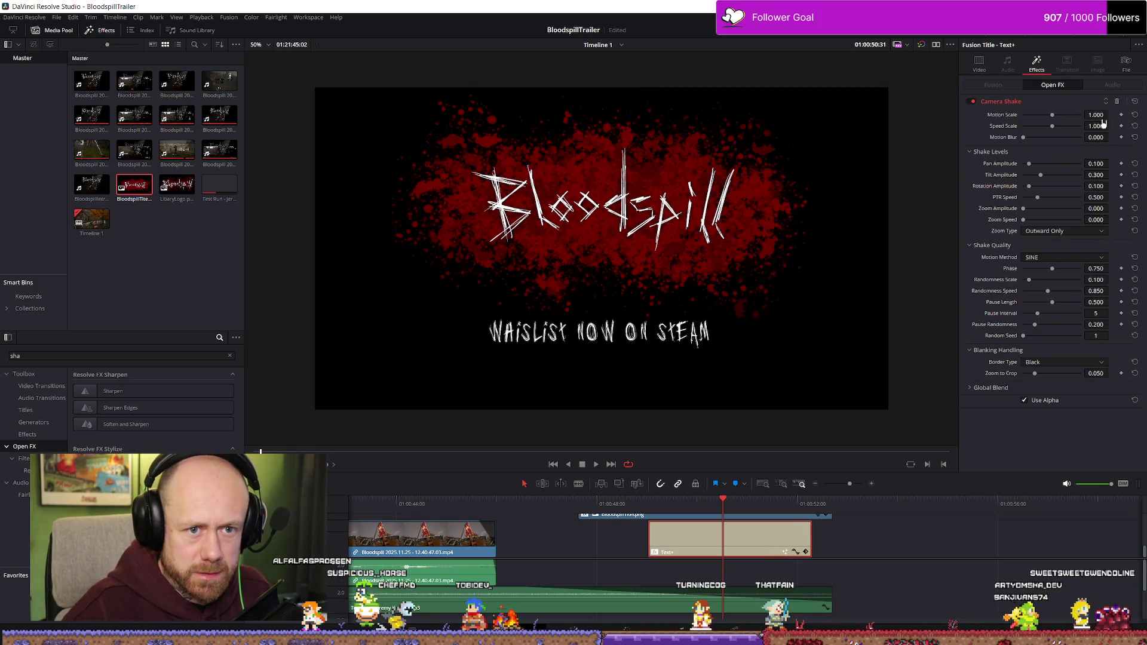
scroll(788, 536, "up", 2)
left_click(788, 536)
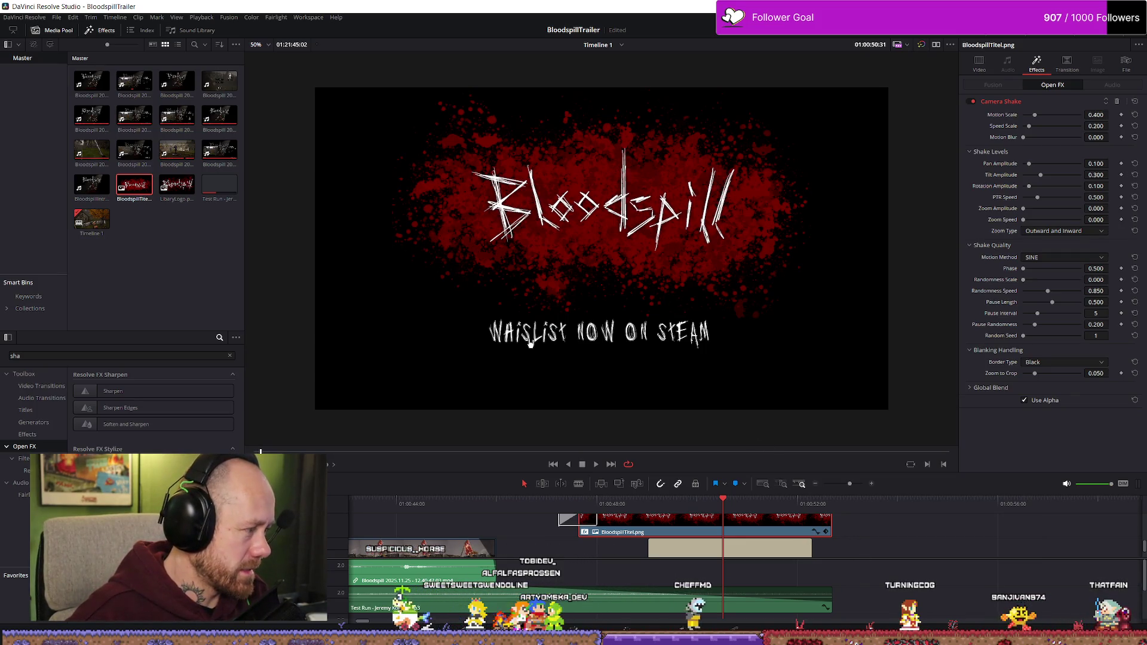
left_click(774, 555)
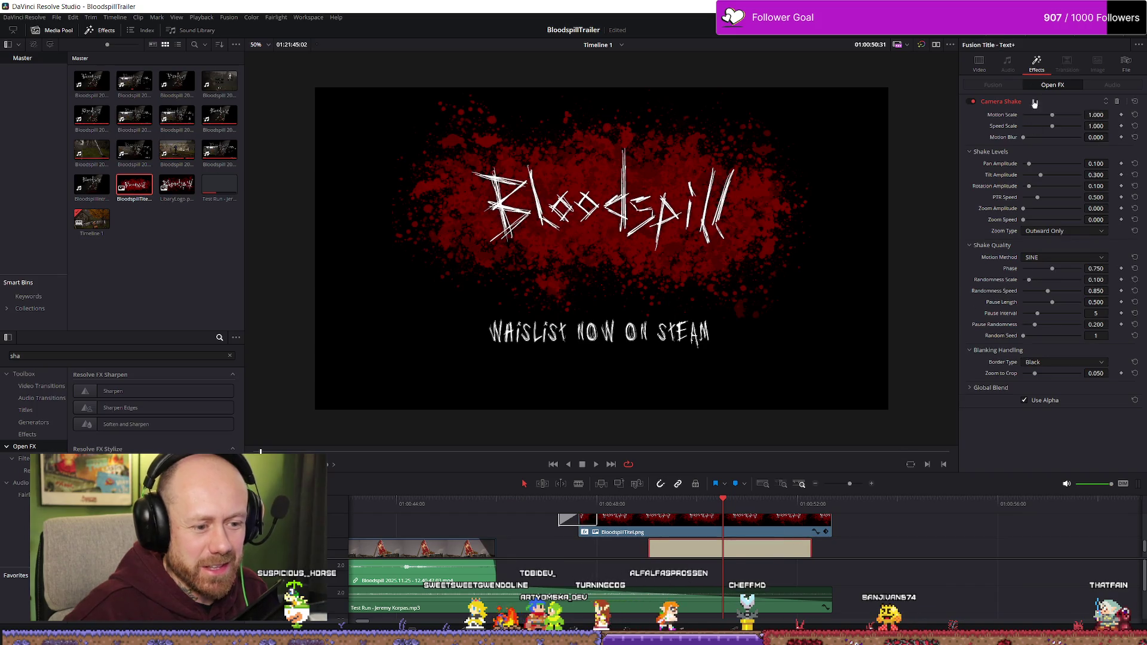
- Replace 'whislist' with 'wishlist' in the subtitle's Text field
left_click(979, 65)
double_click(980, 141)
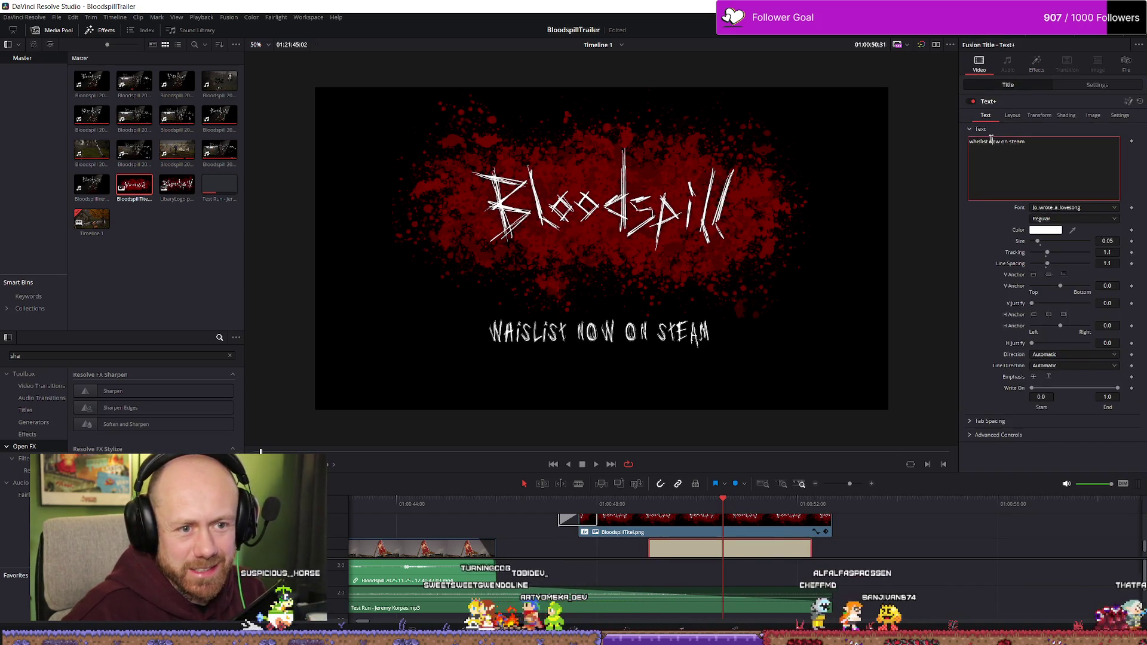
type("wishlist")
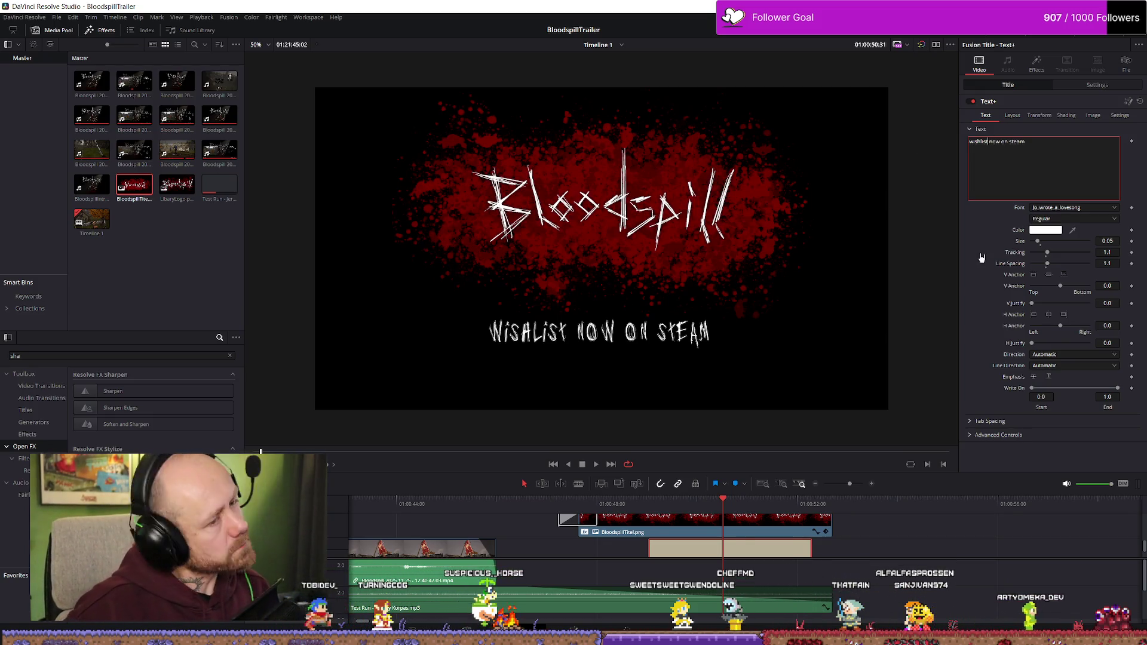
left_click(1037, 62)
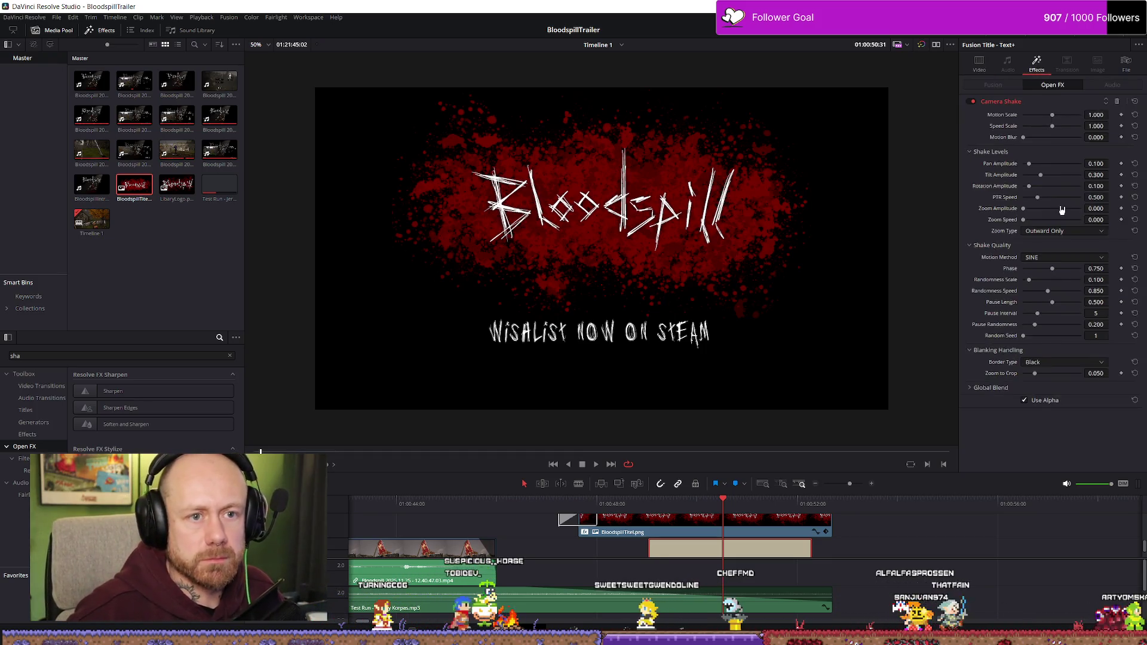
- Give the subtitle's Camera Shake Motion Scale 0.400, Speed Scale 0.200, Phase 0.500, and play it back
left_click(1096, 114)
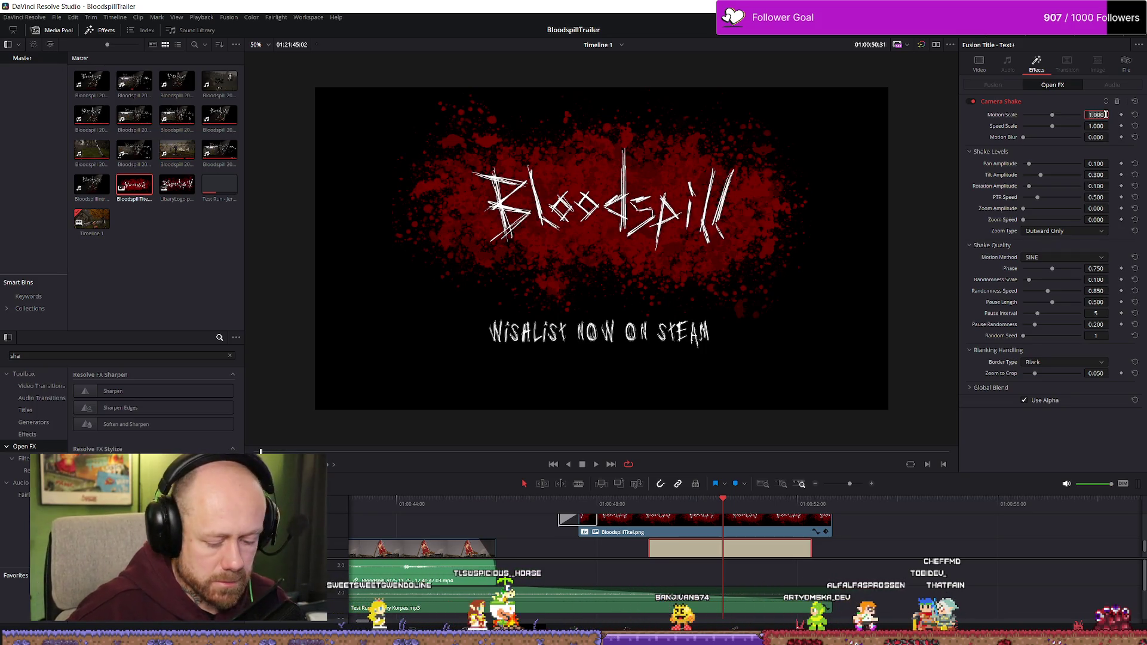
type(".4")
type("0.400")
key("Return")
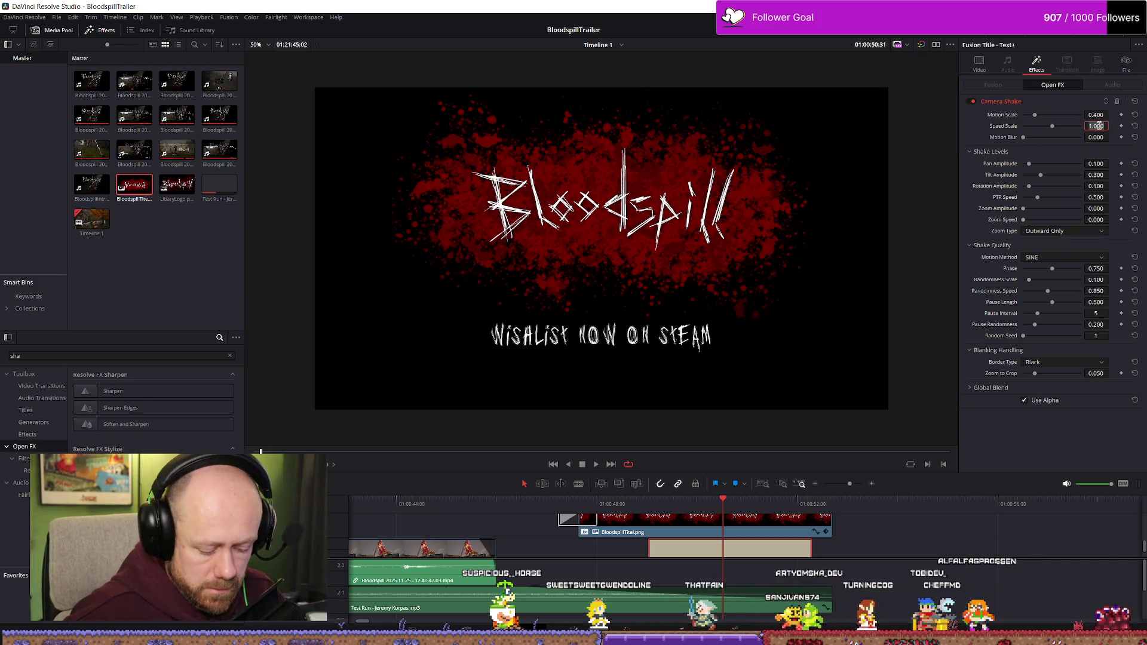
key("Return")
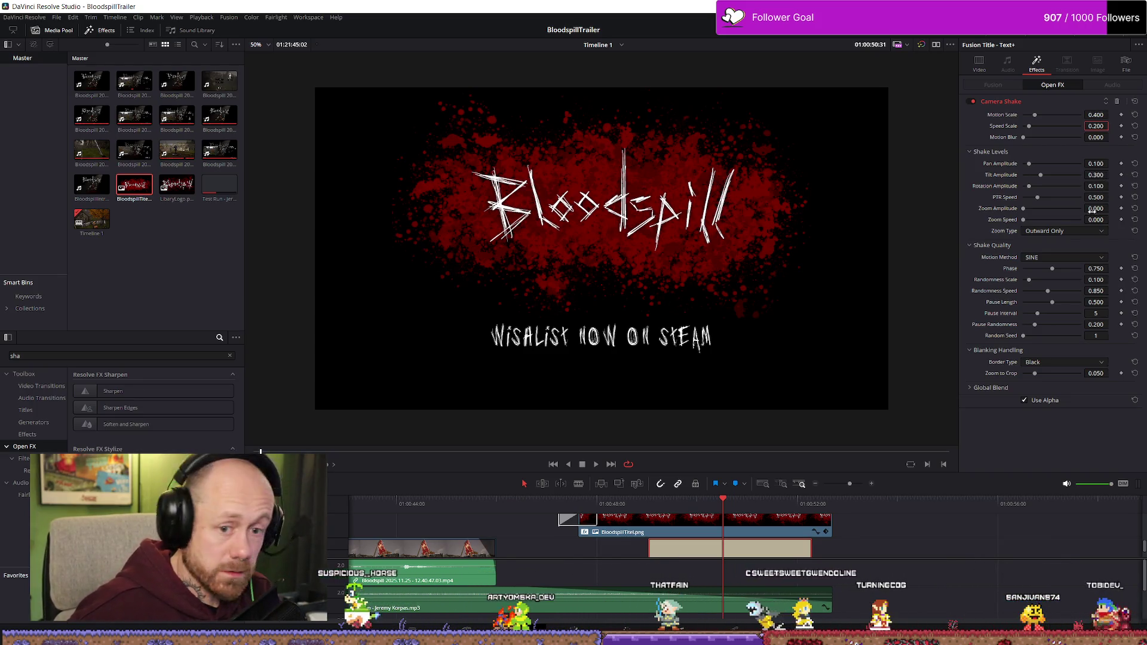
left_click(1096, 268)
type("0")
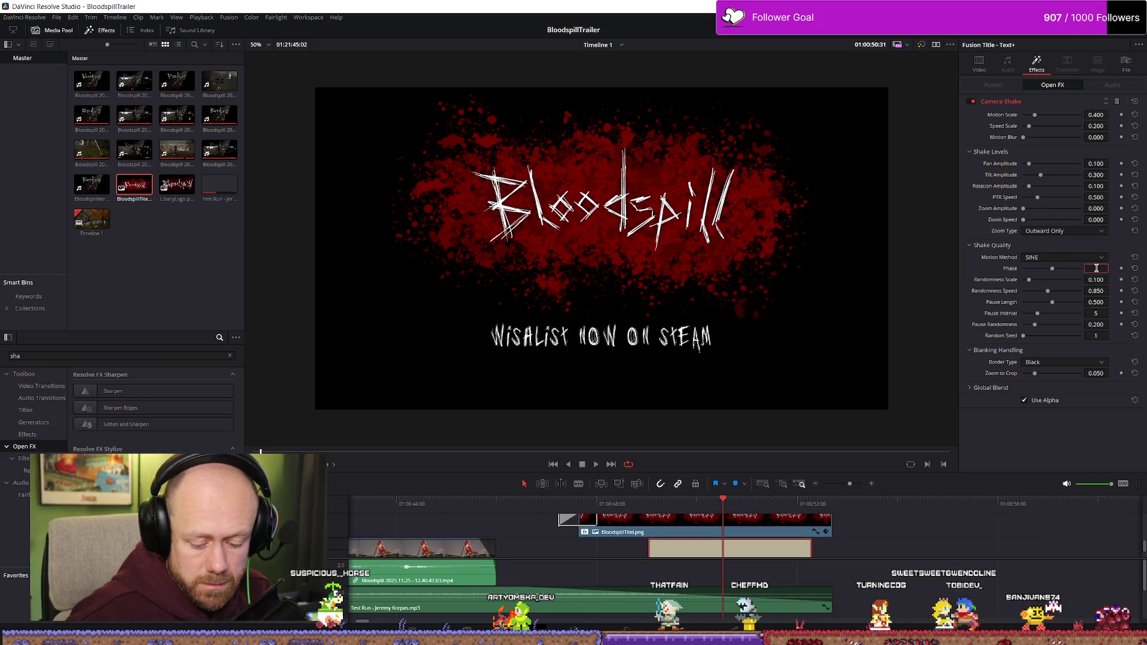
key("Return")
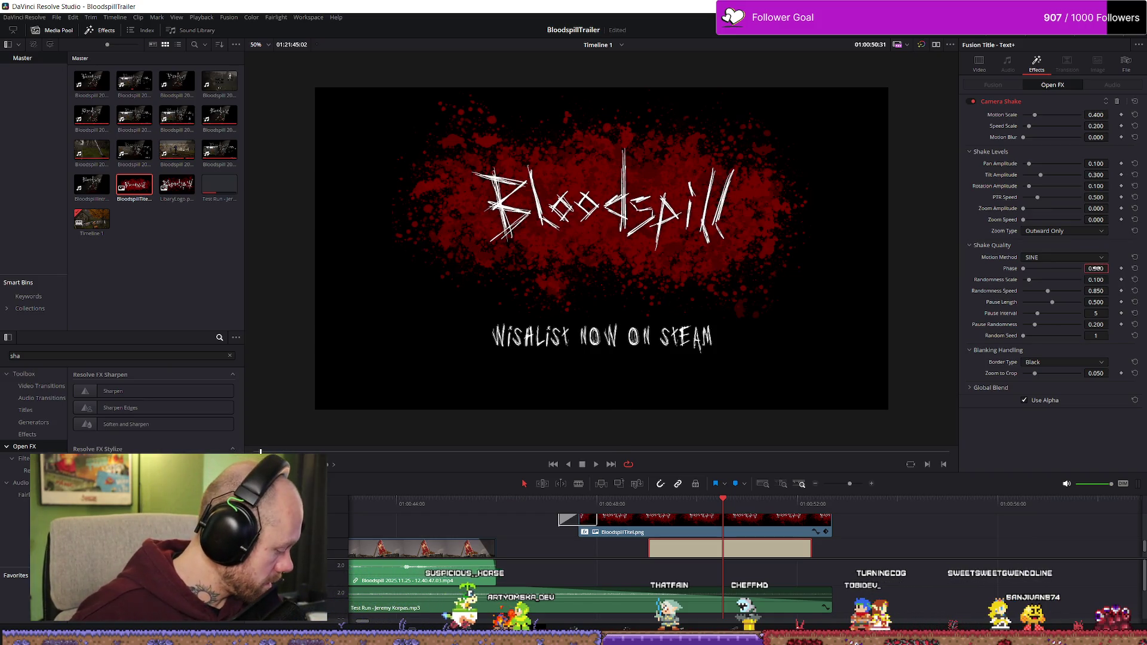
left_click(685, 503)
key("space")
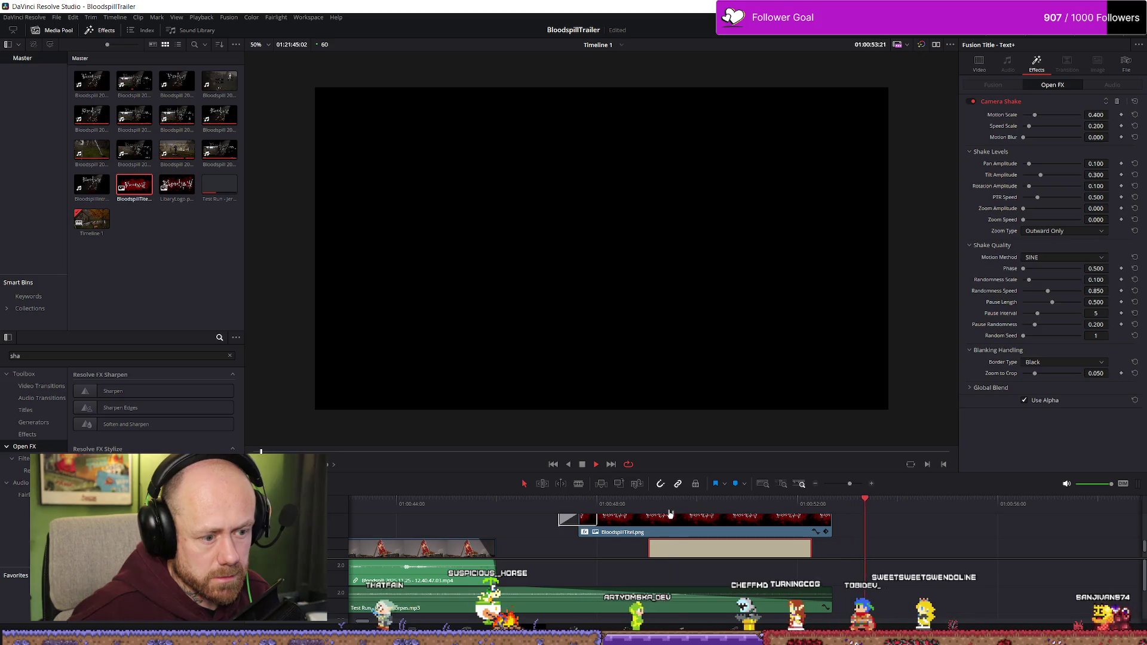
key("space")
key("space")
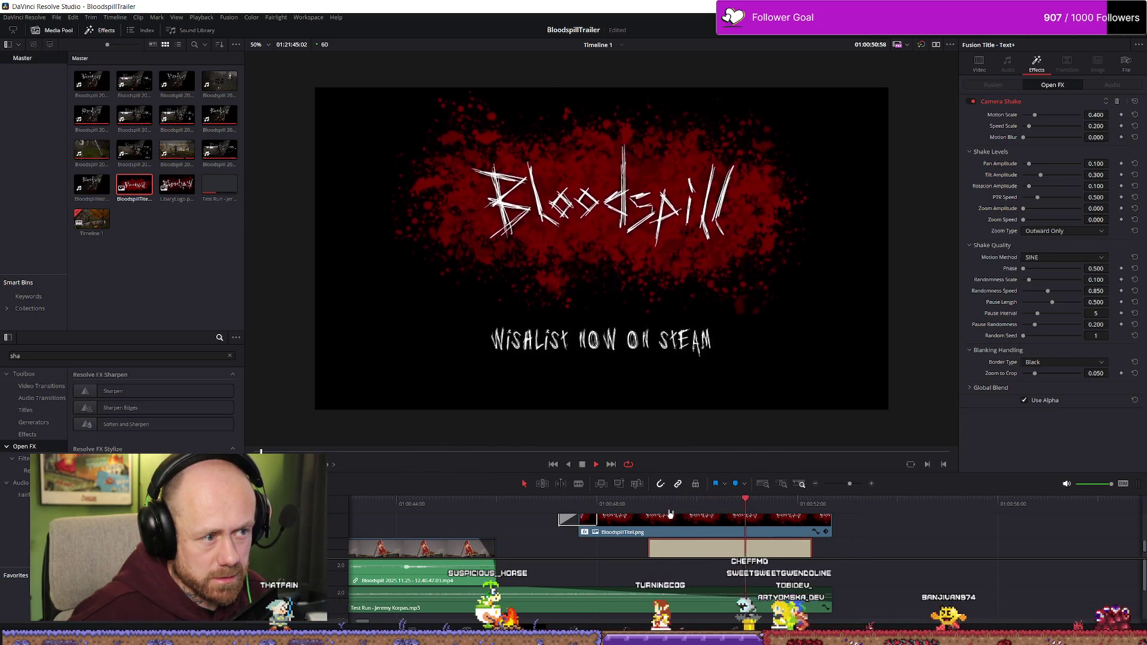
key("space")
key("space")
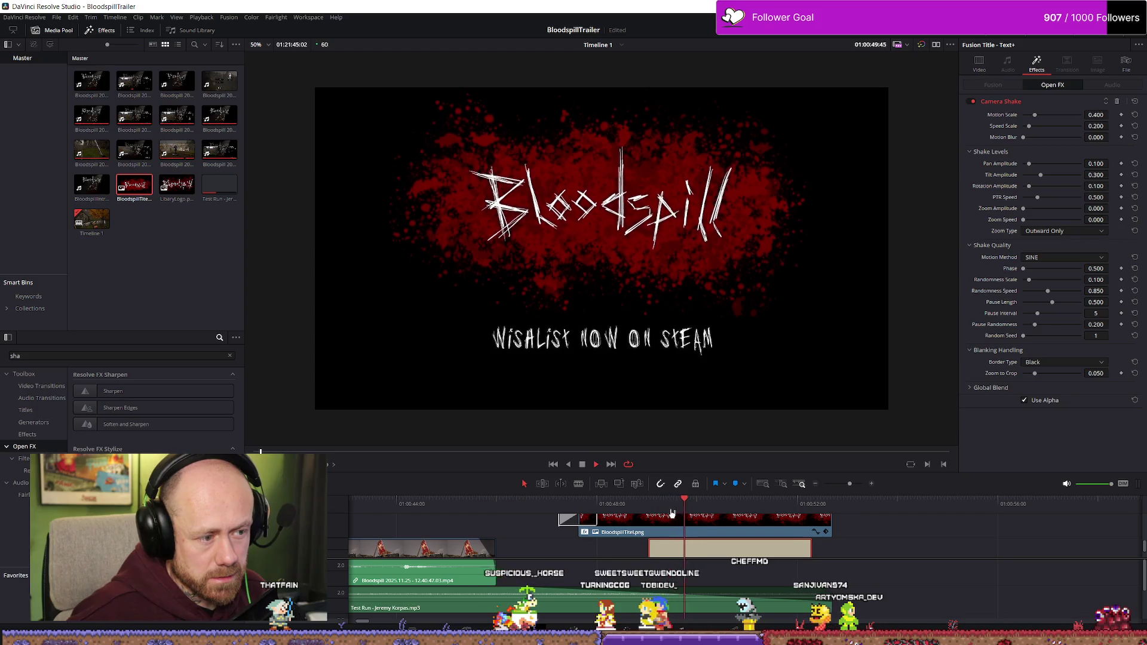
key("space")
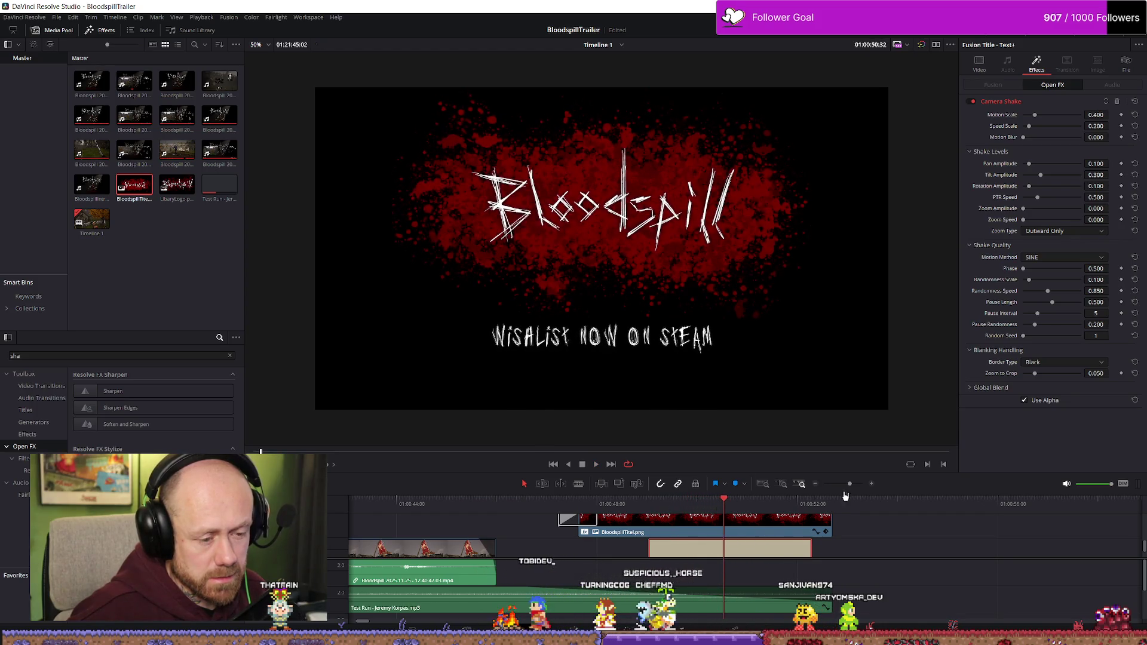
scroll(866, 526, "down", 1)
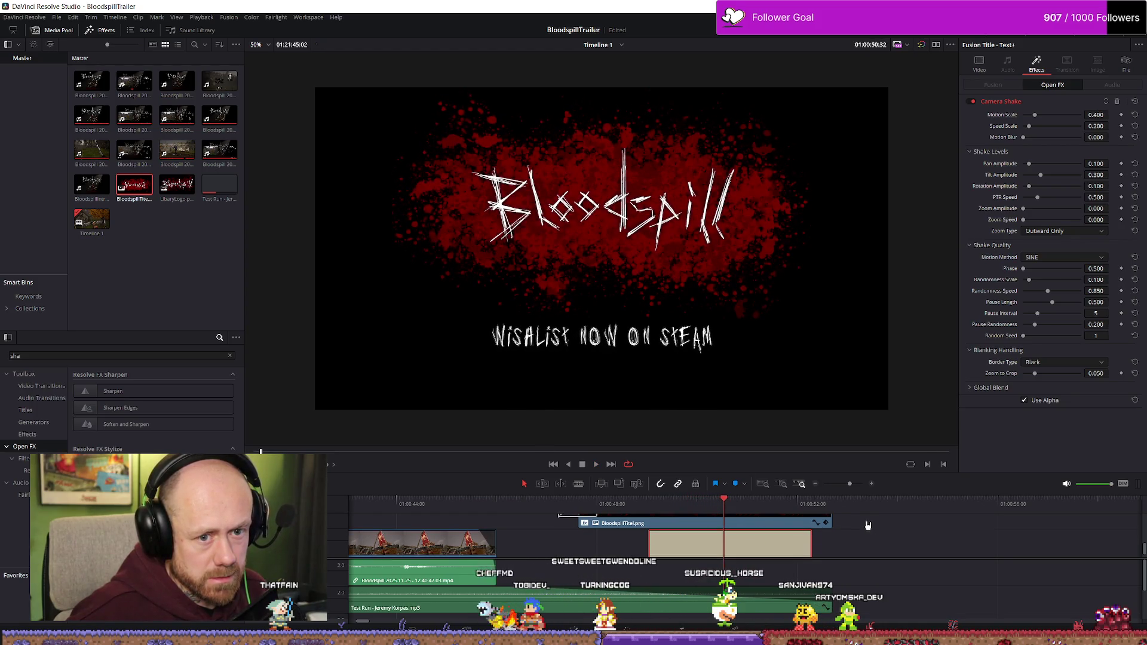
left_click(635, 504)
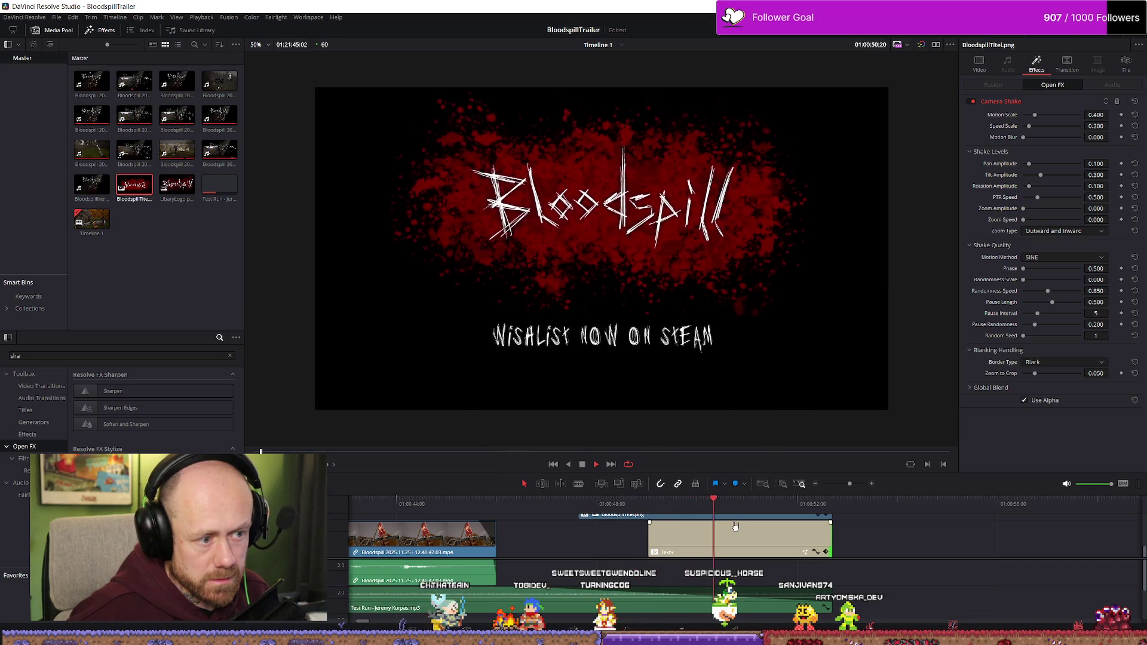
key("space")
left_click(659, 503)
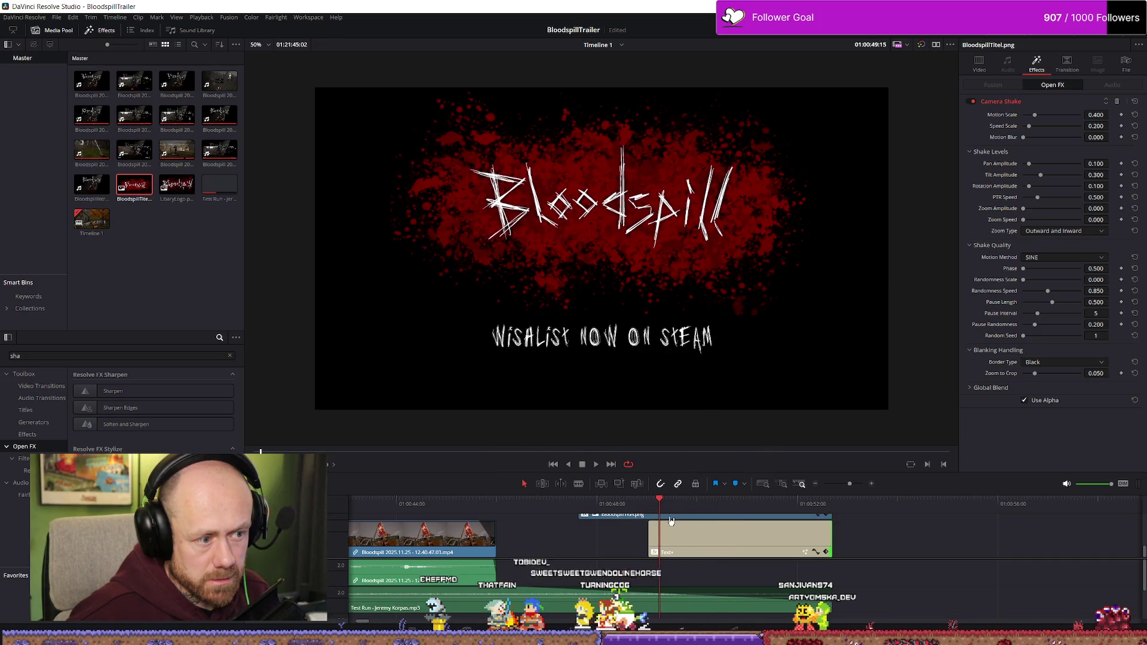
left_click(772, 544)
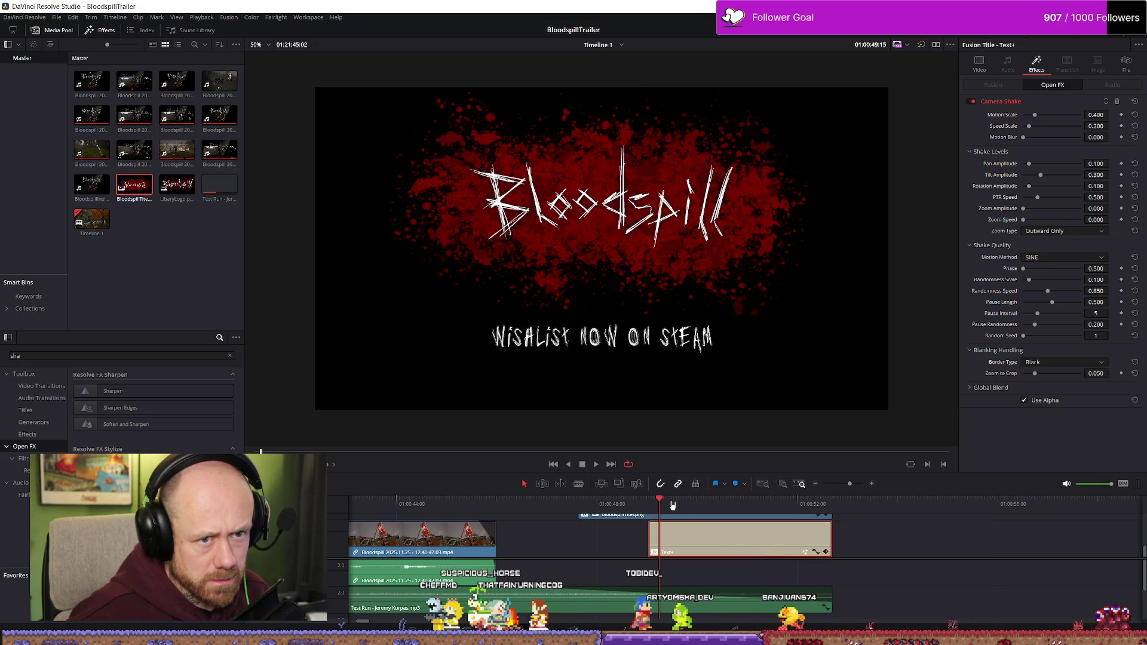
key("slash")
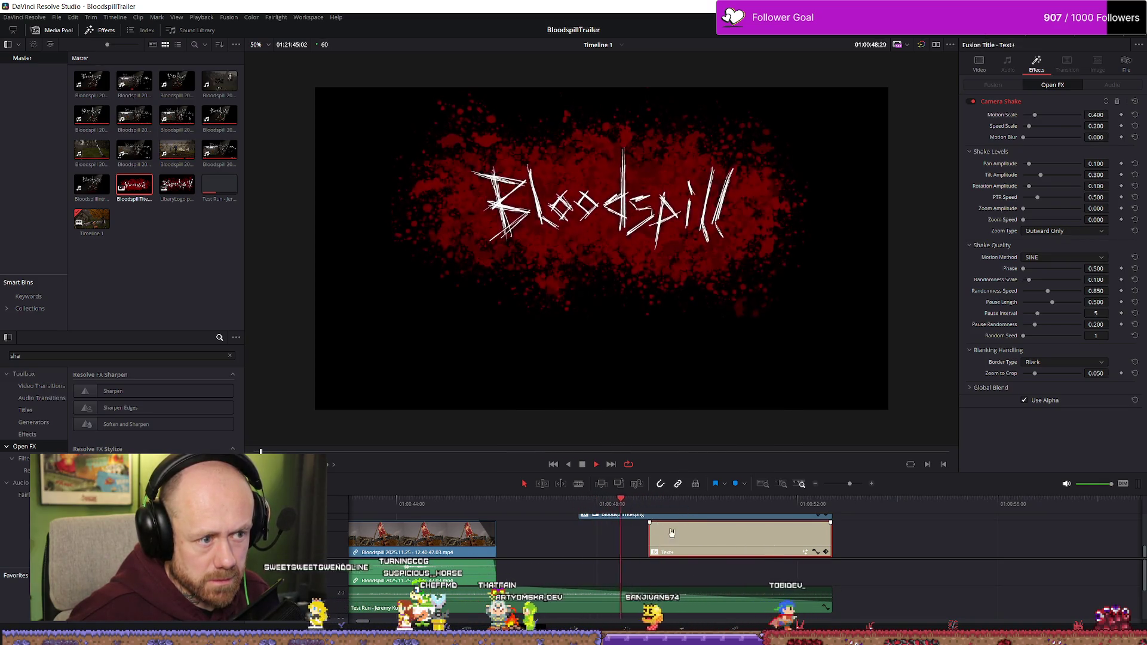
key("space")
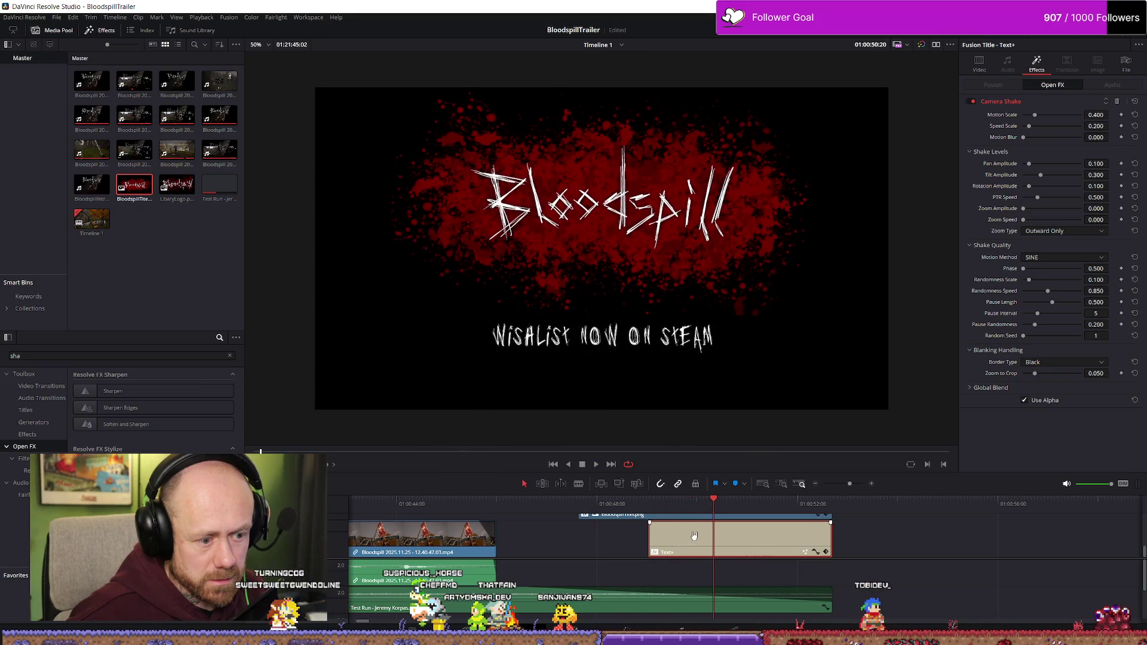
scroll(816, 551, "down", 3)
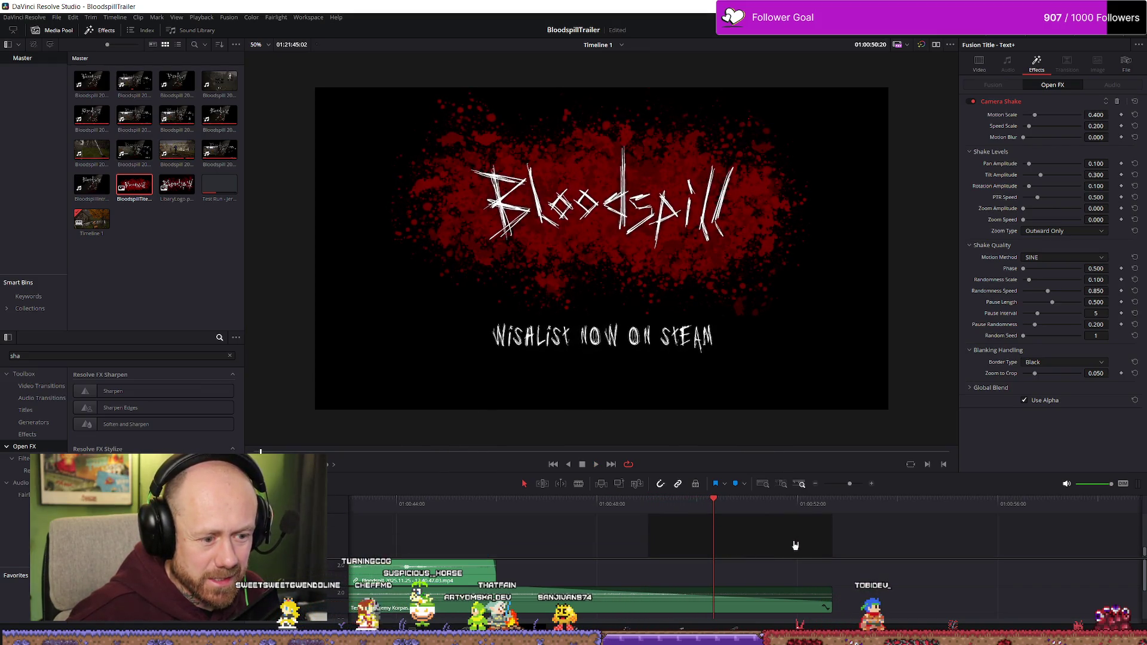
scroll(792, 548, "up", 3)
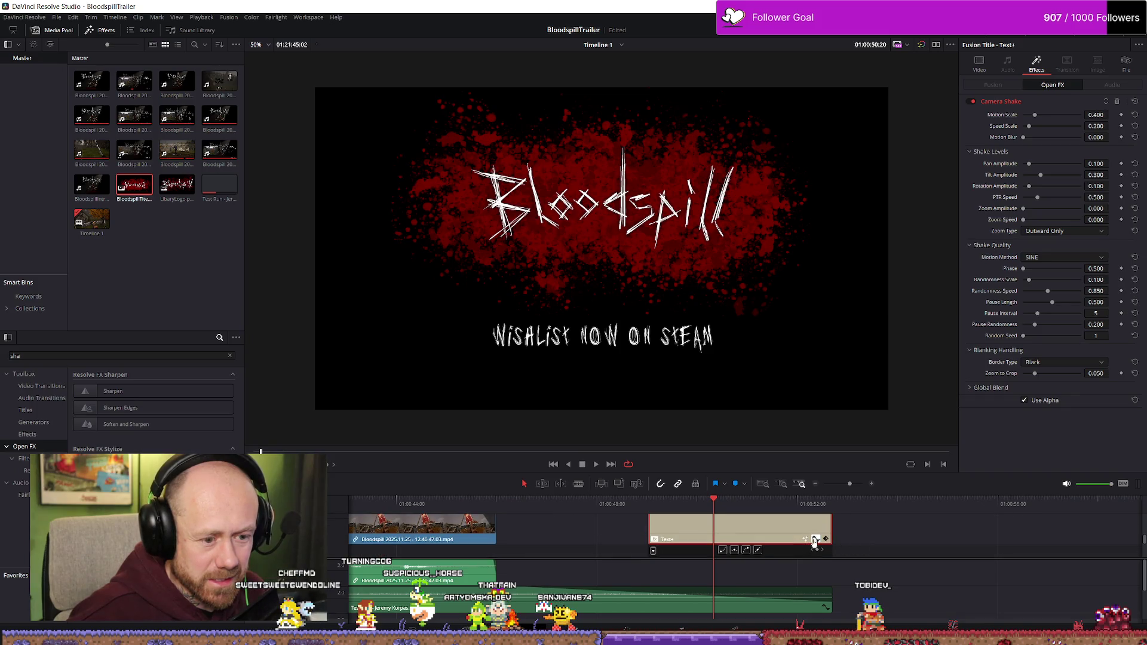
scroll(814, 542, "up", 1)
- Play the shaking title ending, then save the project
key("space")
key("space")
key("space")
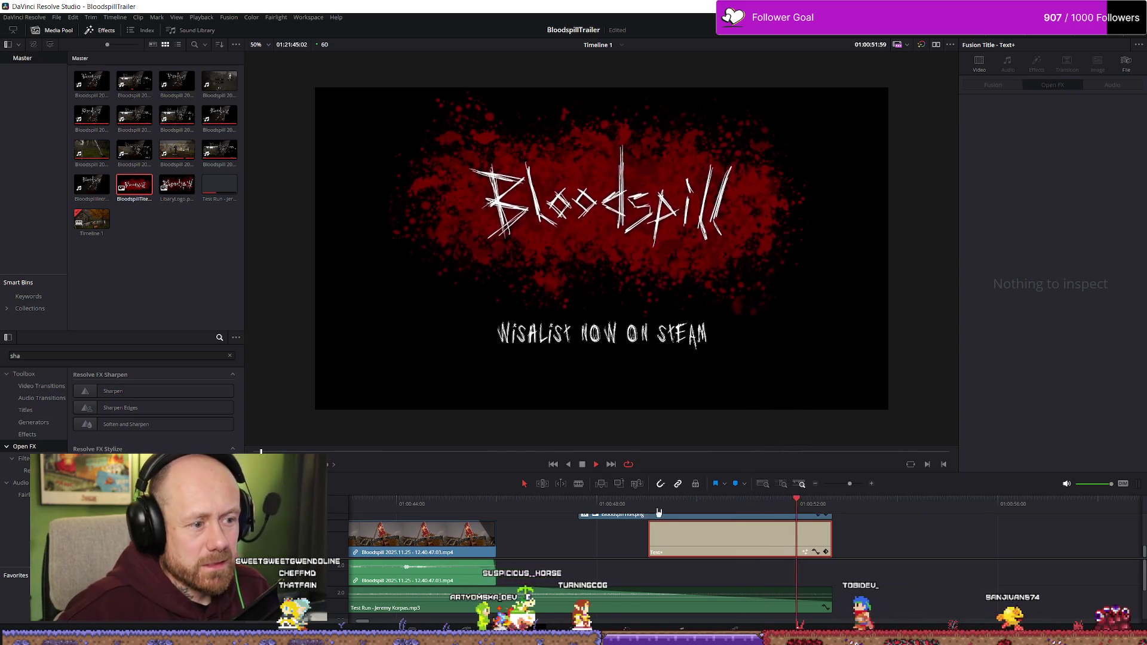
key("space")
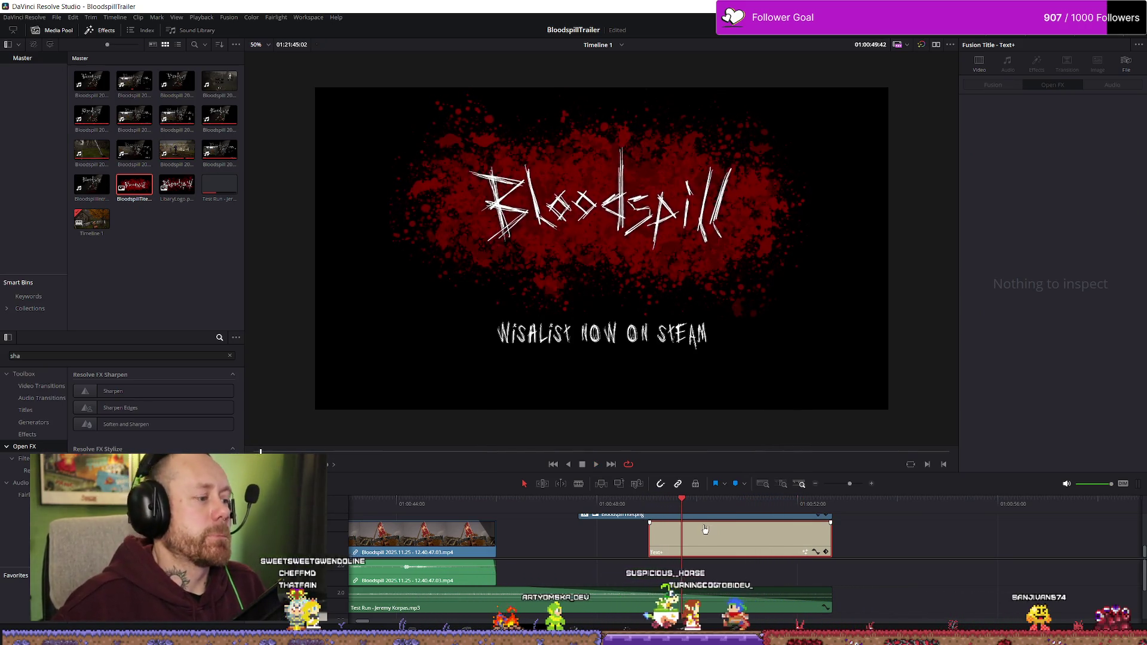
key("ctrl+s")
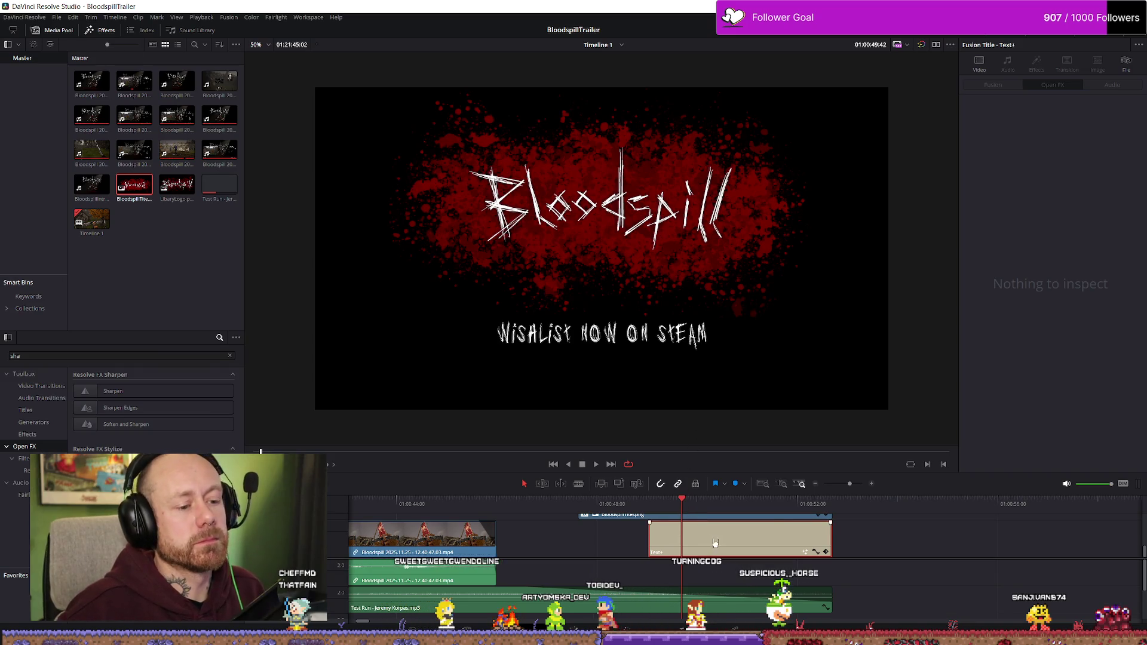
- Move the Wishlist line lower in the frame, to Position Y -452
left_click(979, 71)
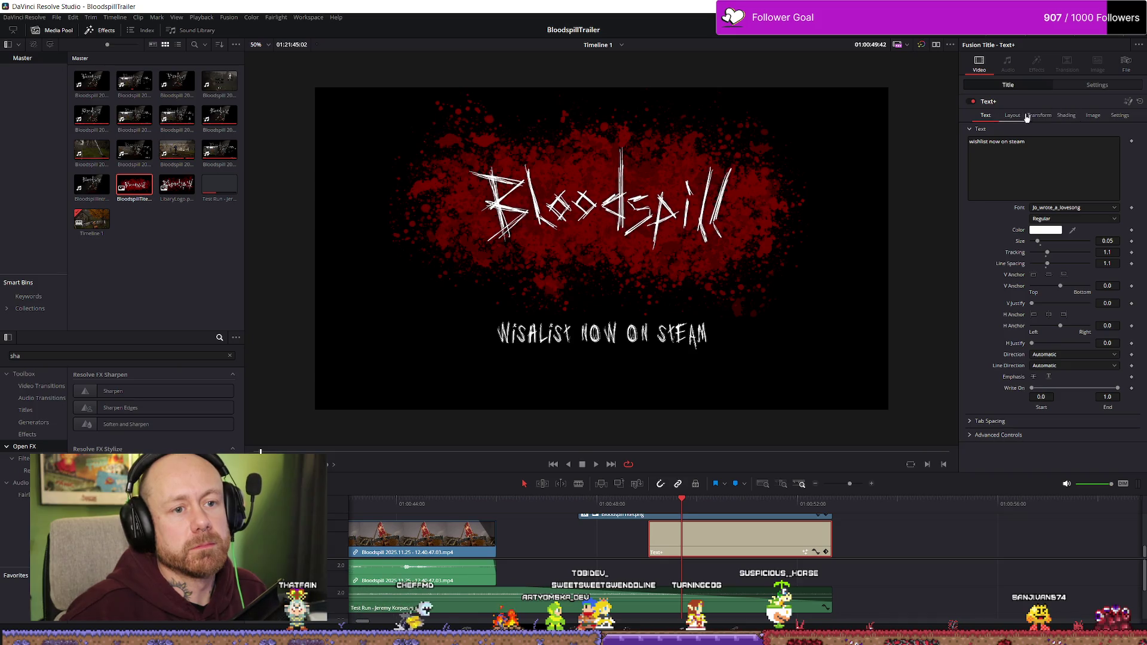
left_click(1085, 85)
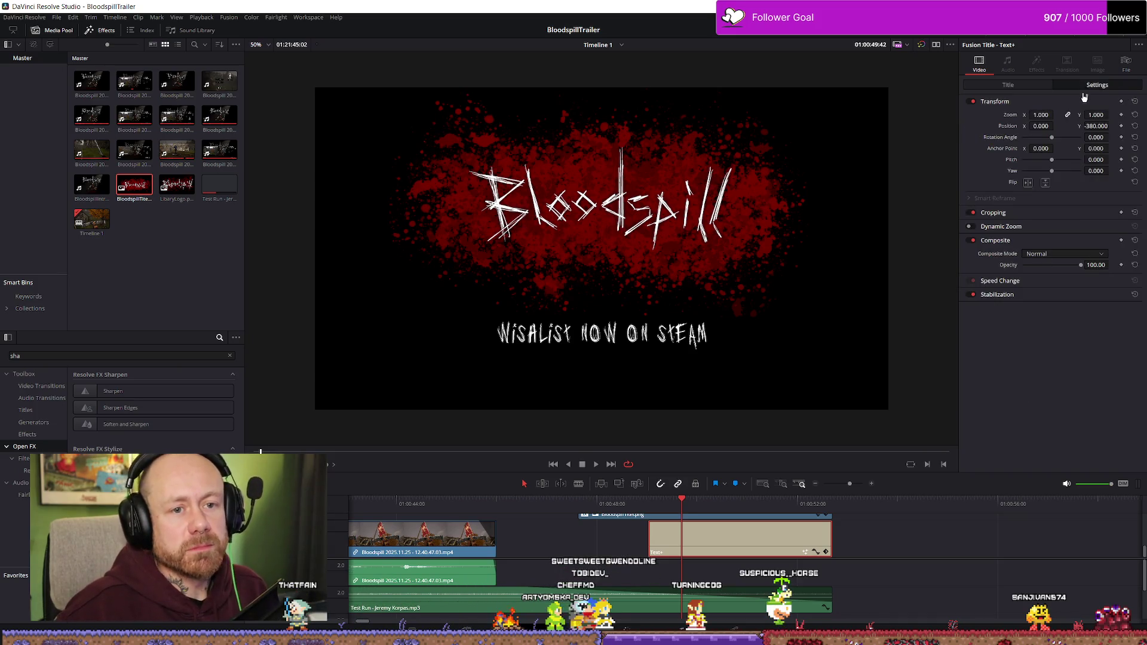
left_click_drag(1091, 122, 1095, 137)
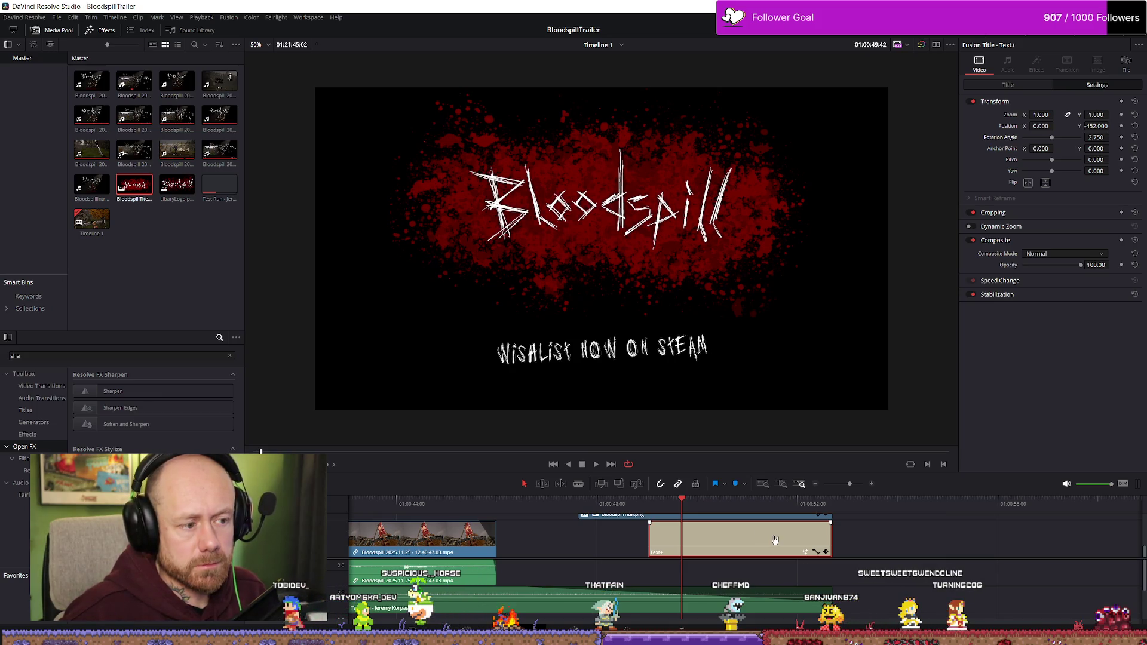
- Try text size 0.04, put it back to 0.05, and preview full-screen
left_click(1033, 88)
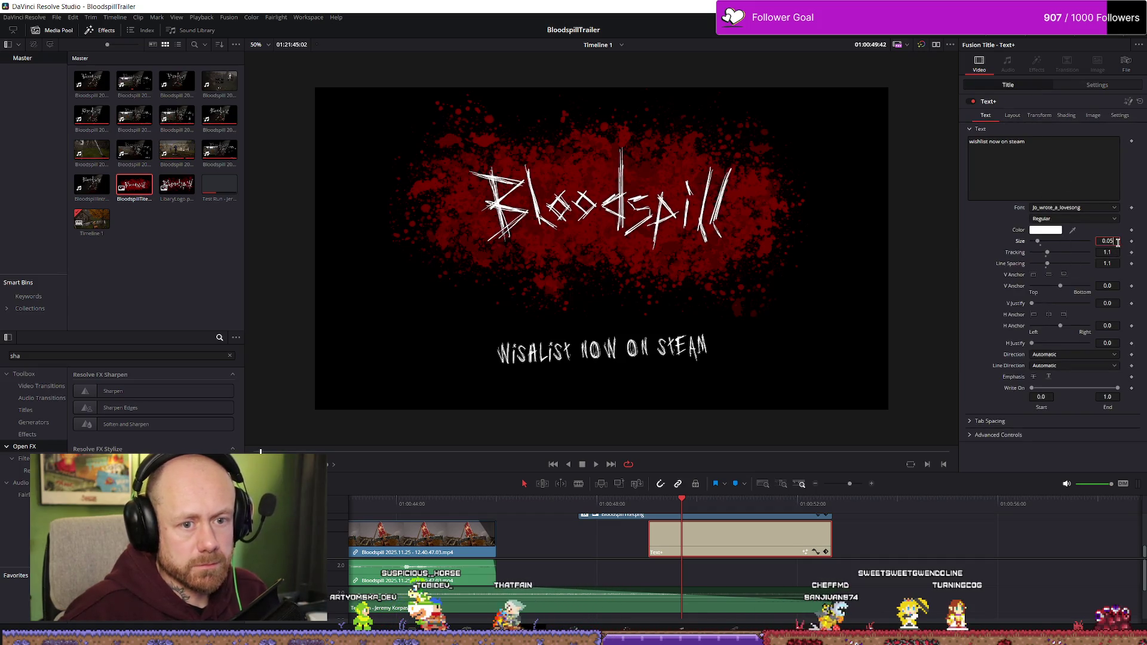
type("0.04")
key("Tab")
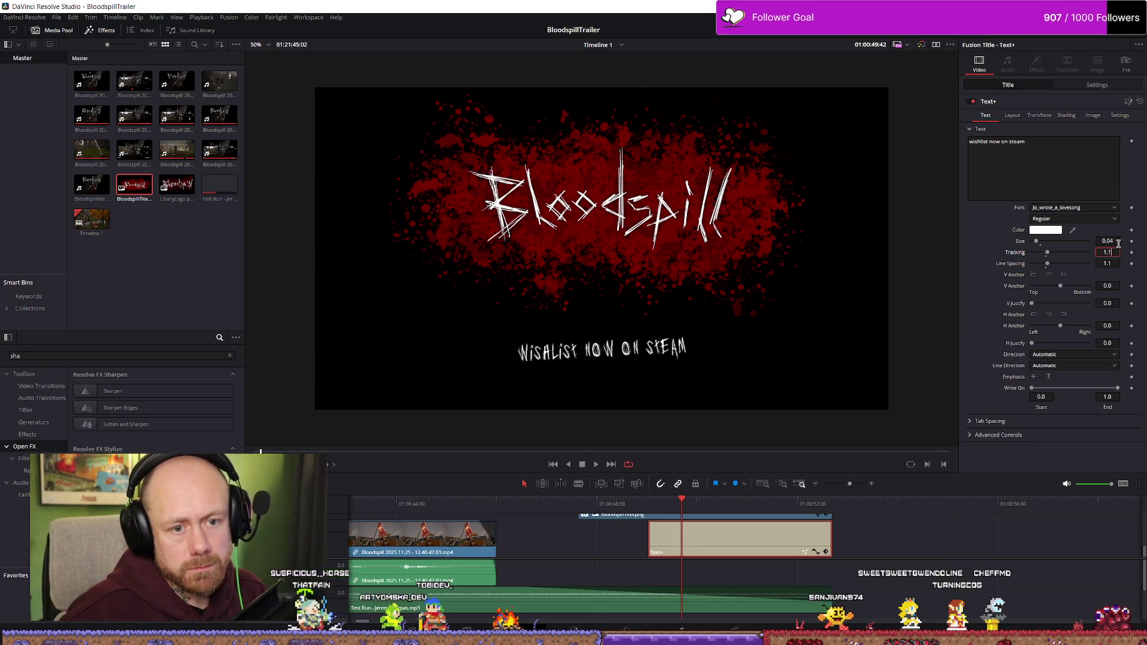
key("BackSpace")
type("5")
key("Return")
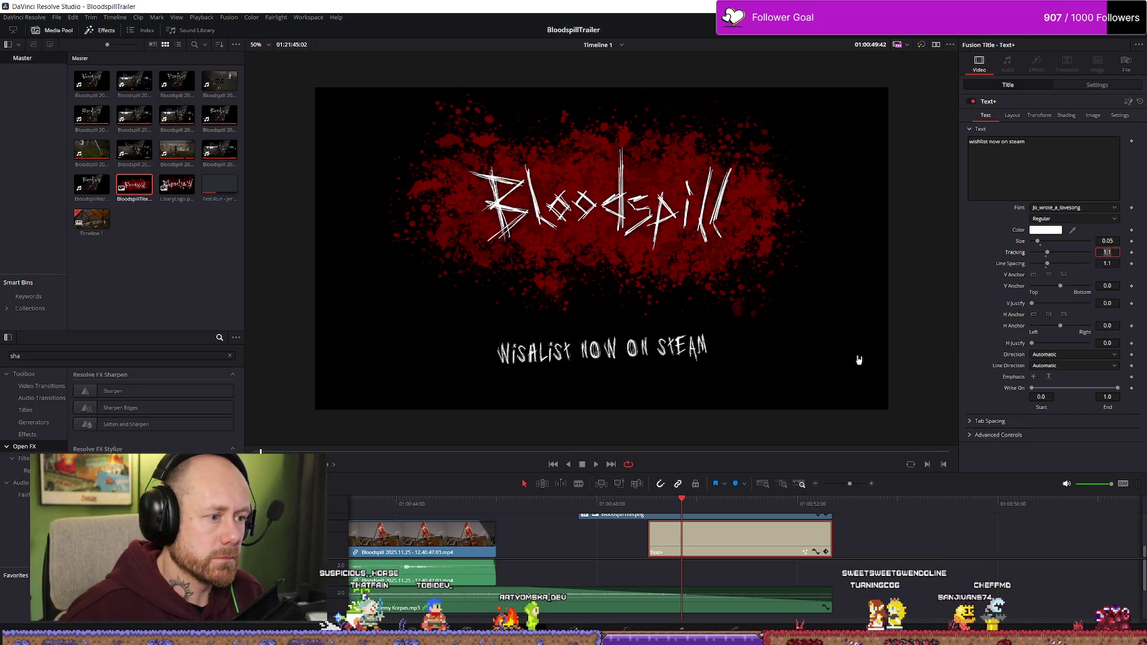
key("ctrl+f")
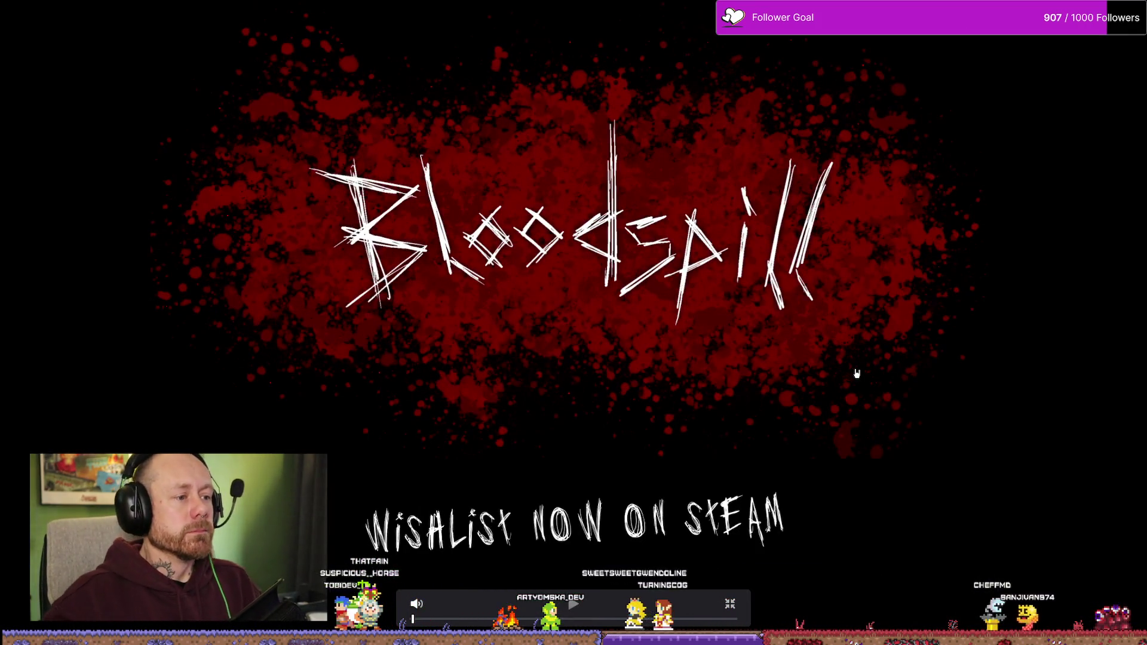
- Exit the full-screen preview and import HeaderCapsuleTestBloodV2.png into the Media Pool
left_click(730, 604)
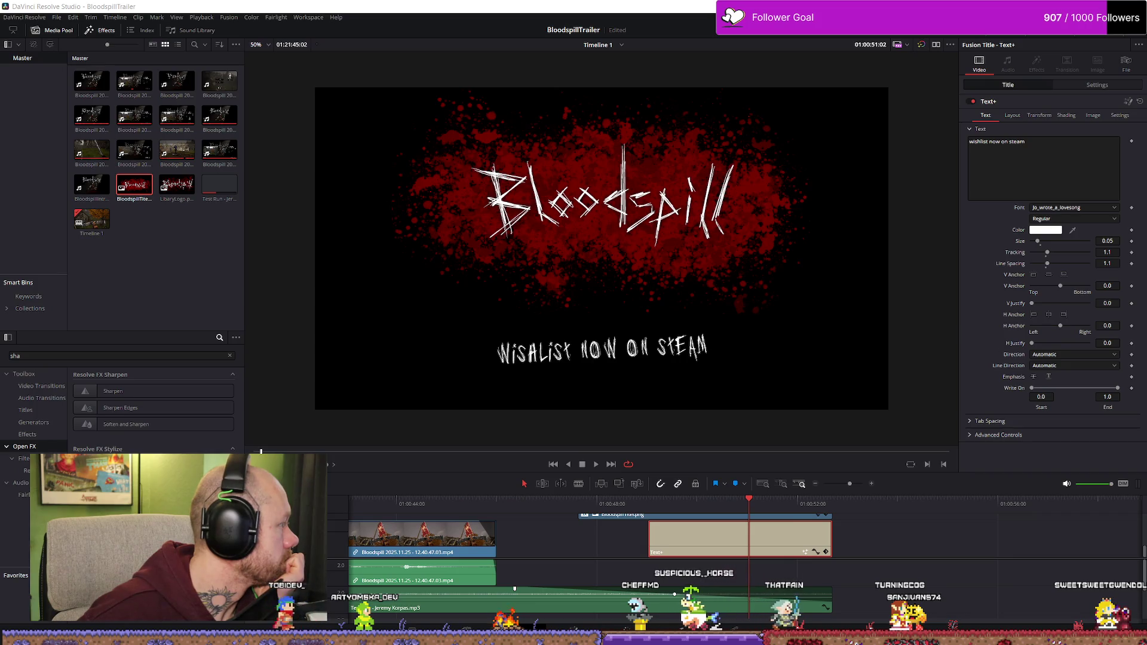
mouse_move(494, 323)
left_mouse_down()
mouse_move(313, 384)
mouse_move(201, 267)
left_mouse_up()
- Place HeaderCapsuleTestBloodV2.png on V2 after the Text+ clip and preview it full-screen
mouse_move(177, 185)
left_mouse_down()
mouse_move(576, 476)
mouse_move(610, 538)
mouse_move(879, 544)
left_mouse_up()
left_click(894, 503)
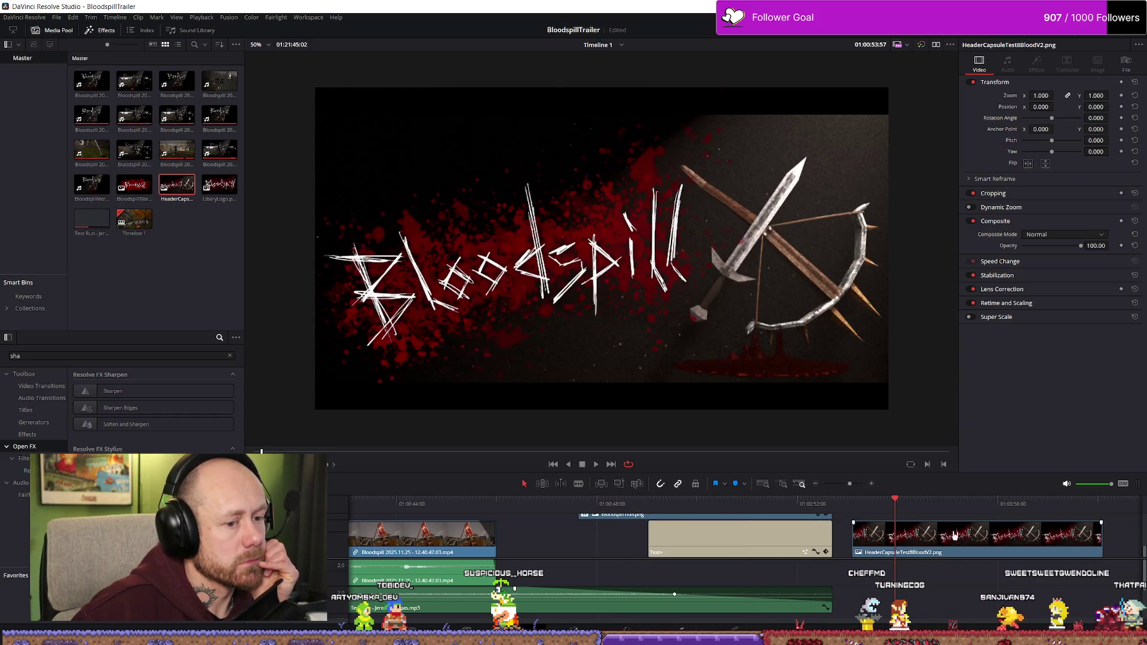
scroll(958, 537, "right", 1)
scroll(958, 535, "down", 5)
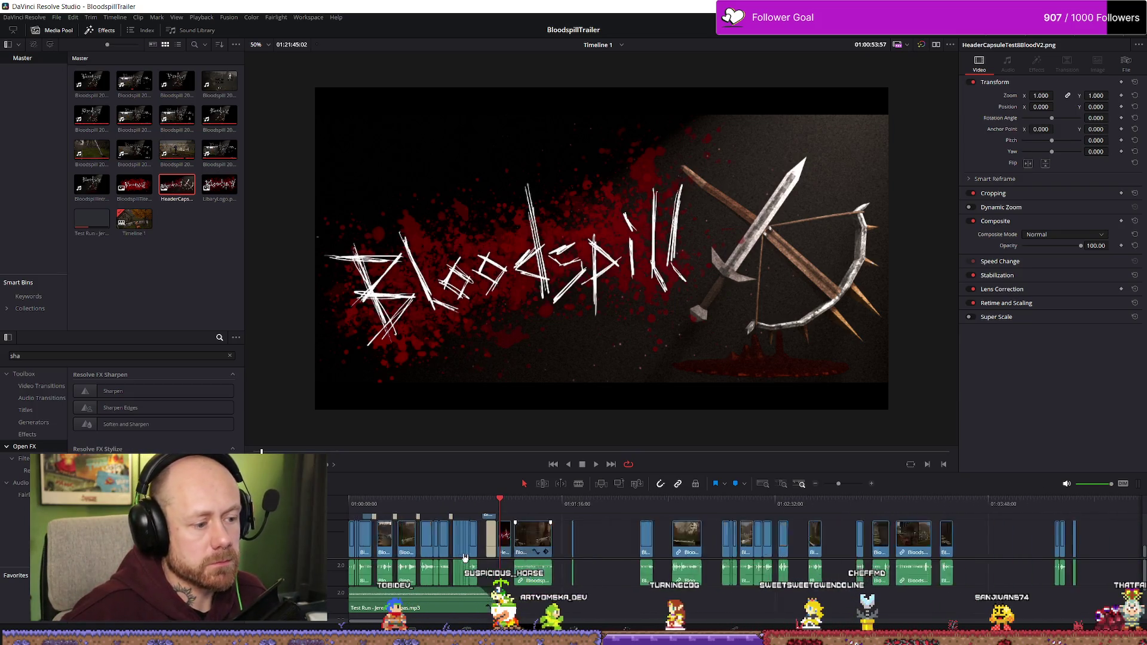
scroll(624, 542, "up", 1)
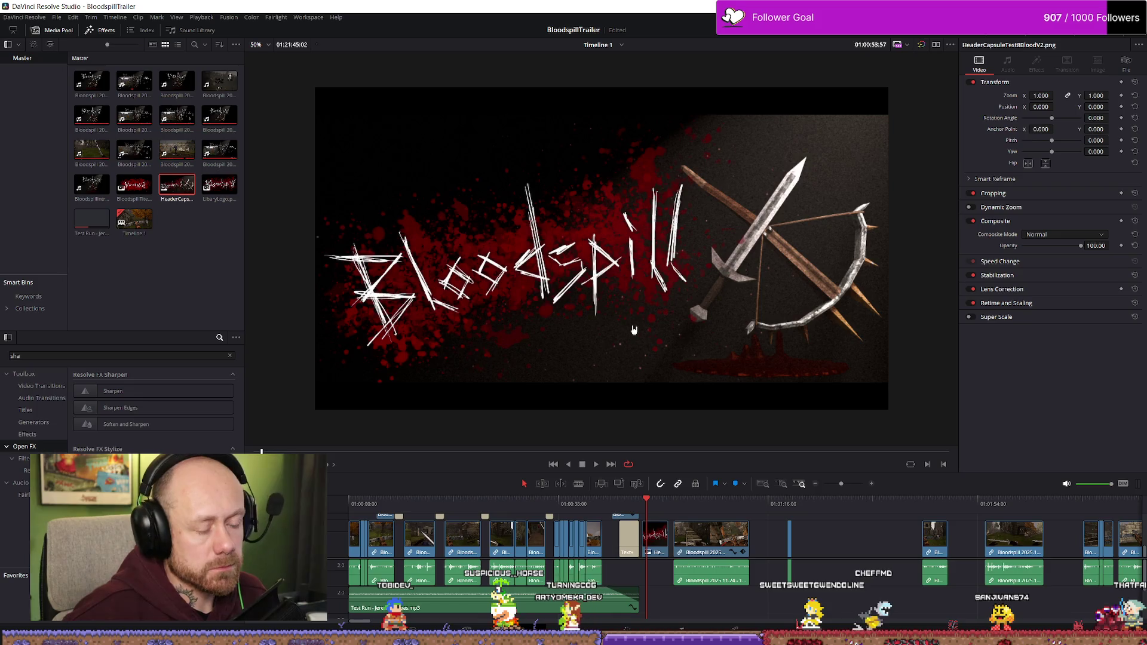
key("ctrl+f")
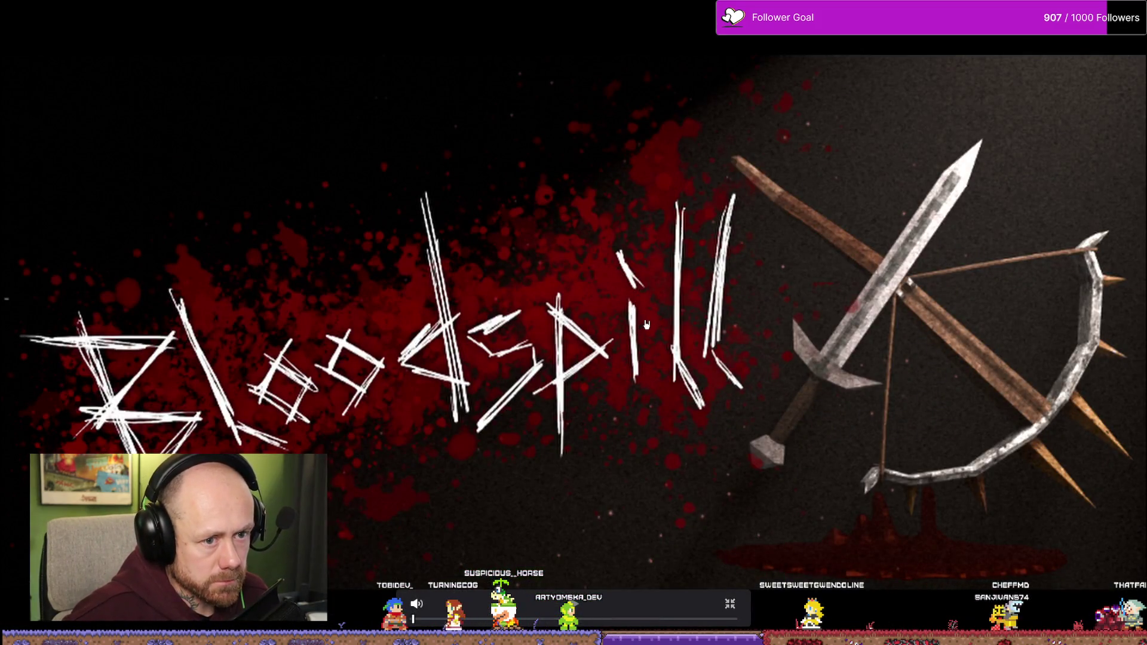
key("Escape")
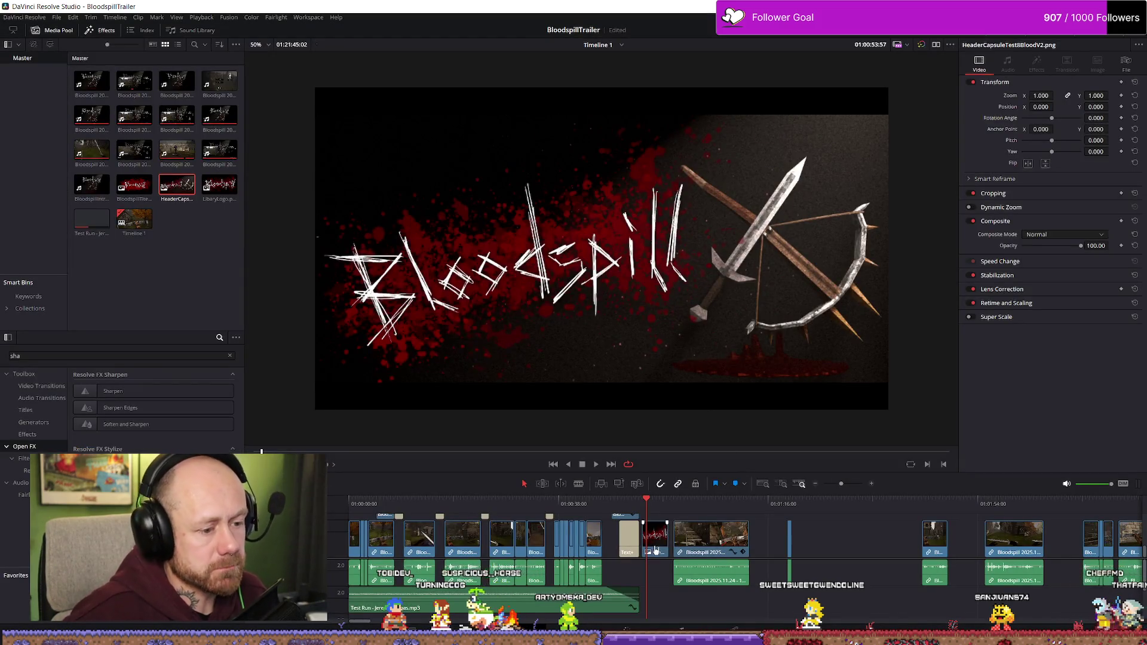
- Scale the header art down to a zoom of 0.56
scroll(669, 537, "up", 2)
scroll(662, 532, "down", 2)
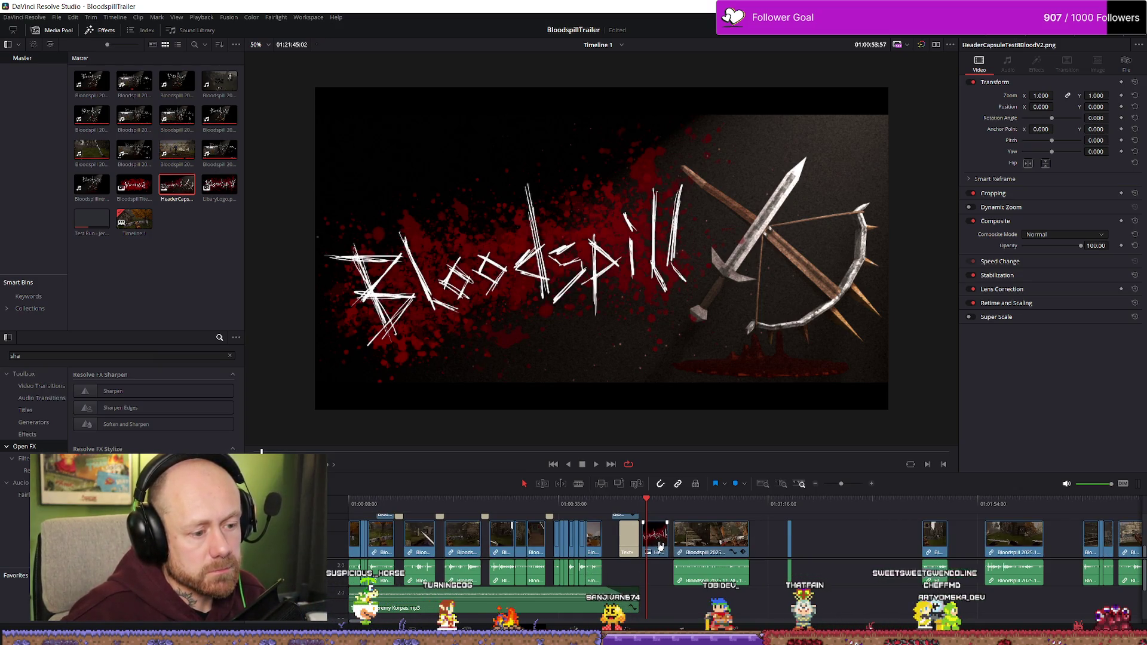
scroll(660, 545, "up", 2)
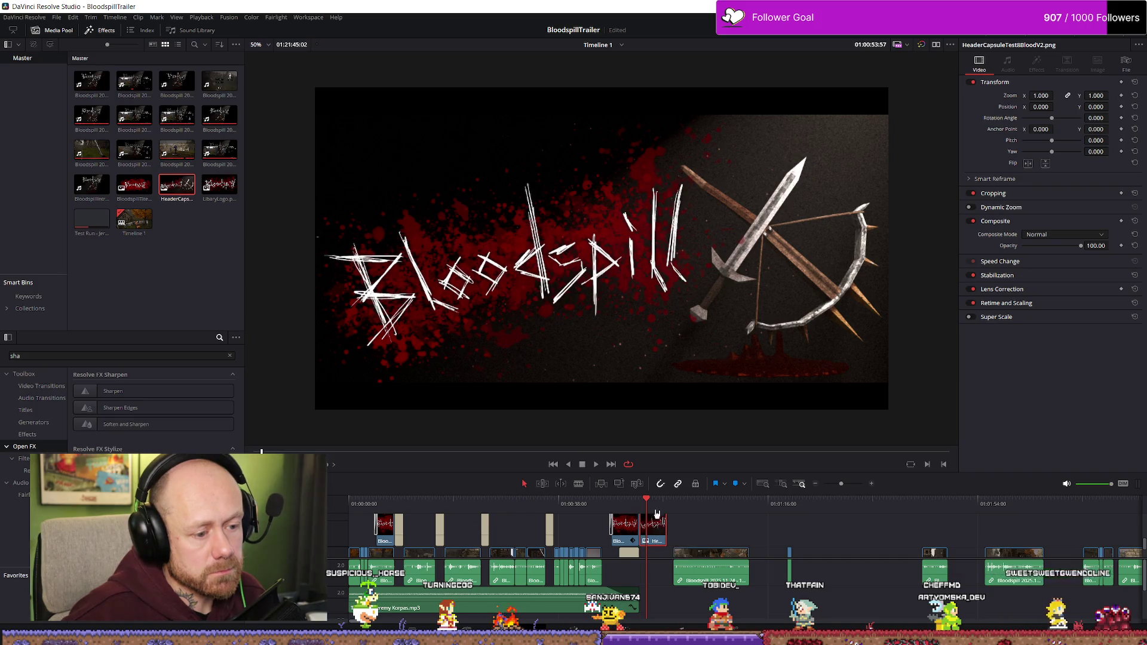
mouse_move(1051, 97)
left_mouse_down()
mouse_move(1018, 97)
mouse_move(1055, 96)
left_mouse_up()
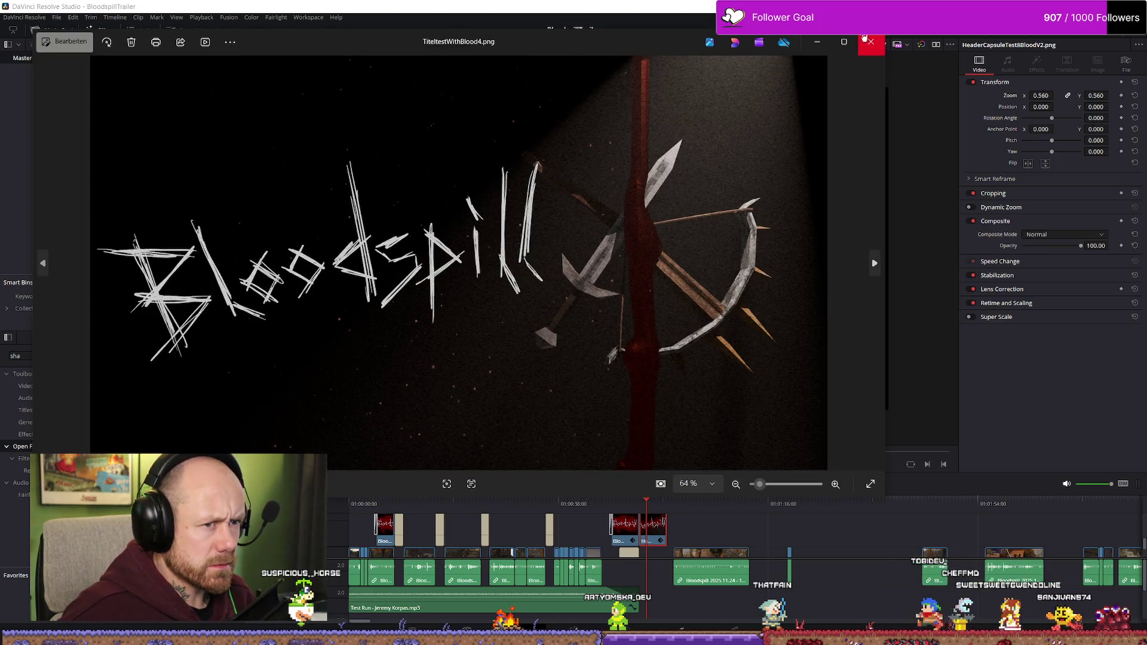
left_click(843, 42)
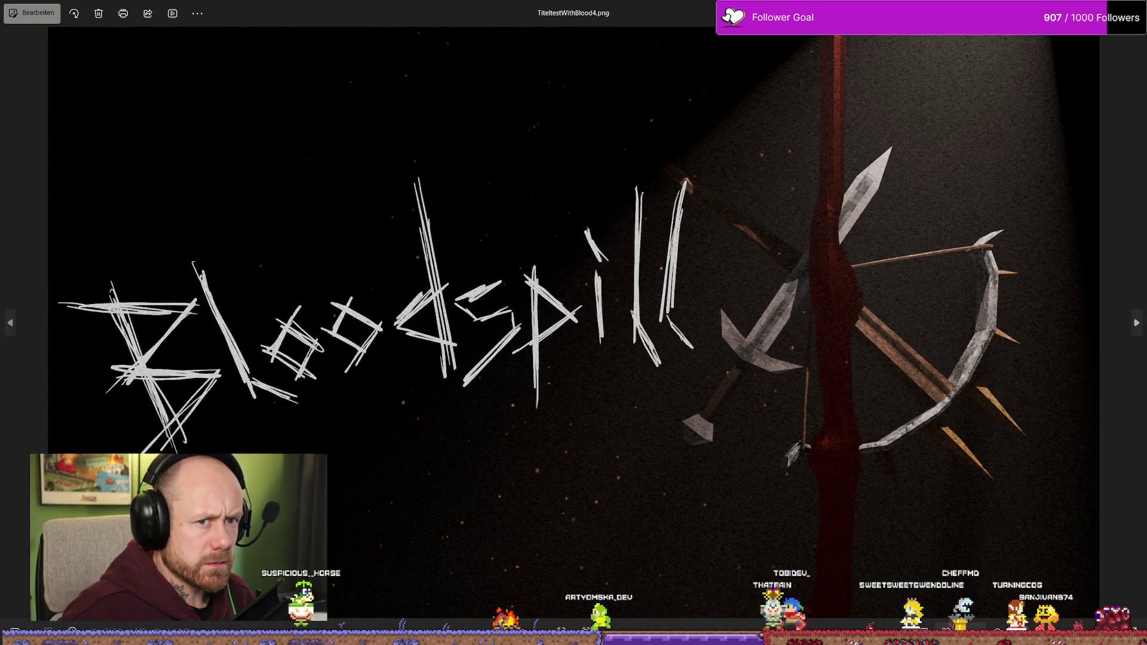
key("alt+F4")
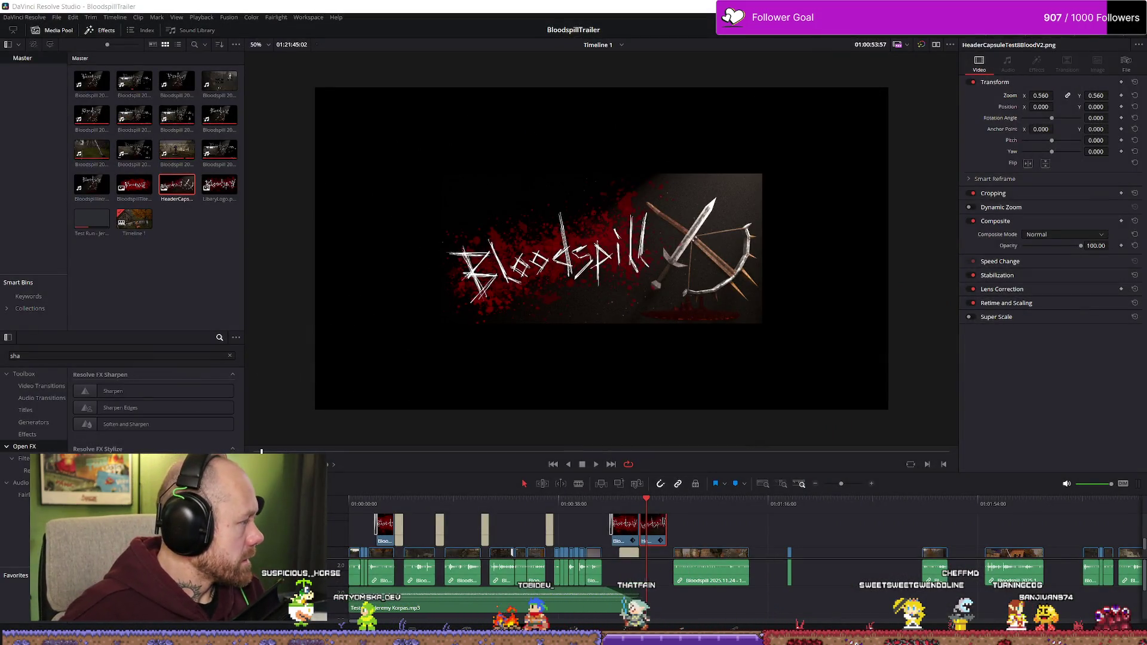
- Swap the V2 header art for TiteltestWithBlood4.png, aligned at the same start point
mouse_move(327, 520)
left_mouse_down()
mouse_move(711, 541)
mouse_move(721, 555)
mouse_move(670, 540)
left_mouse_up()
key("Delete")
key("space")
key("space")
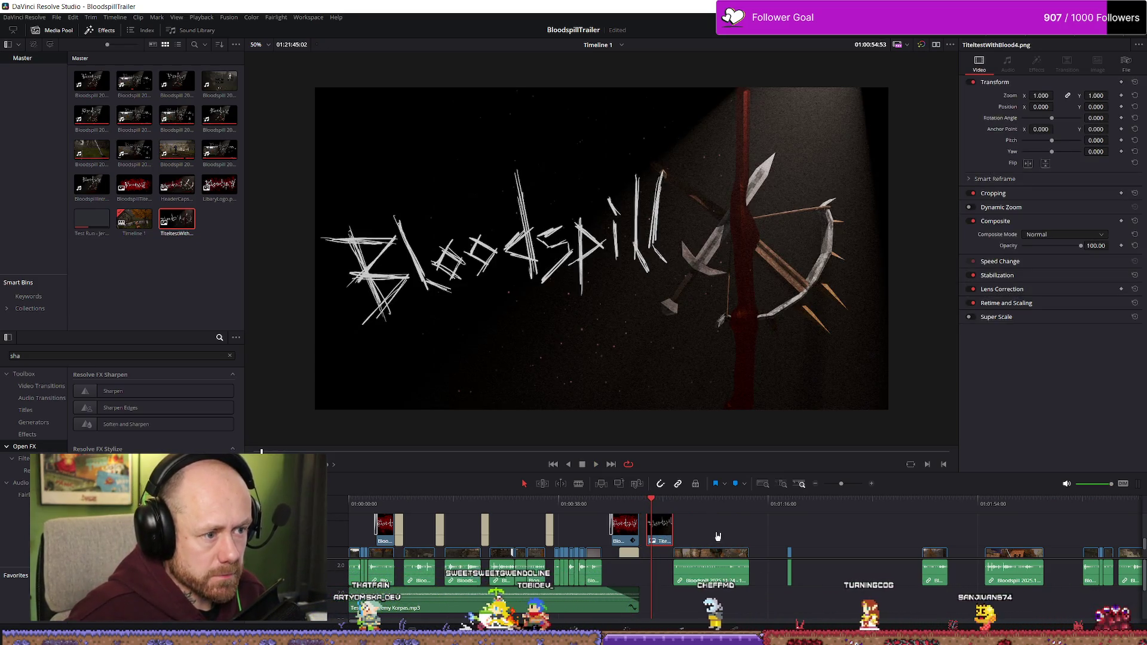
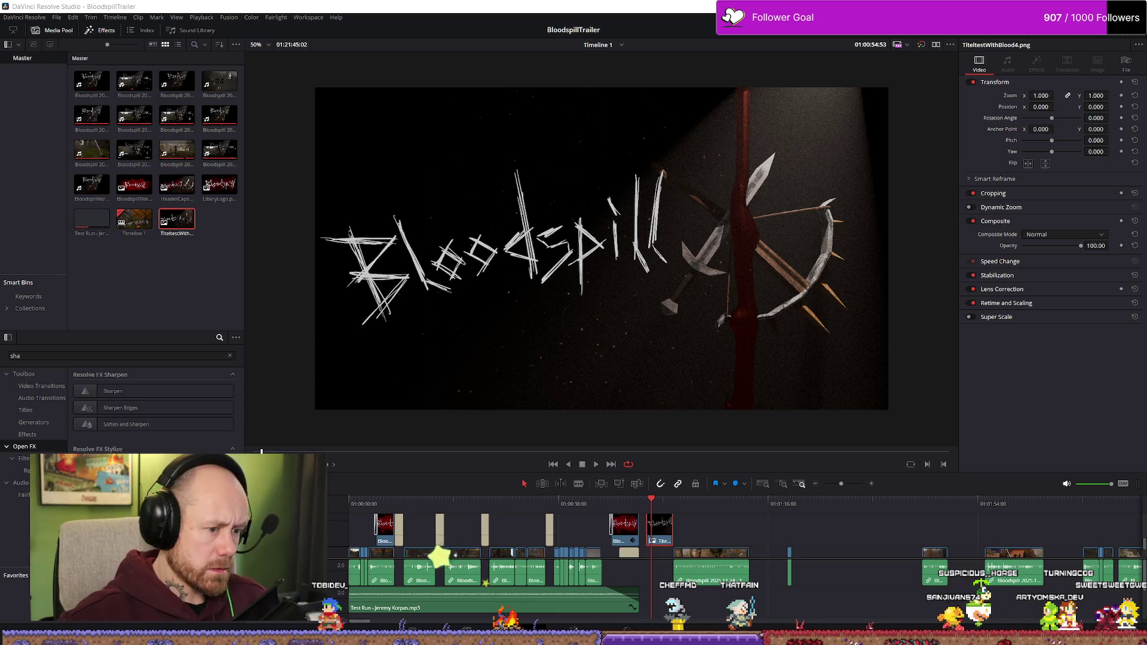
- Place the rendered intro file on the timeline after the Bloodspill title and play it in cinema viewer
left_click_drag(636, 504, 661, 505)
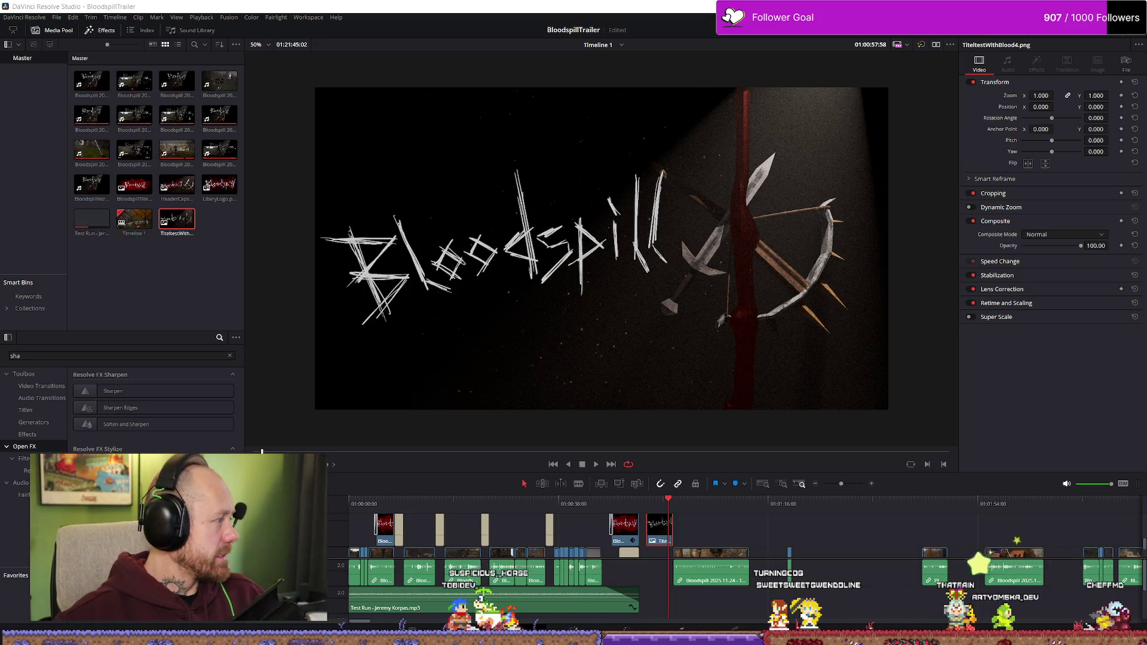
mouse_move(0, 441)
left_mouse_down()
mouse_move(647, 533)
mouse_move(848, 537)
left_mouse_up()
left_click(833, 515)
key("space")
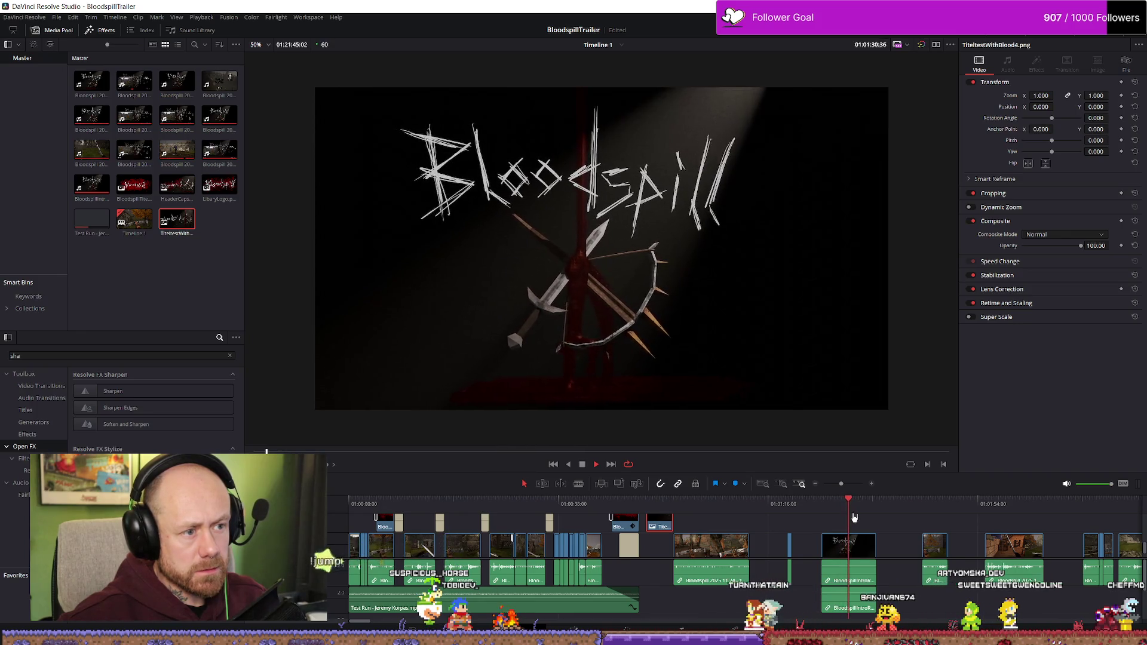
key("p")
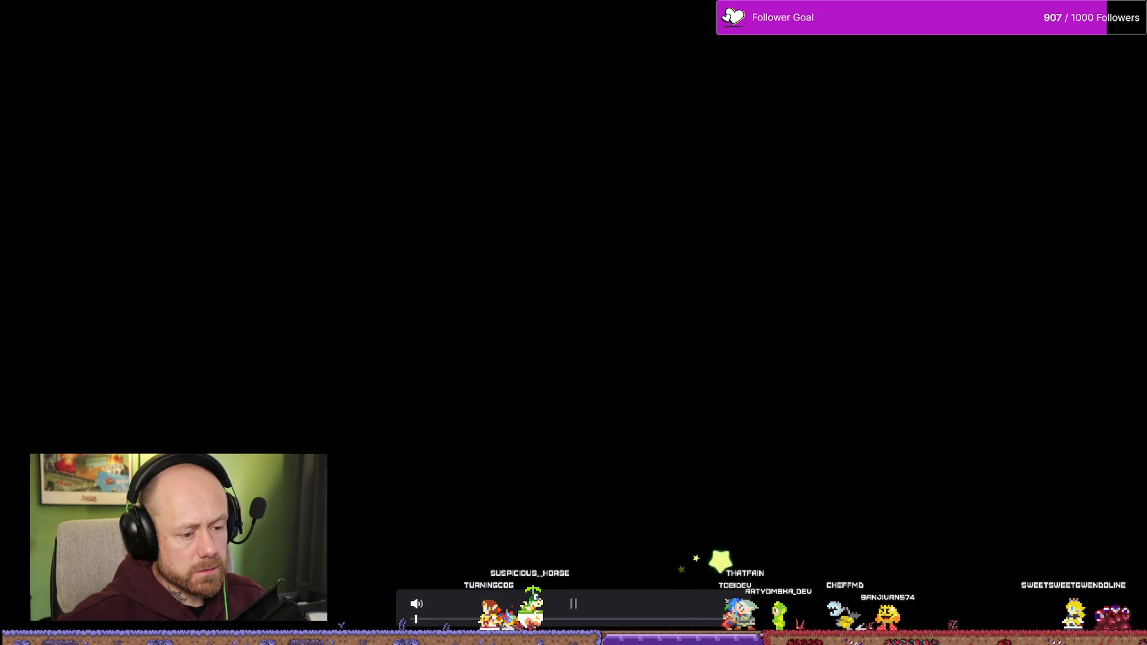
- Leave cinema viewer and return the playhead to the start of the intro clip
key("Escape")
left_click(828, 505)
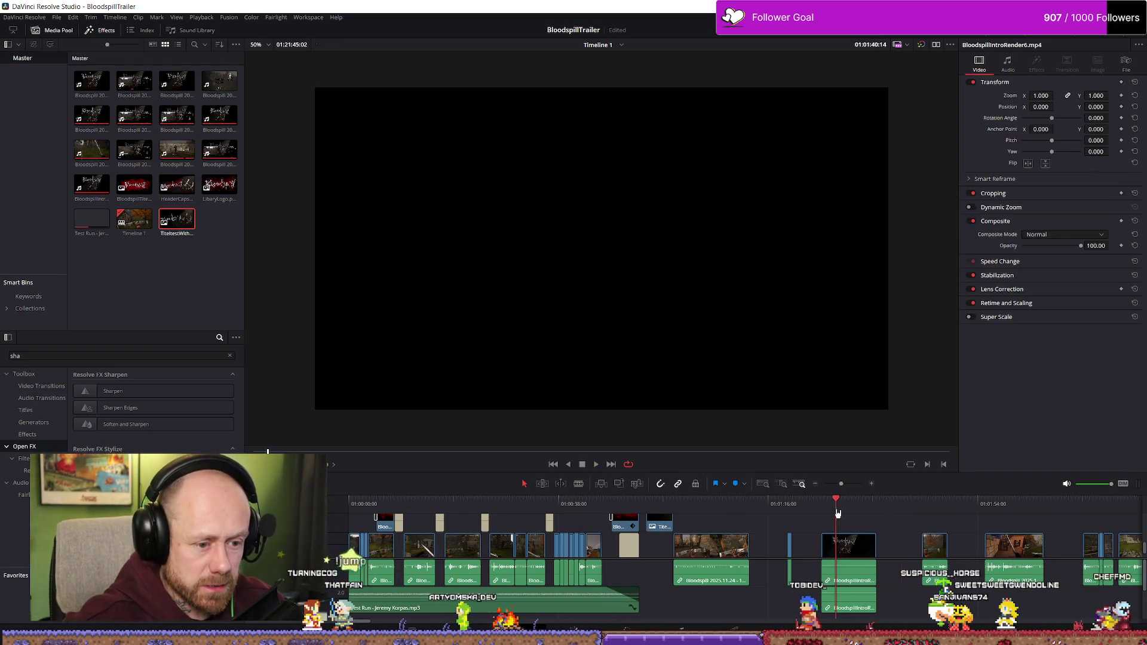
- Stop playback and unlink the intro render clip's audio from its video
left_click(843, 502)
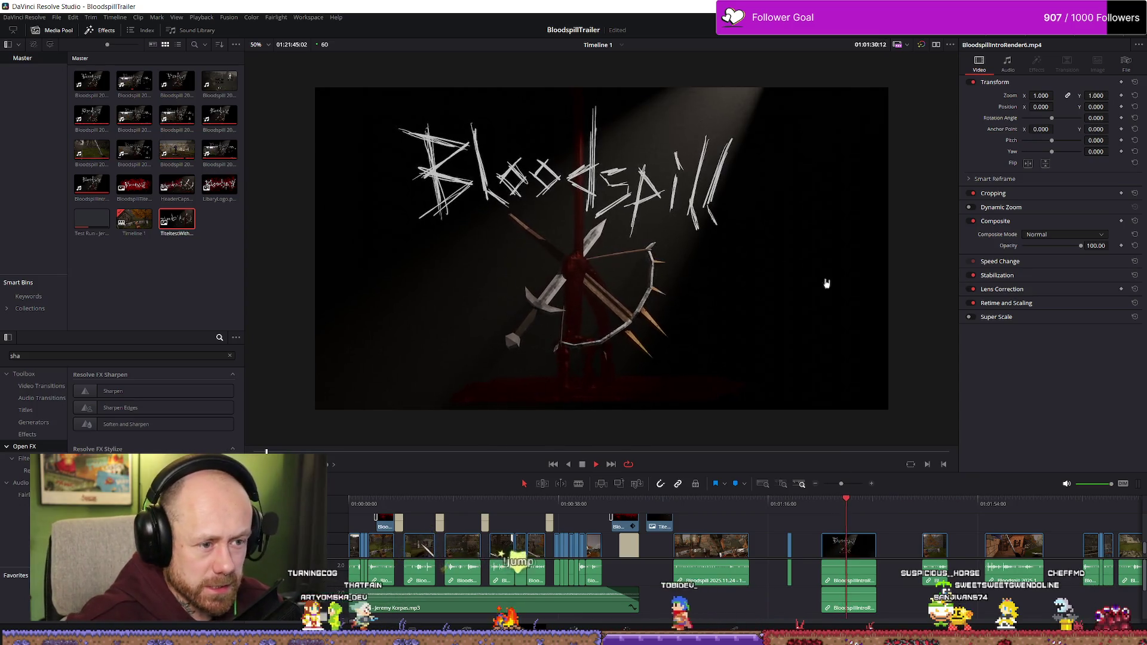
key("space")
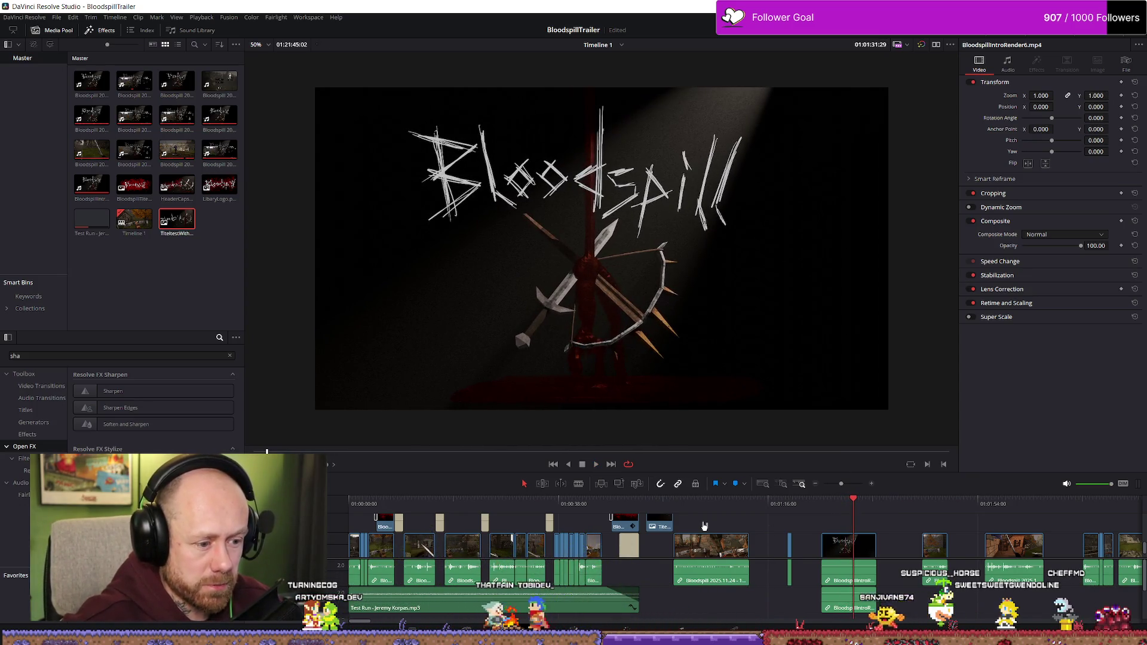
left_click(628, 545)
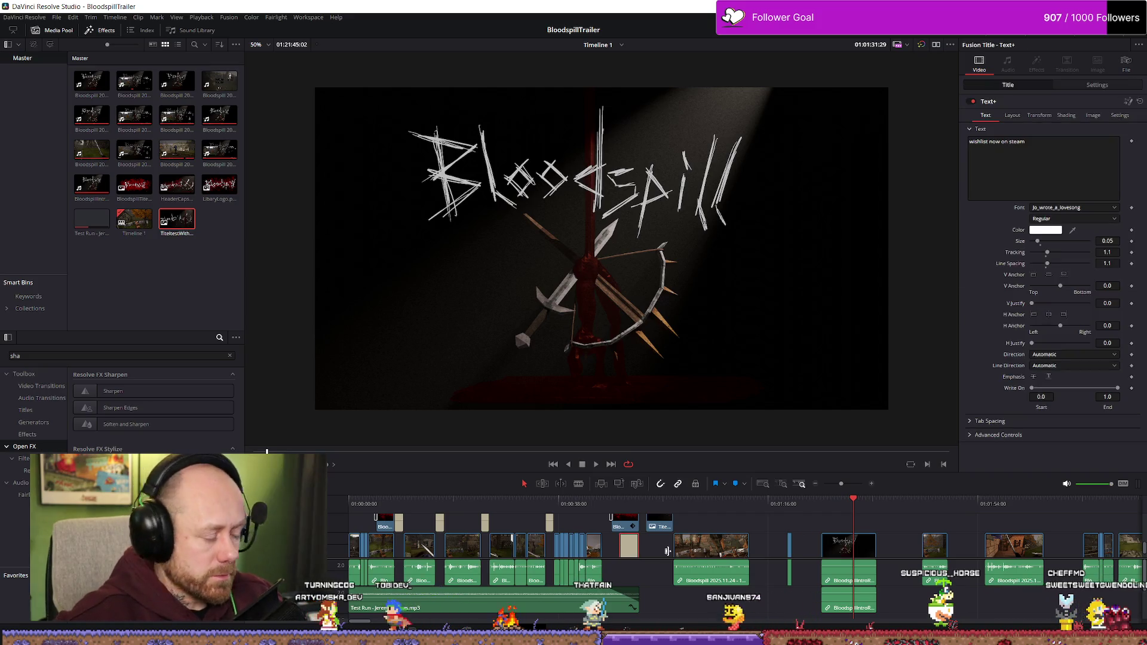
left_click(860, 573)
right_click(863, 573)
left_click(903, 594)
- Delete the intro clip's audio on A1 and A2, then slide the wishlist title onto its end
left_click(848, 600)
key("Delete")
left_click(848, 573)
key("Delete")
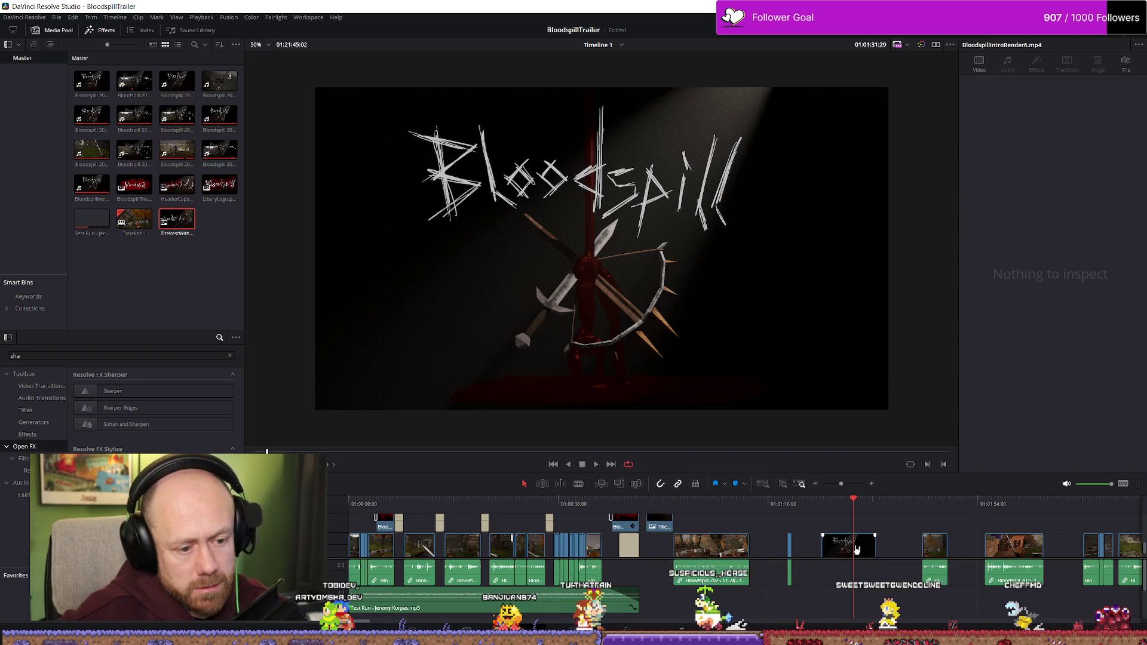
left_click(876, 509)
mouse_move(883, 514)
left_mouse_down()
mouse_move(867, 522)
mouse_move(869, 538)
left_mouse_up()
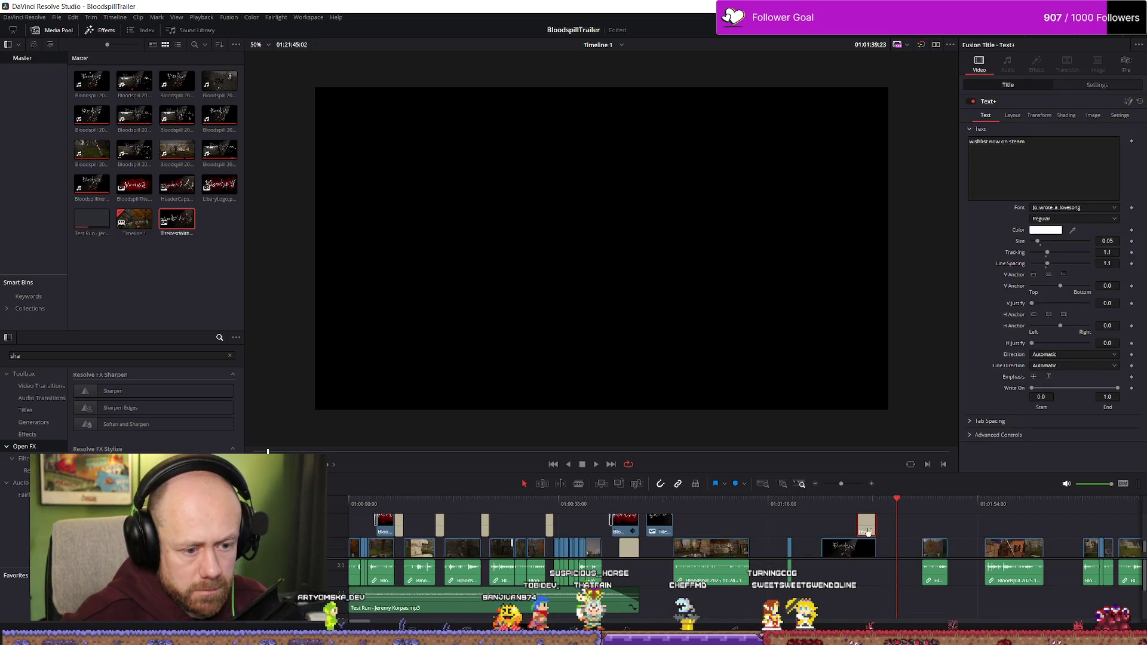
- Enlarge the title track, park the playhead on the title, and expand its Inspector settings
key("space")
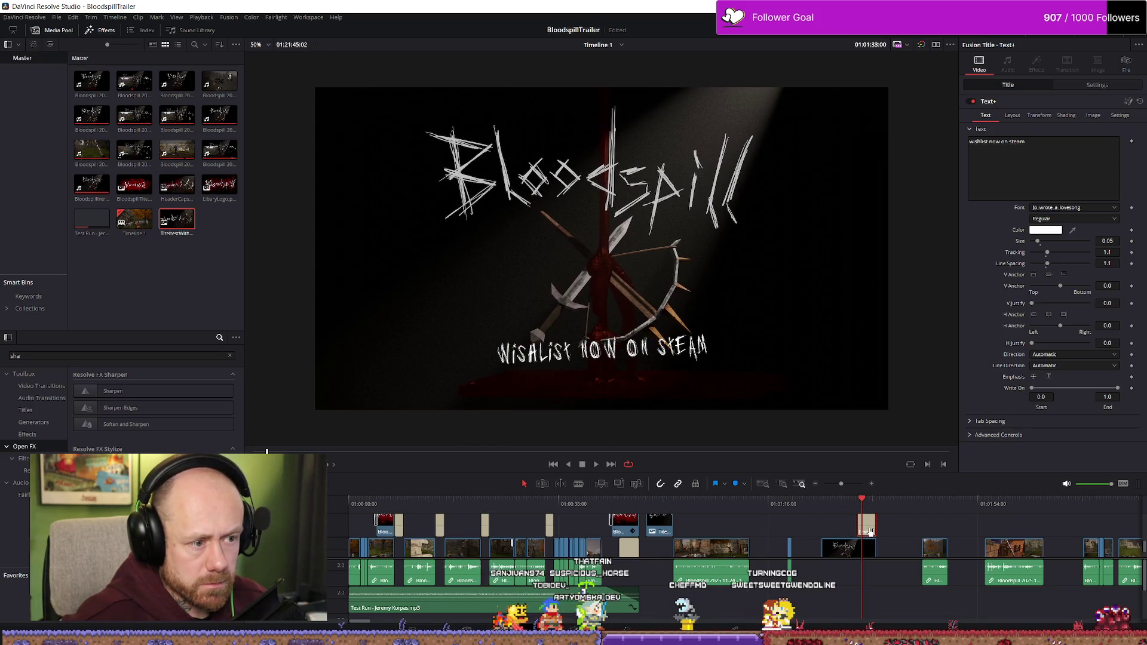
left_click_drag(869, 532, 834, 503)
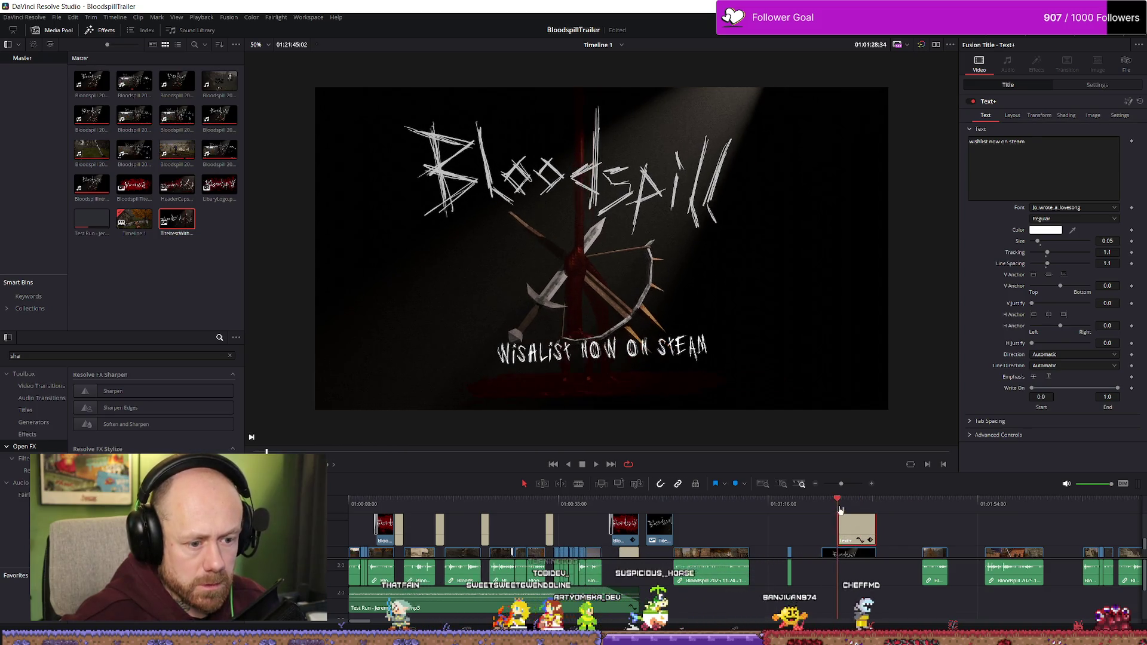
left_click(840, 503)
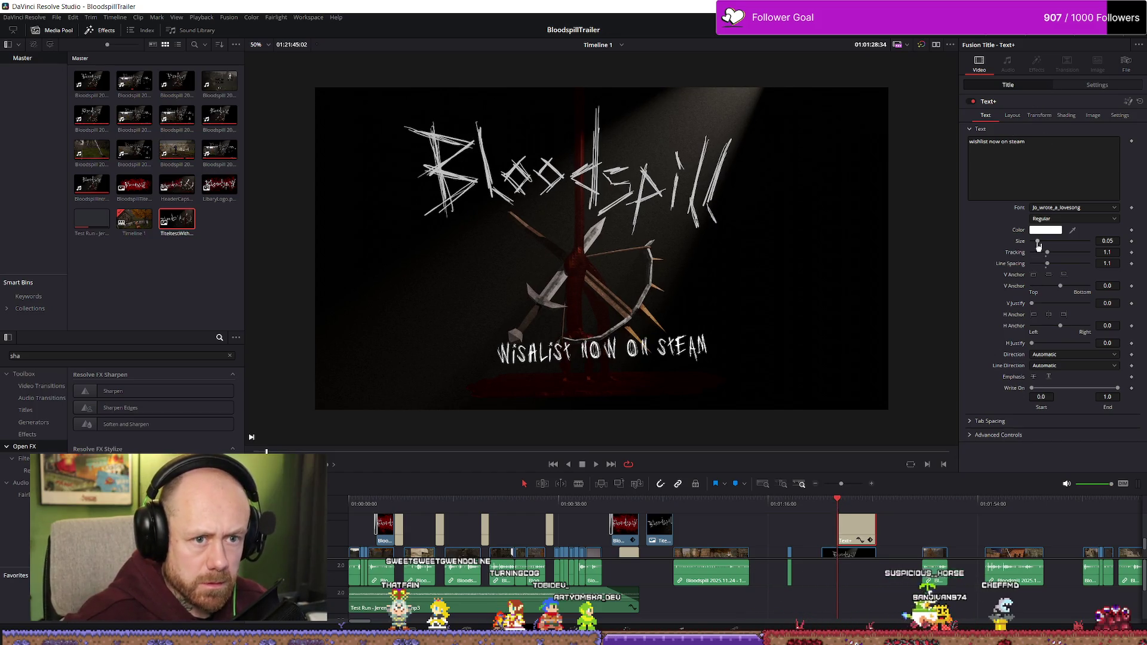
left_click(971, 425)
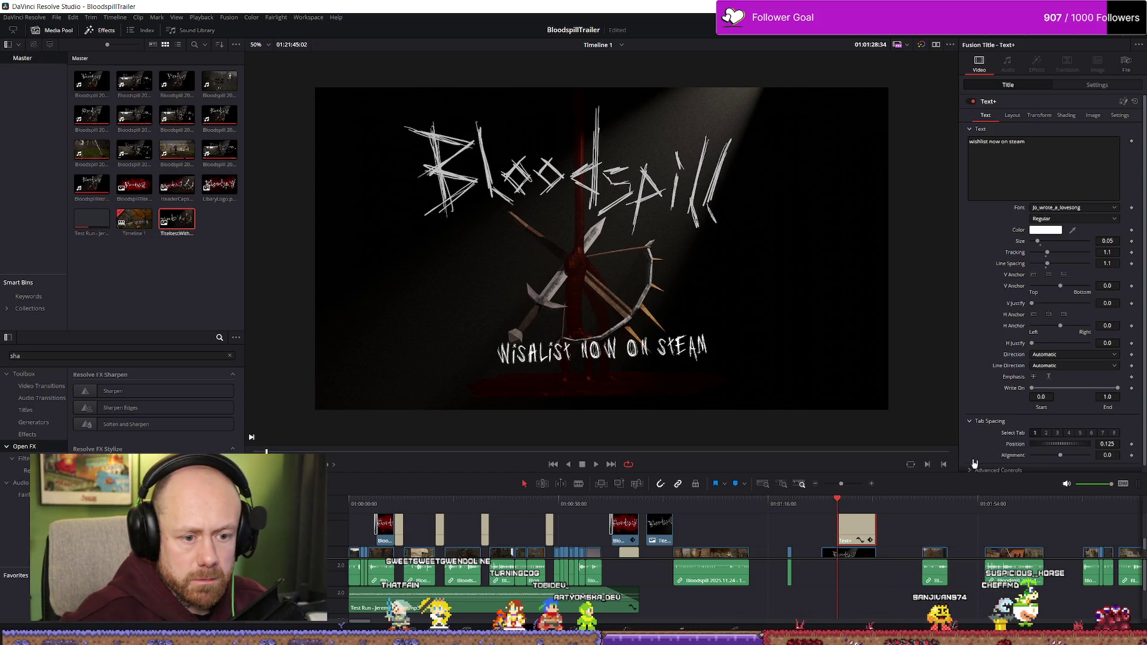
scroll(985, 430, "down", 3)
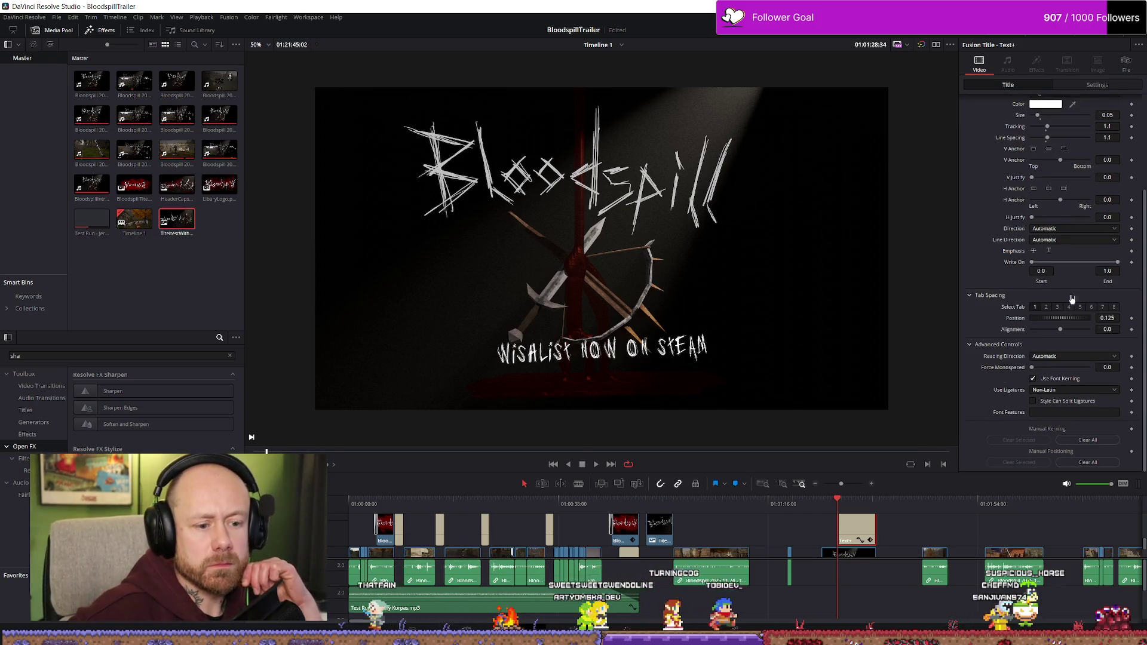
- Keyframe Write On End at 0.0, save the project, and play the write-on animation
left_click(1131, 262)
left_click_drag(1107, 270, 950, 314)
key("ctrl+s")
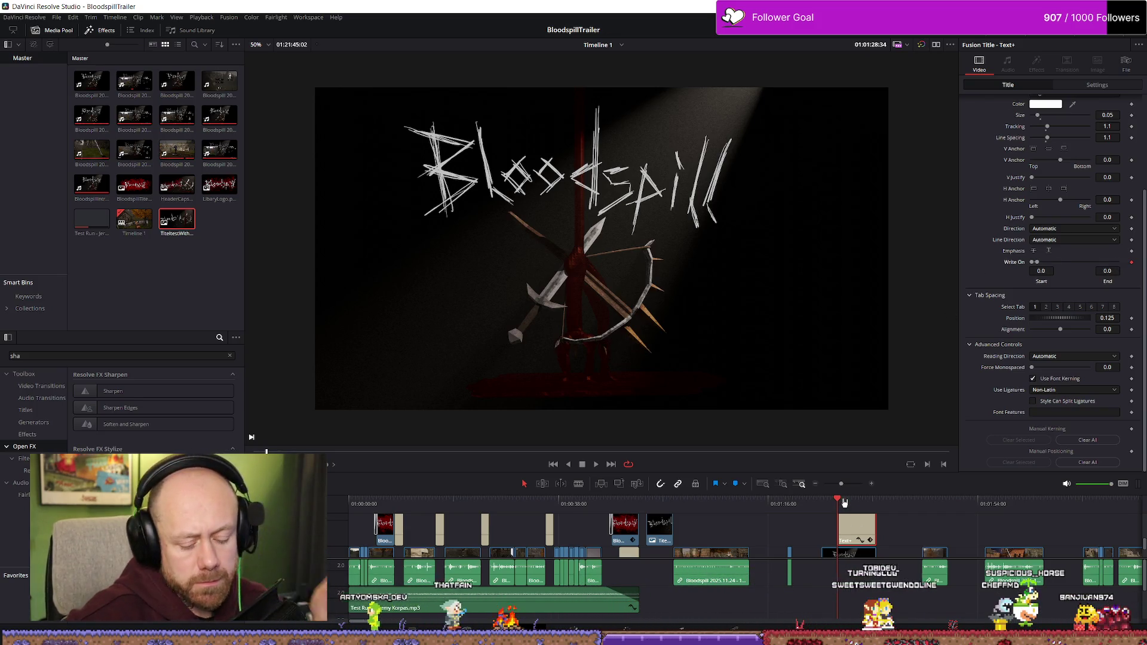
left_click(842, 501)
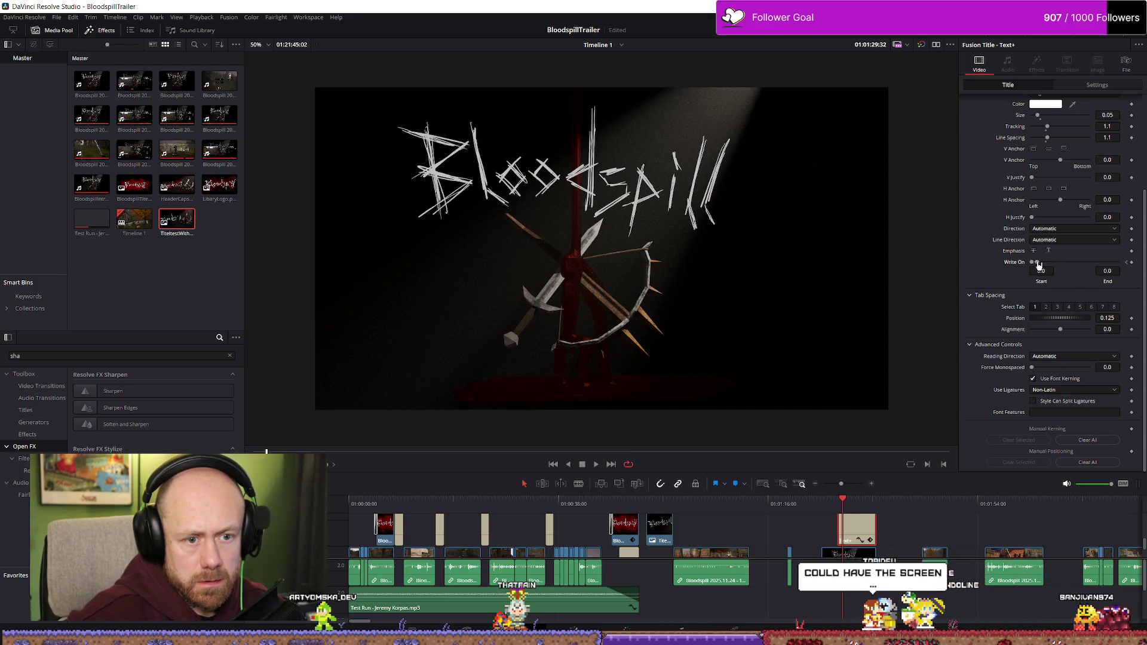
key("space")
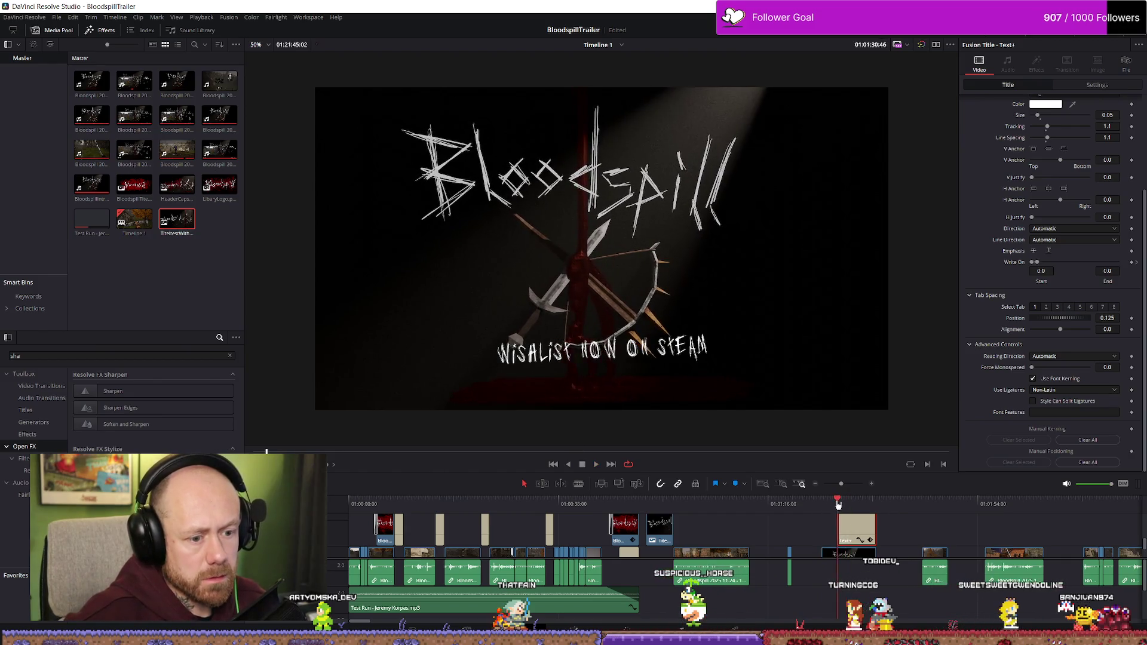
key("space")
scroll(888, 518, "up", 5)
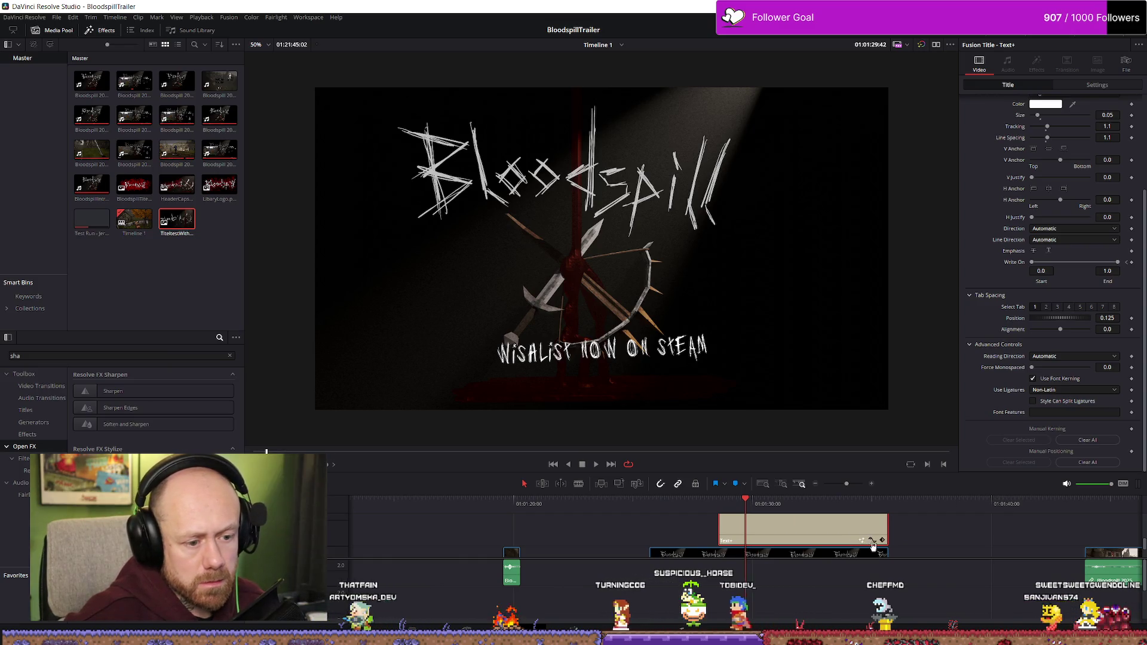
- Open the title clip's keyframe curves and choose the Write On parameter curve
left_click(871, 541)
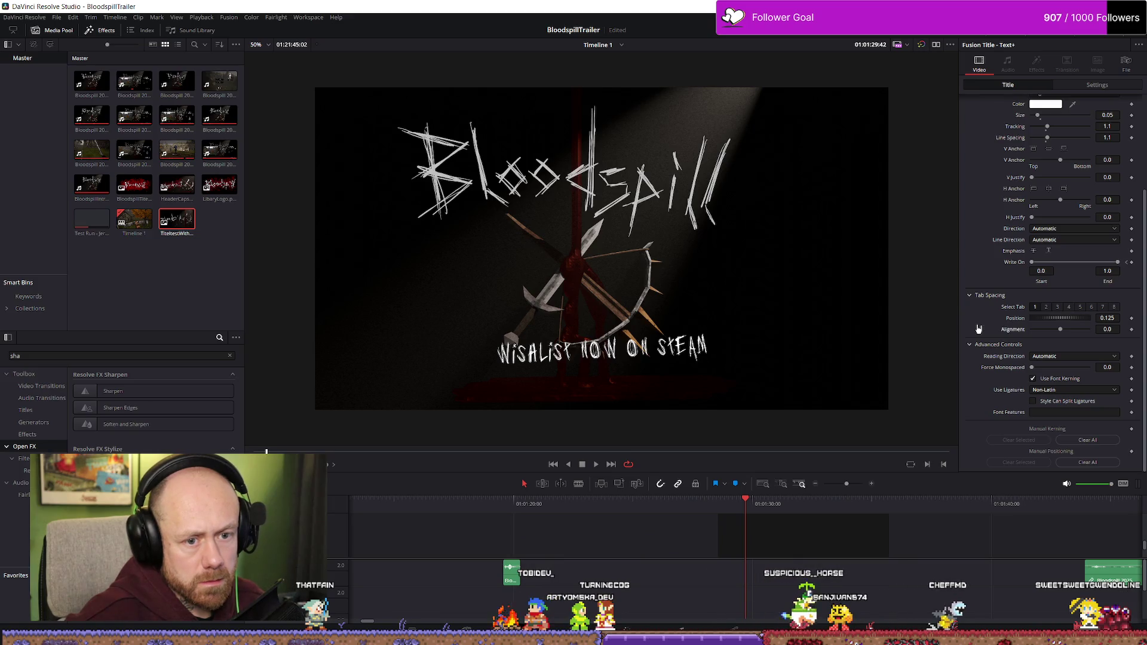
left_click_drag(744, 505, 739, 503)
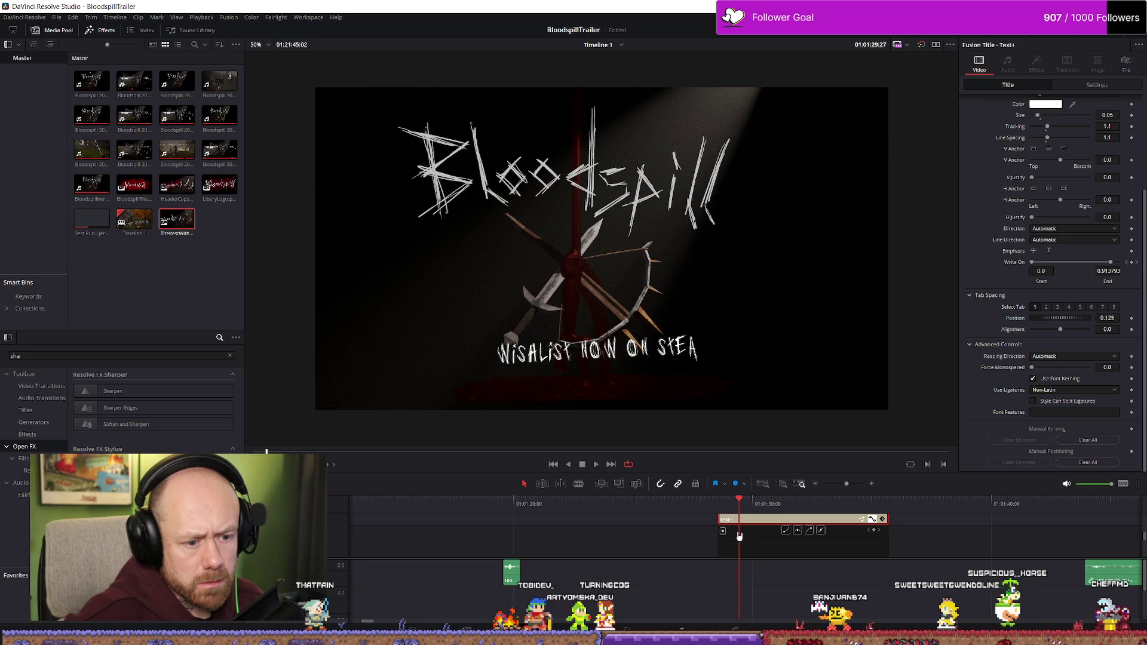
left_click(723, 531)
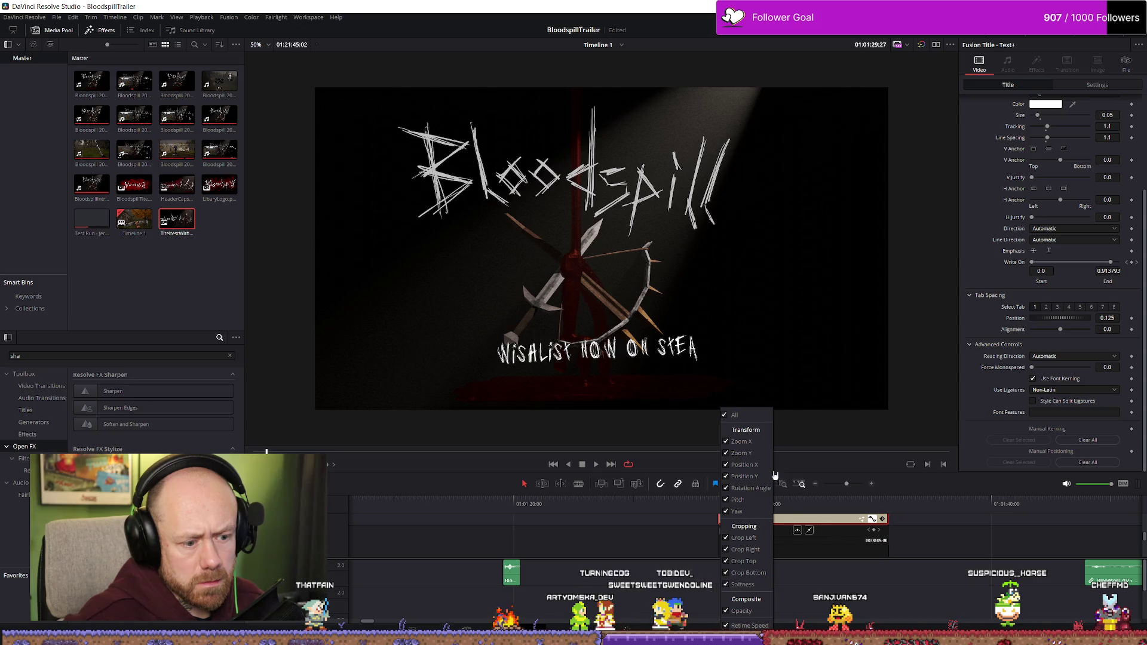
left_click(933, 542)
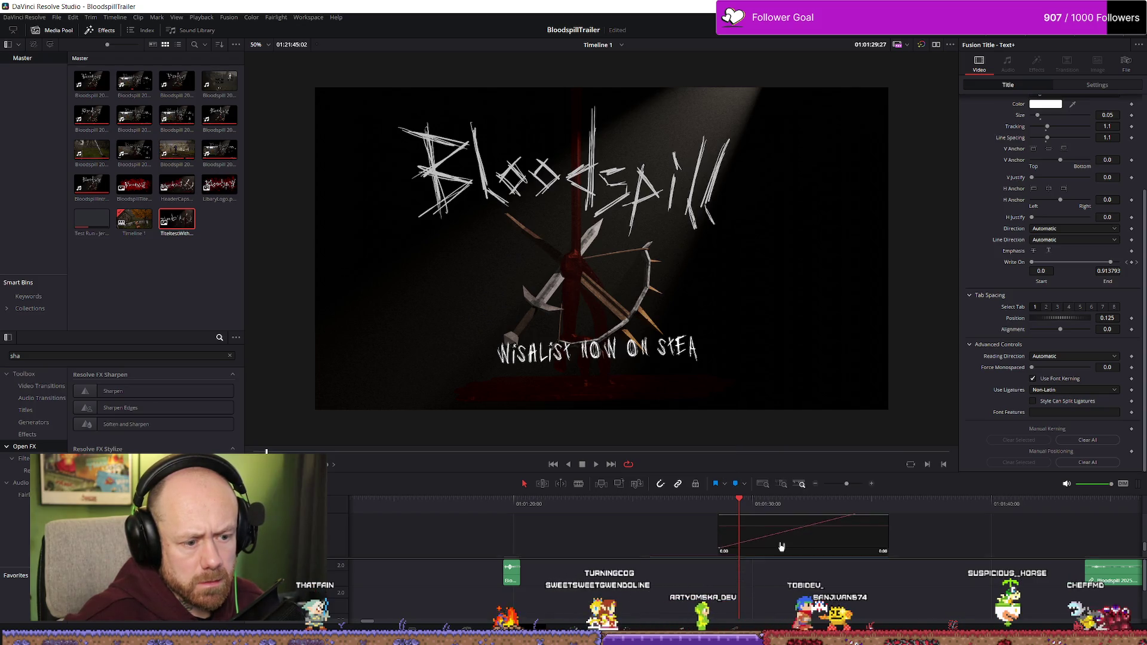
scroll(785, 546, "up", 2)
key("space")
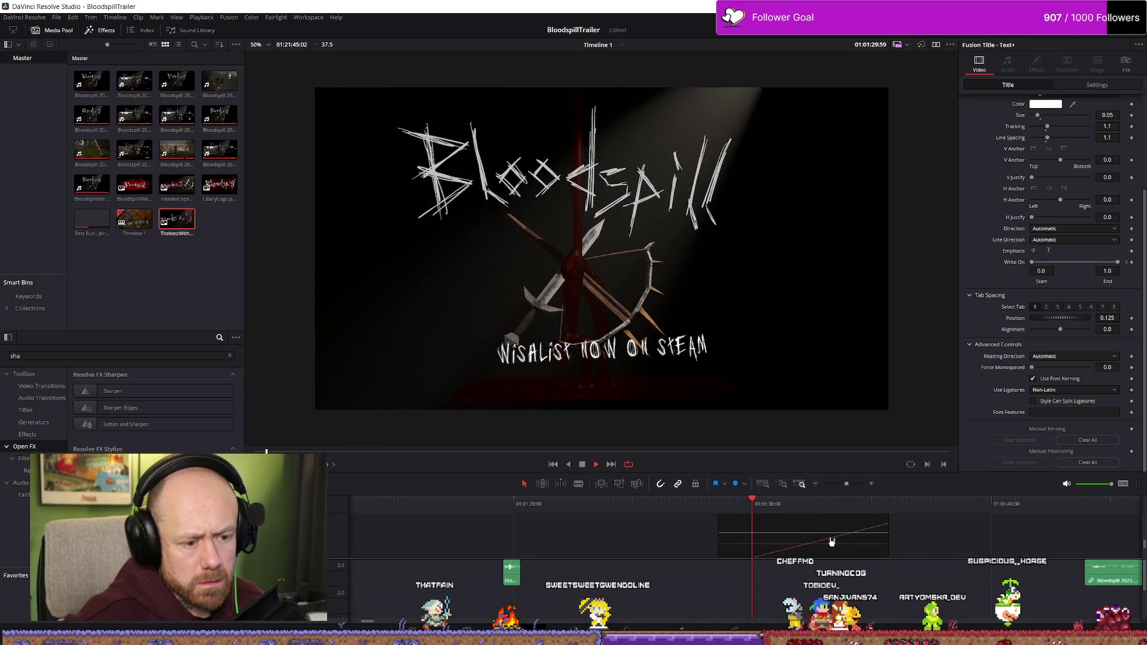
left_click_drag(773, 511, 748, 511)
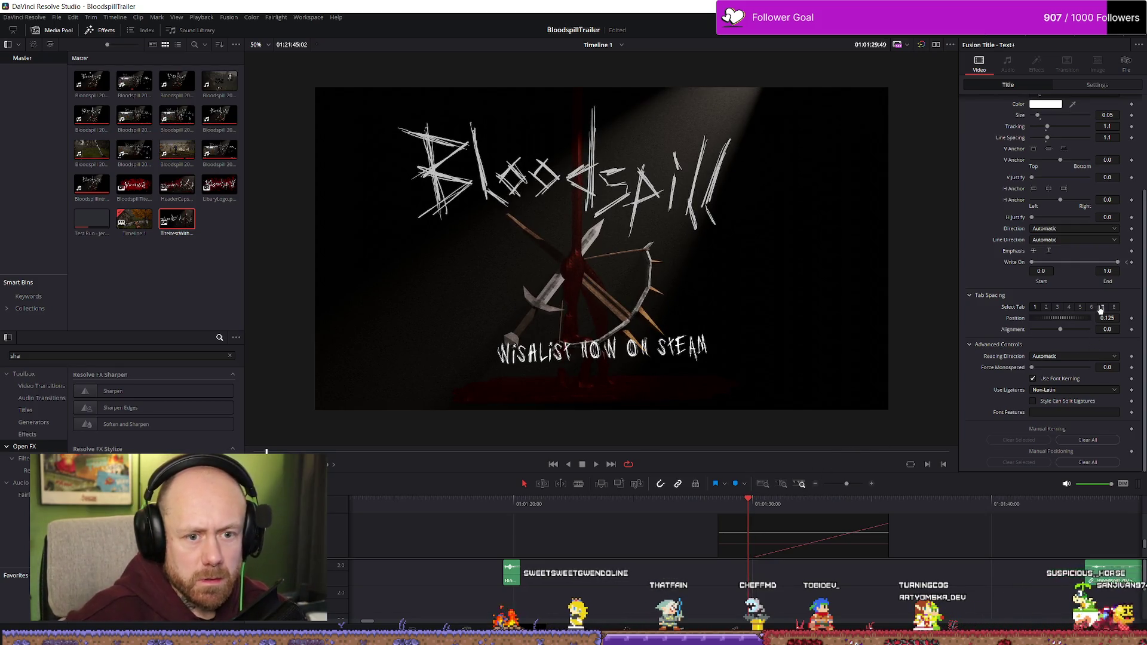
- Re-key Write On End at 0.0 and about 0.379 on earlier frames, then play it back
left_click(1127, 262)
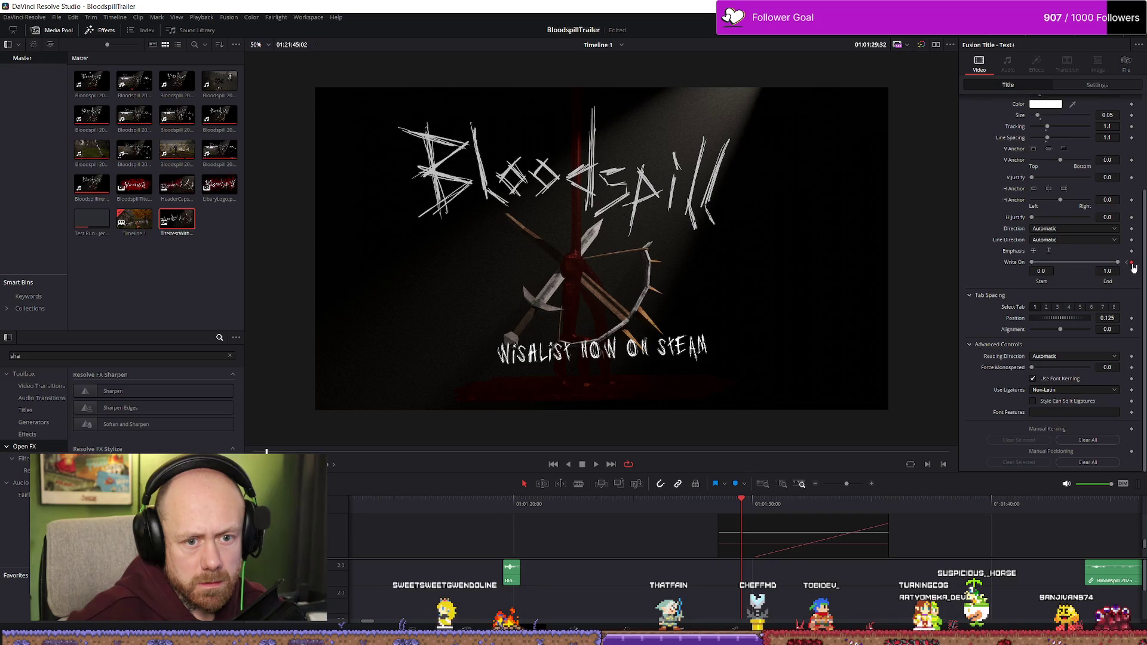
left_click(1131, 263)
key("Left")
key("Left")
key("Left")
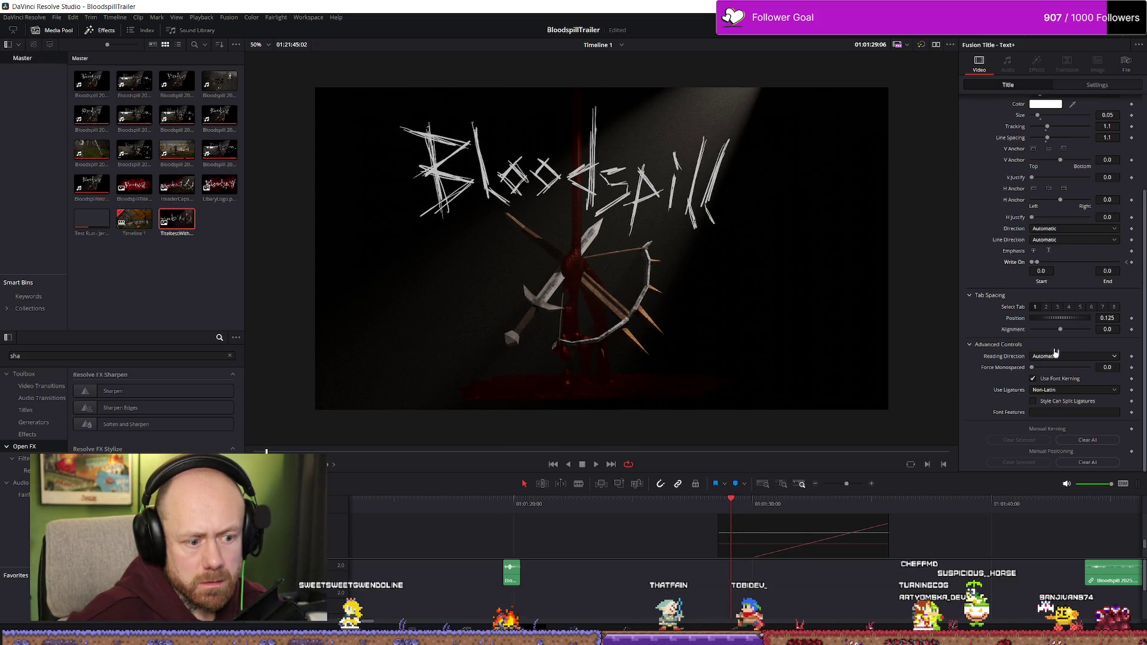
key("Left")
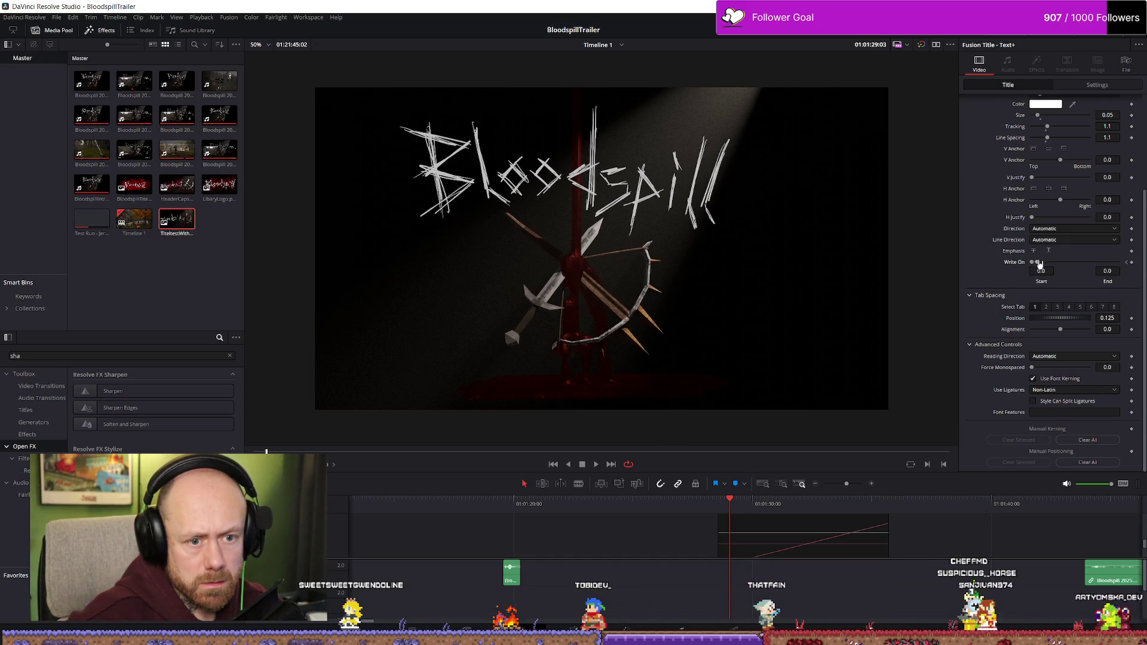
left_click_drag(1040, 266, 1125, 263)
left_click(722, 502)
key("space")
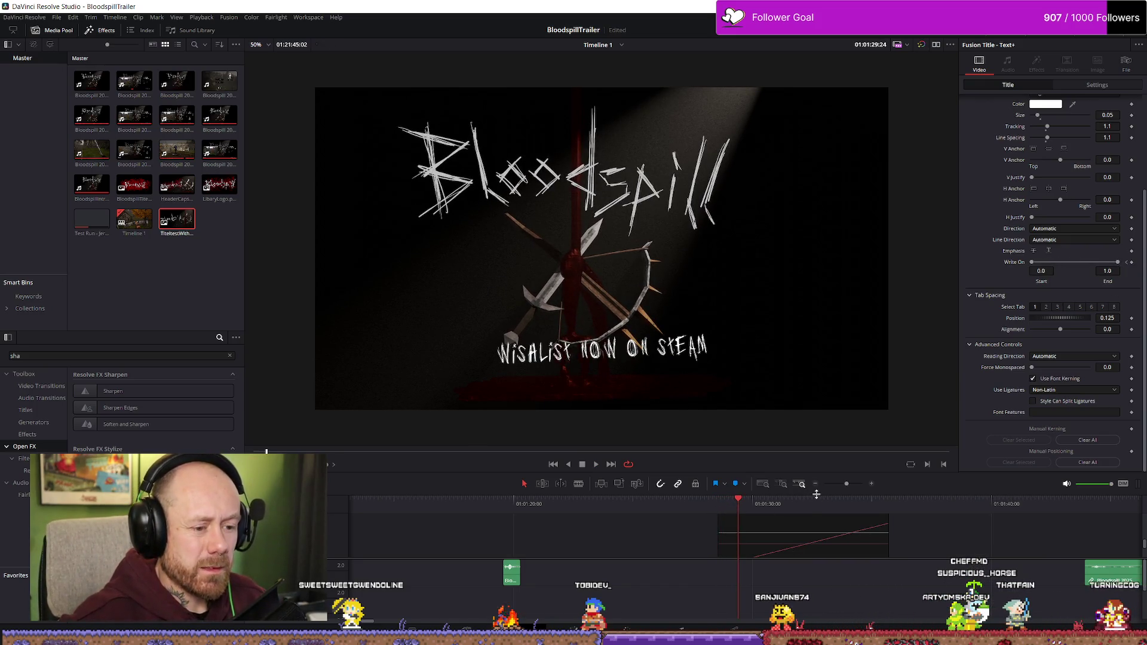
scroll(816, 533, "down", 10)
scroll(671, 550, "up", 10)
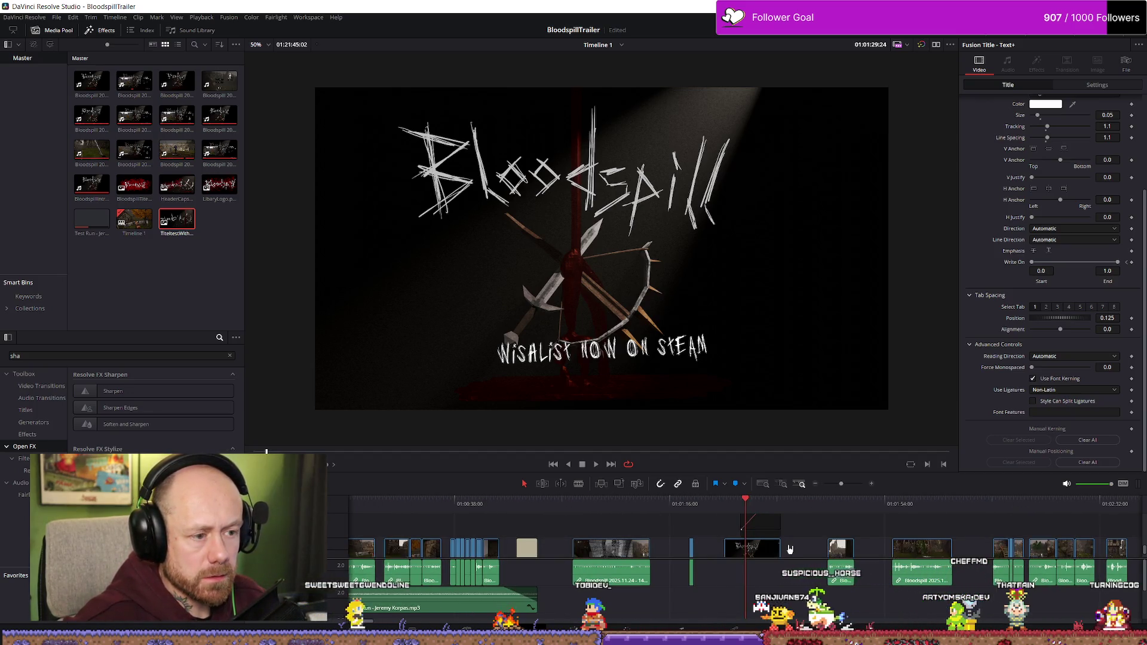
- Replay the title animation and close the title clip's curve editor
key("space")
scroll(790, 547, "up", 3)
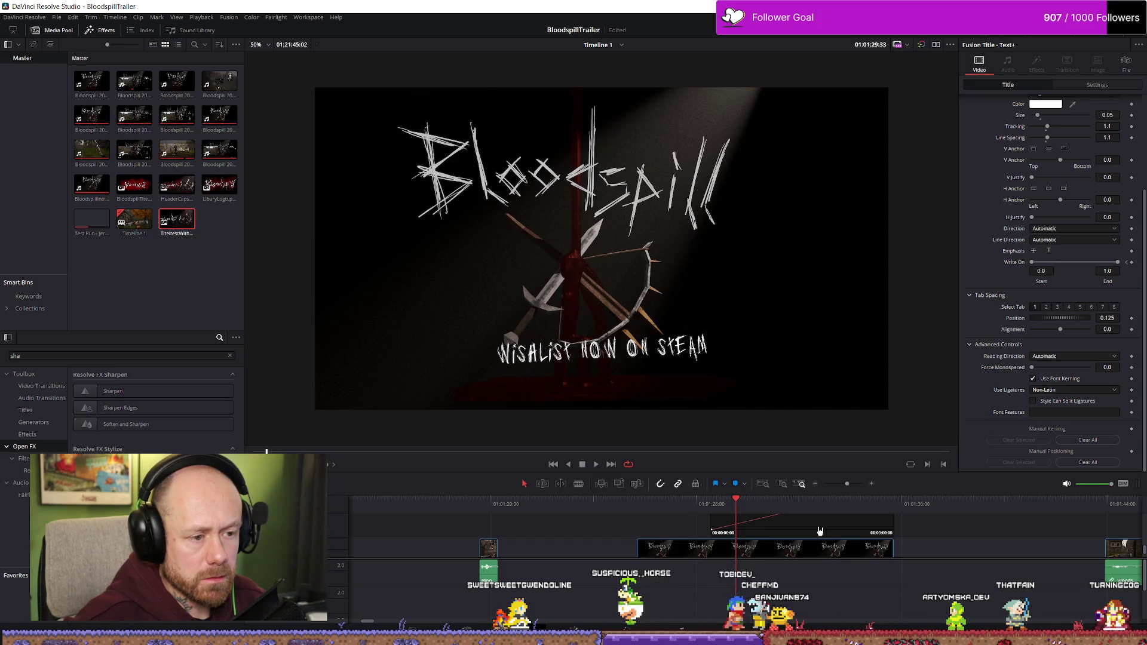
key("space")
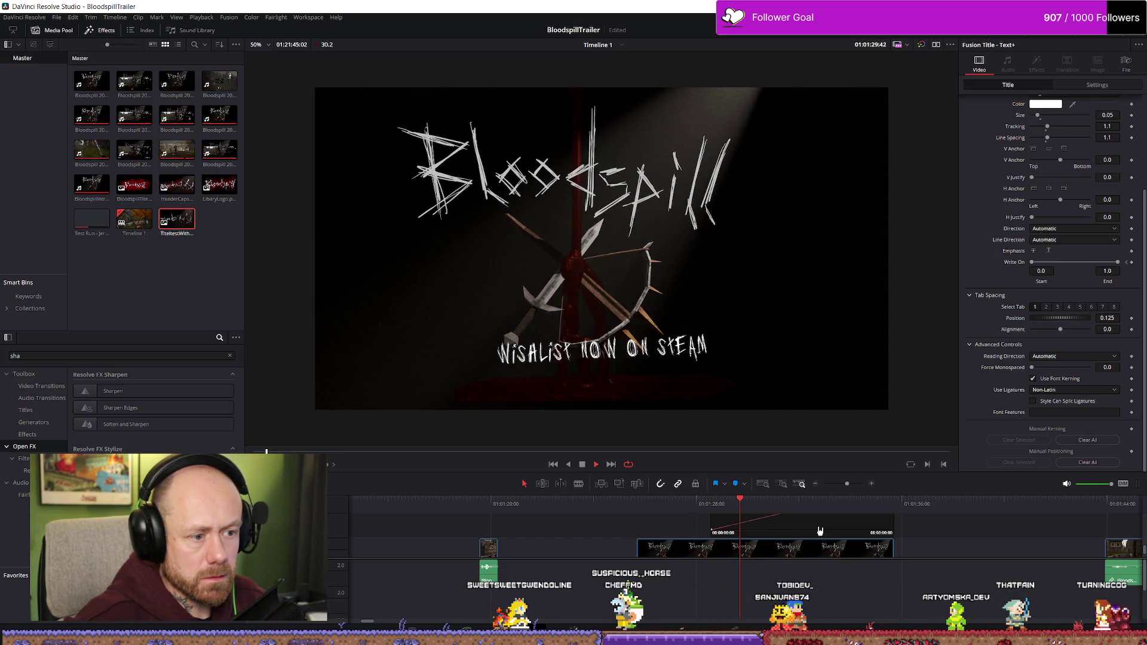
left_click(820, 531)
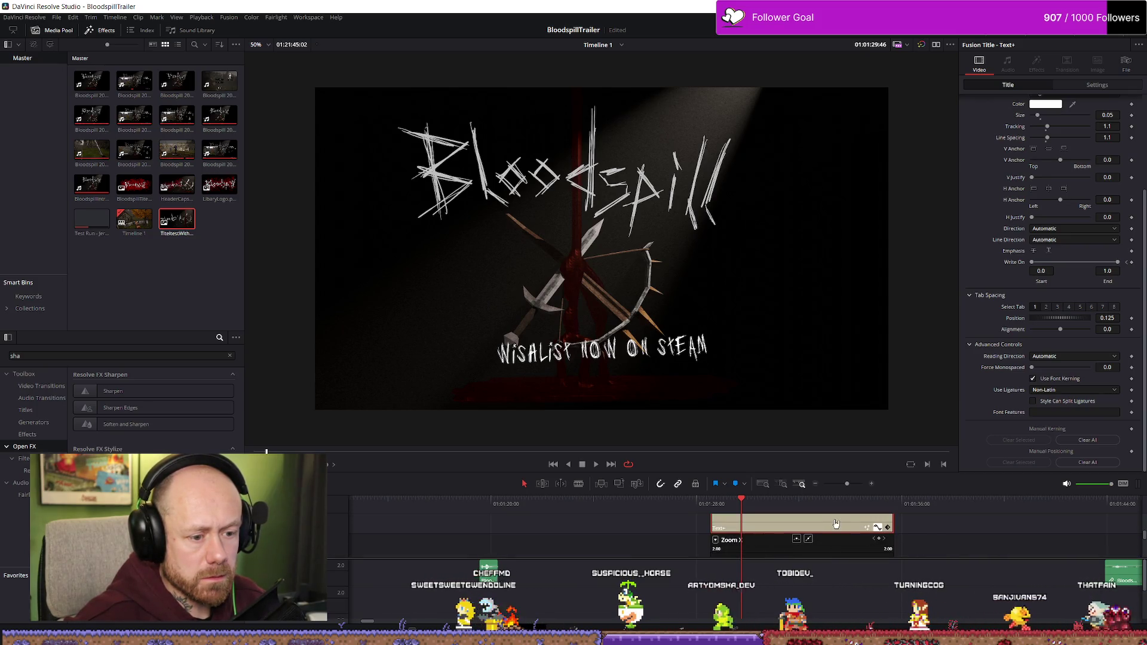
left_click(715, 539)
left_click(716, 543)
left_click(716, 541)
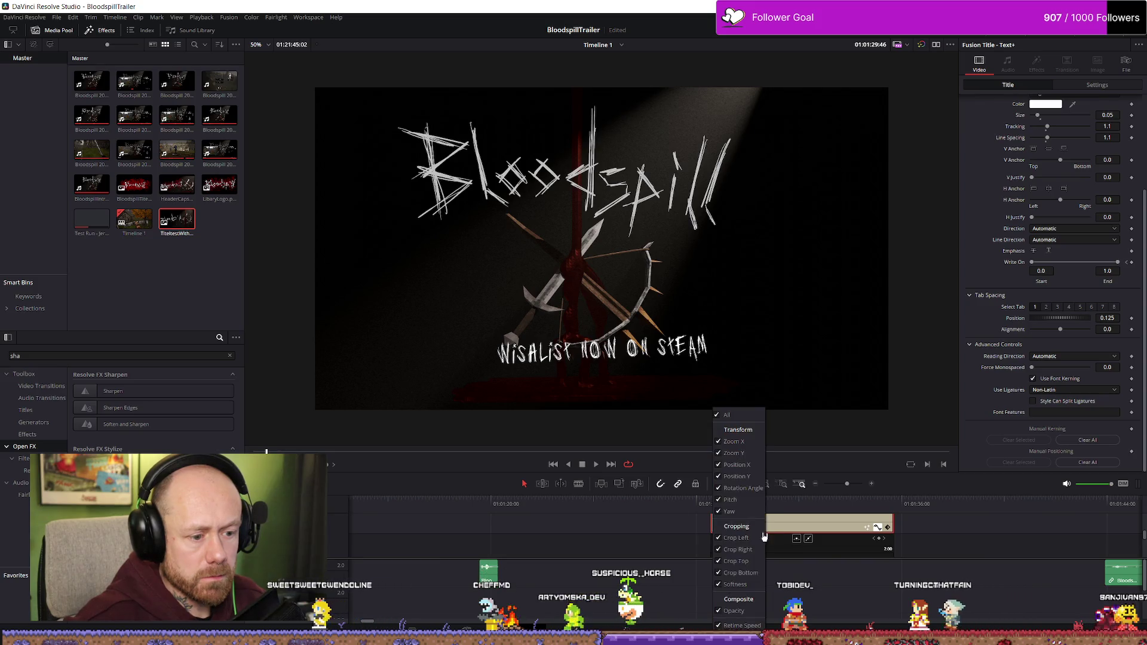
left_click(967, 545)
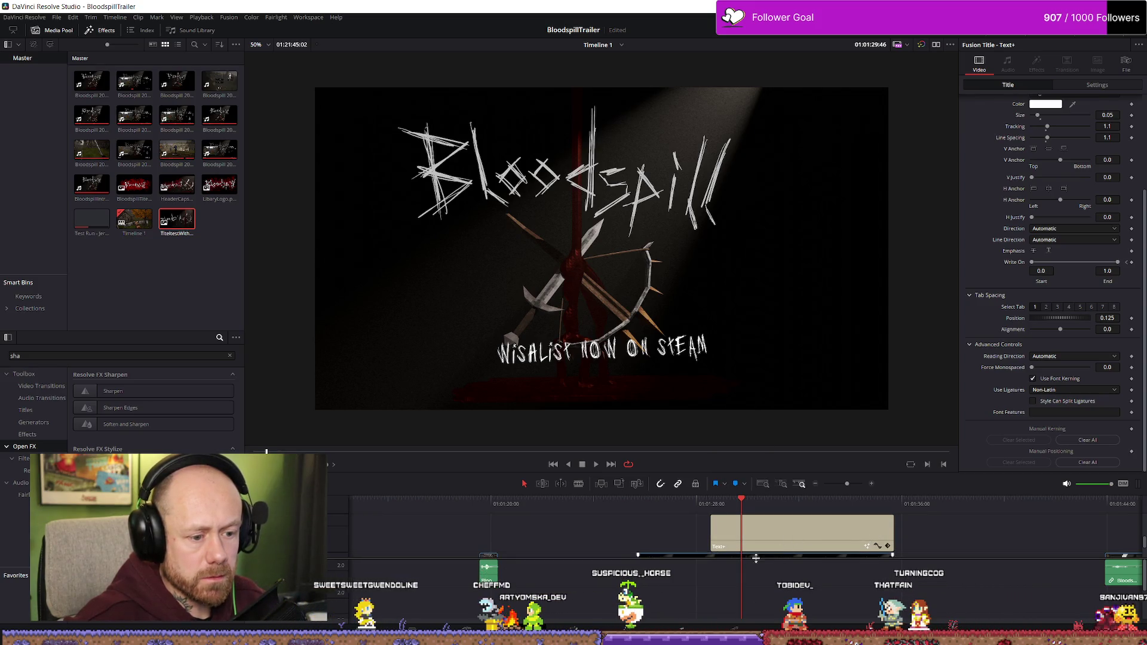
- Enlarge track V1, zoom out the timeline, and preview from just before the title
left_click_drag(761, 559, 761, 586)
scroll(691, 548, "down", 5)
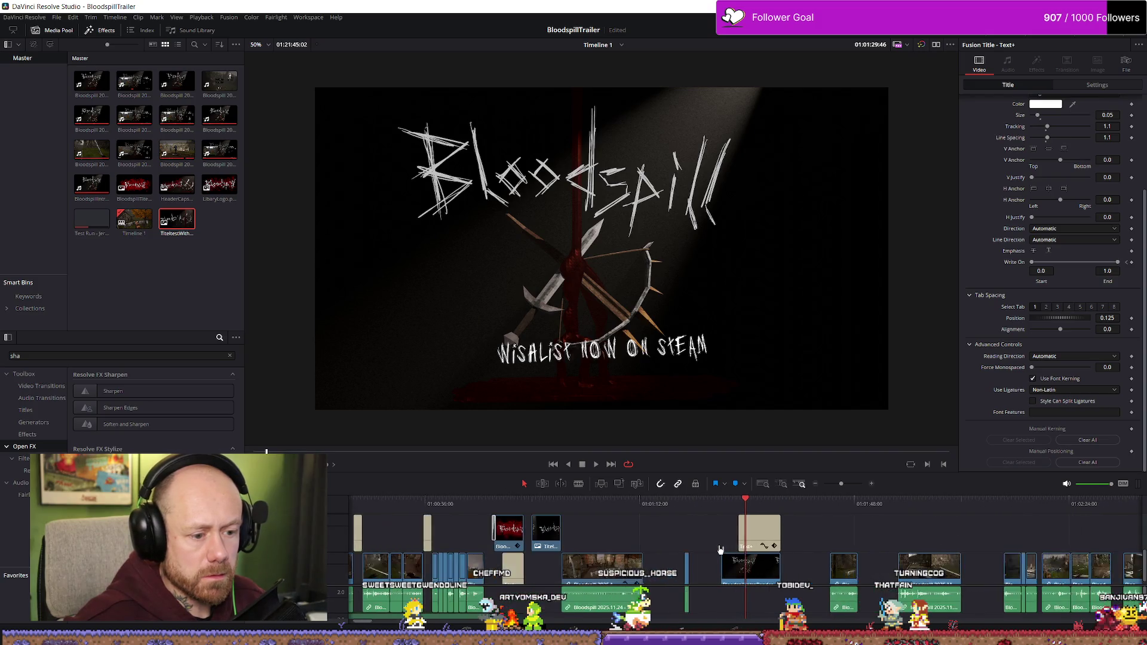
scroll(711, 550, "up", 1)
left_click(727, 504)
key("space")
key("space")
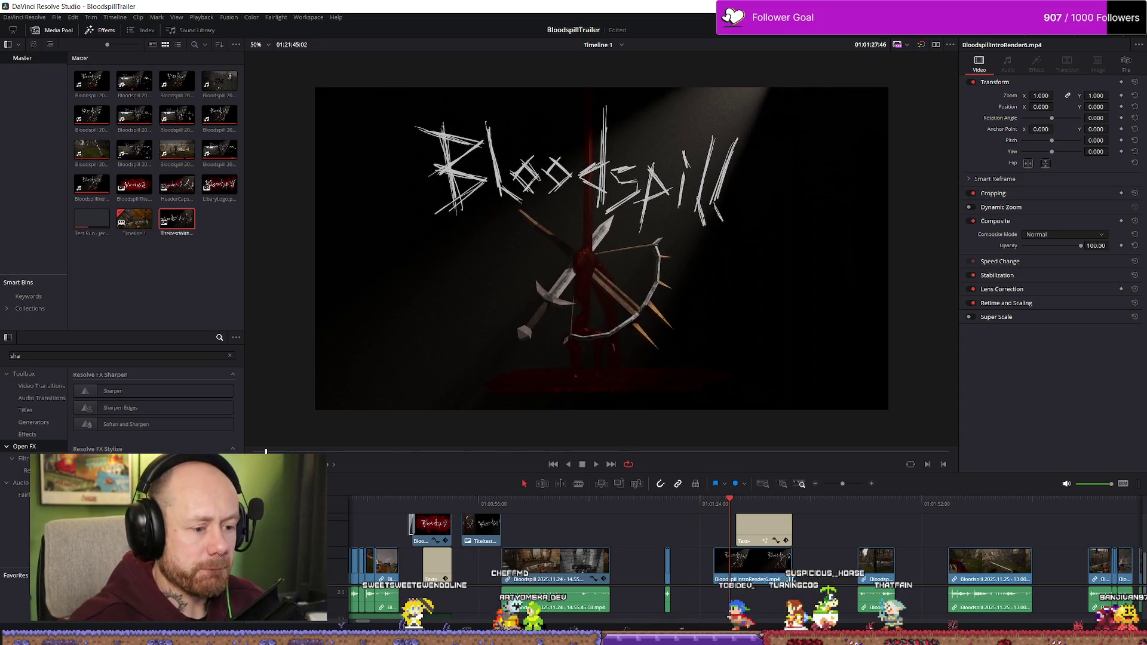
- Move the Wishlist title clip earlier over the logo shot and trim its end
mouse_move(749, 533)
left_mouse_down()
mouse_move(738, 529)
mouse_move(792, 532)
left_mouse_up()
key("space")
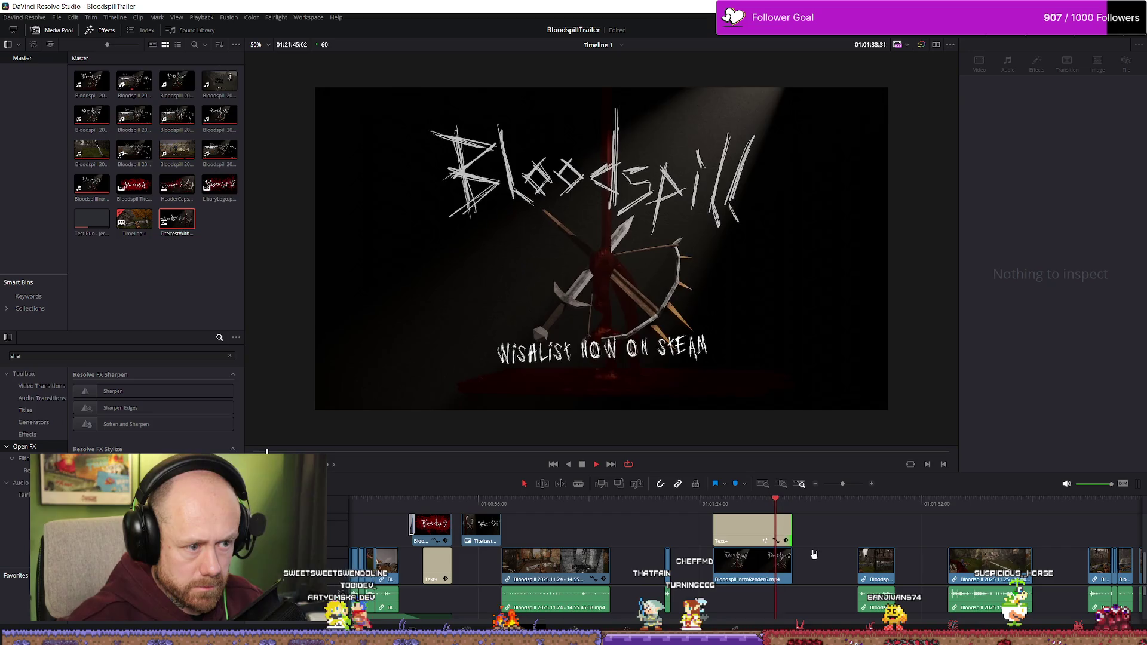
left_click(751, 520)
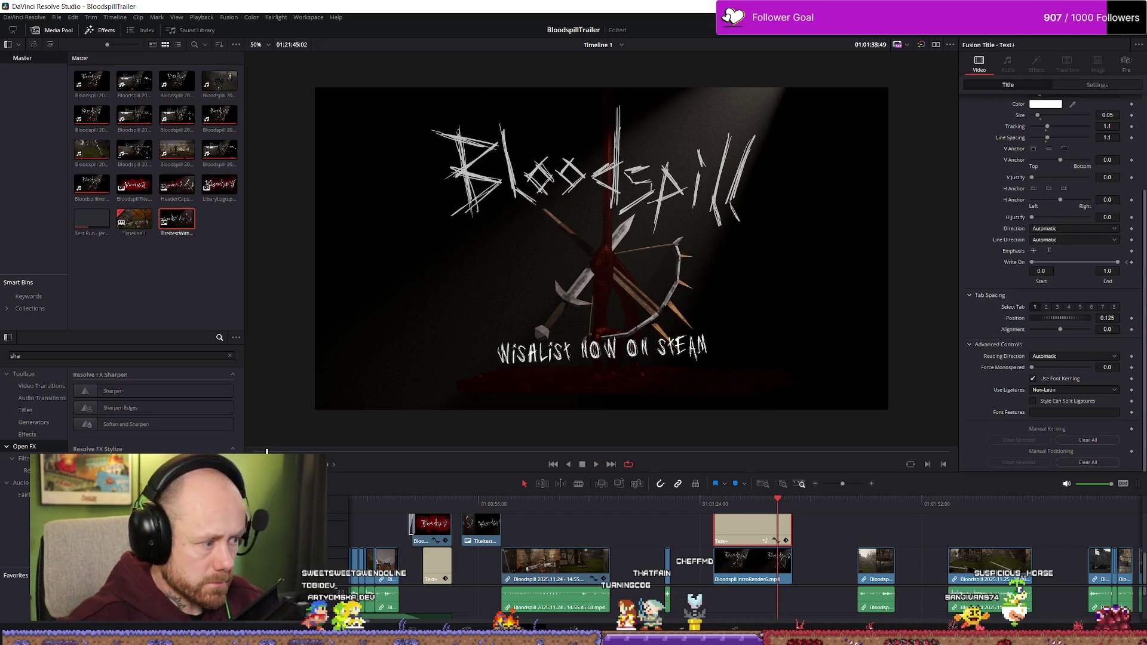
scroll(795, 541, "up", 1)
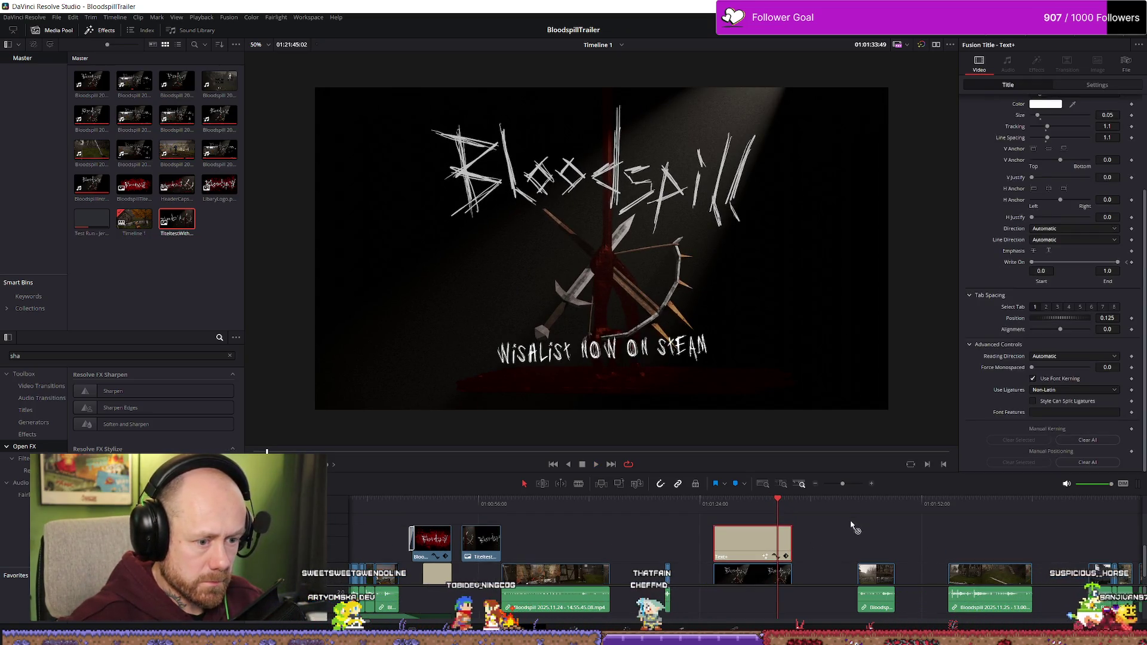
mouse_move(782, 555)
left_mouse_down()
mouse_move(726, 546)
mouse_move(718, 524)
left_mouse_up()
left_click(720, 530)
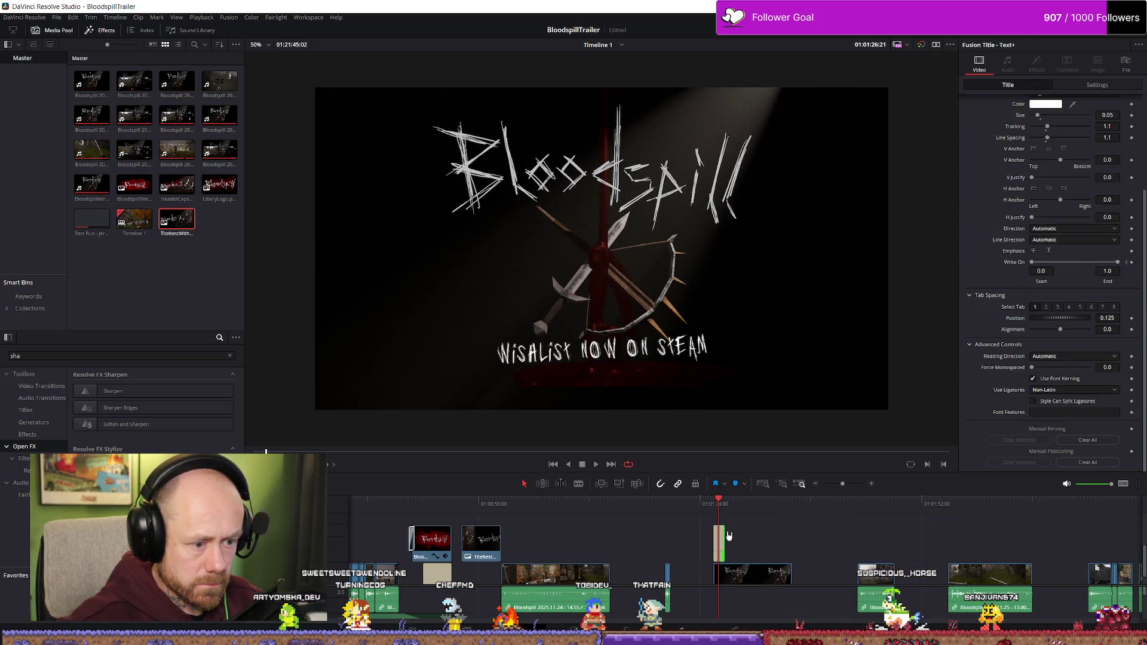
- Blade the title at the playhead with Ctrl+B and extend its tail
scroll(749, 531, "up", 5)
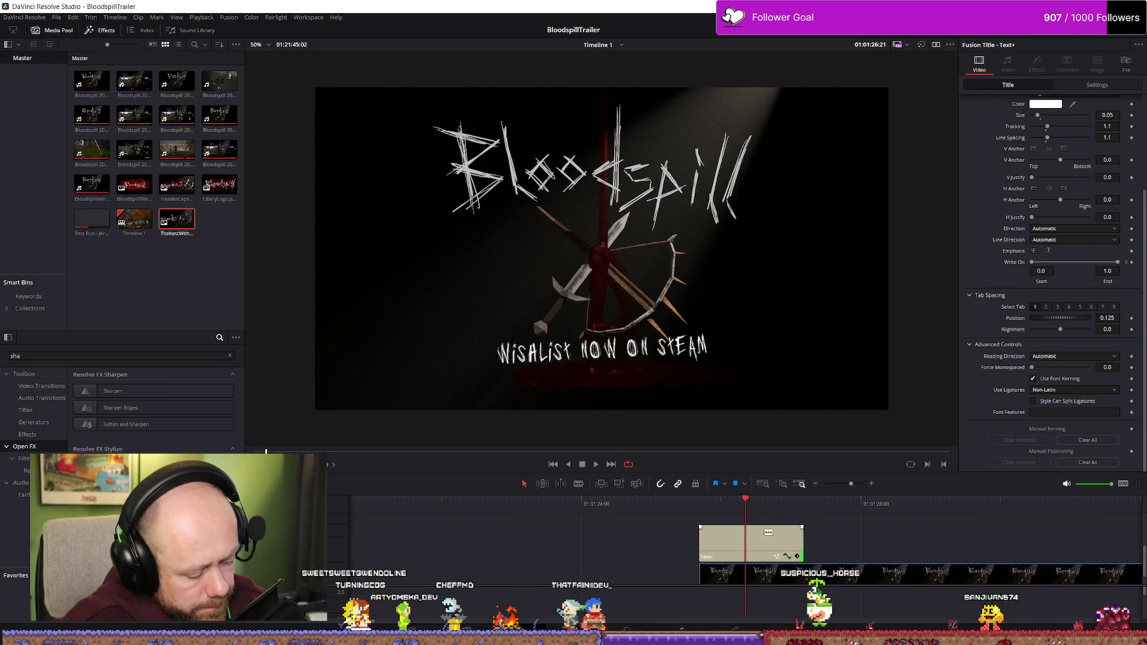
key("ctrl+b")
key("space")
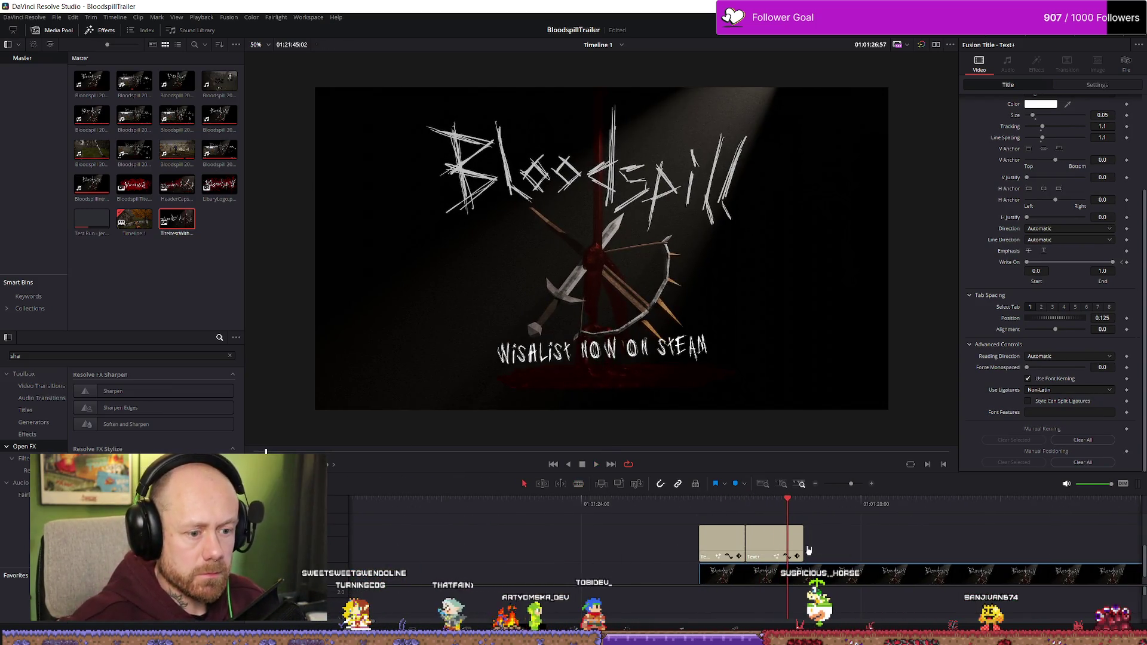
scroll(818, 549, "down", 3)
left_click_drag(783, 539, 864, 540)
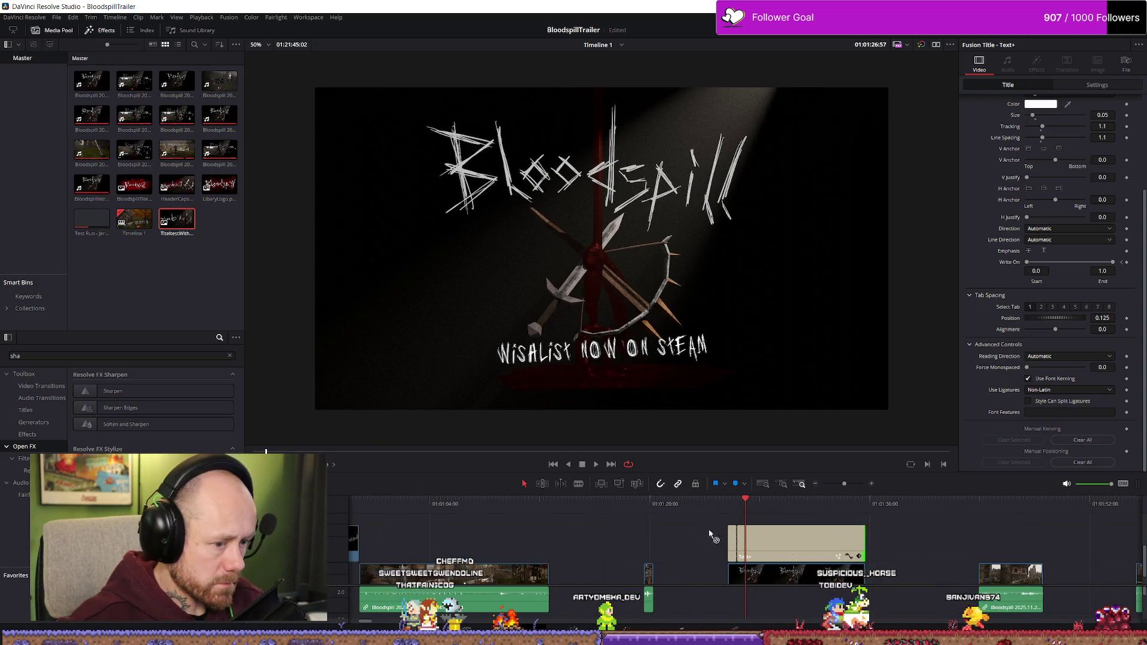
left_click(793, 539)
- Preview the title's Camera Shake from its start, stepping back a few frames
key("space")
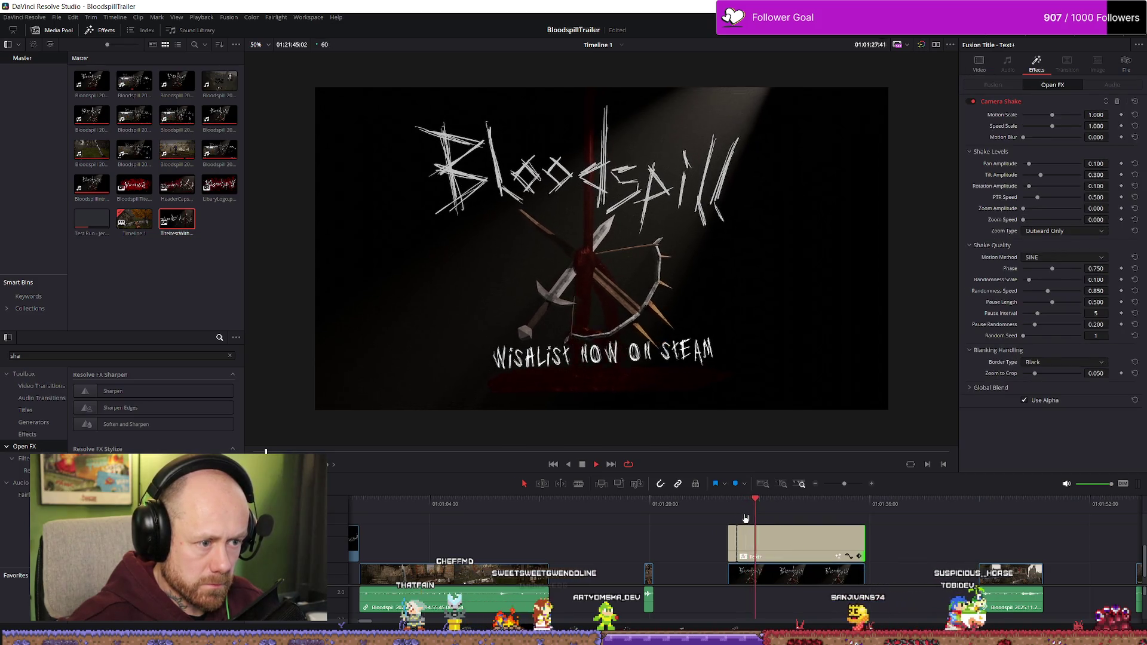
key("space")
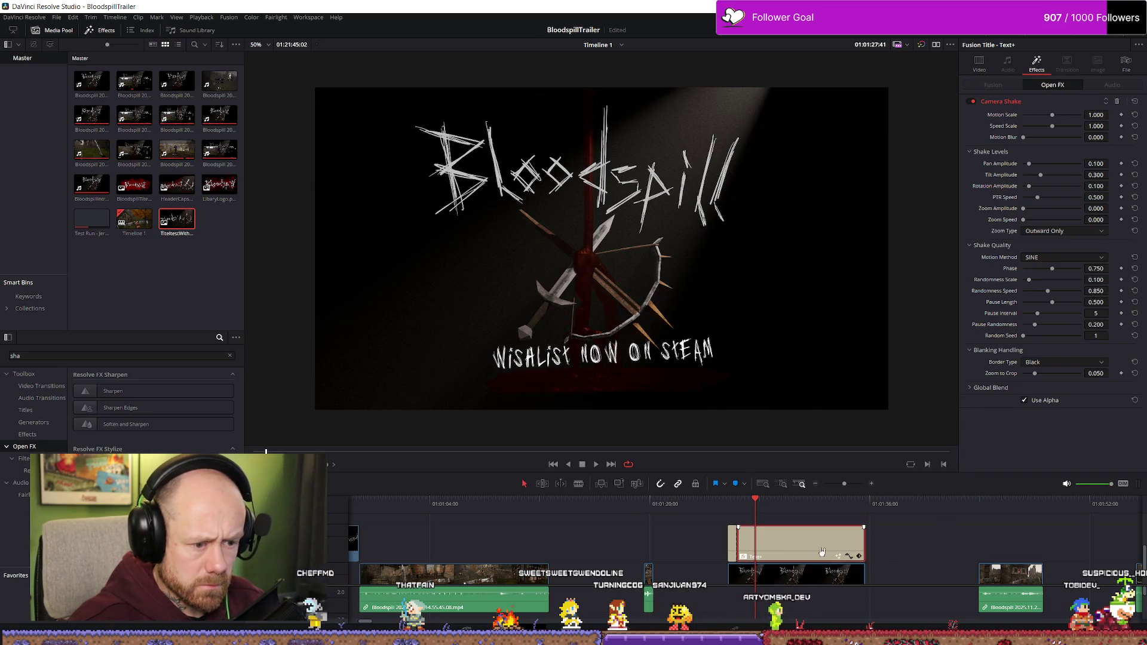
key("Up")
key("space")
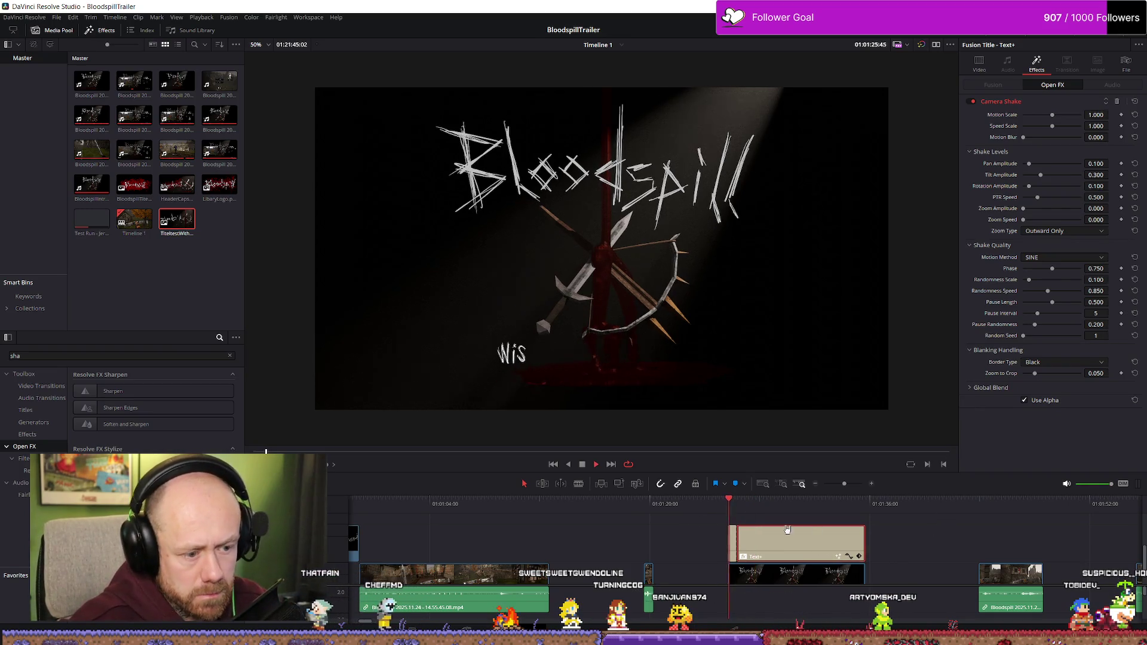
key("space")
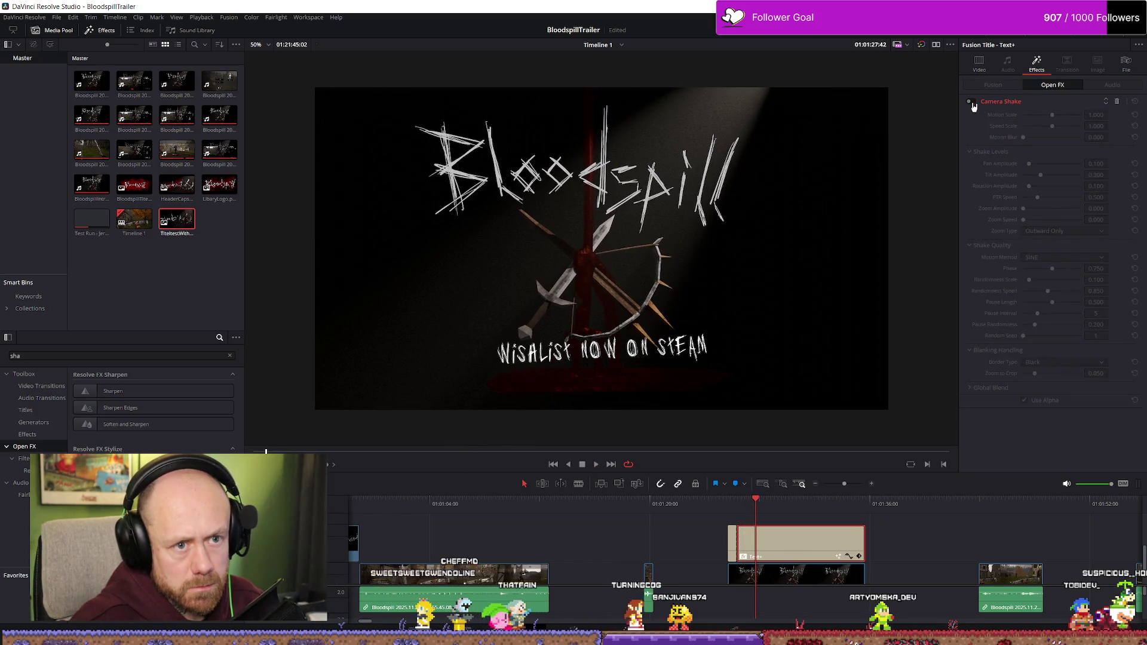
left_click(769, 507)
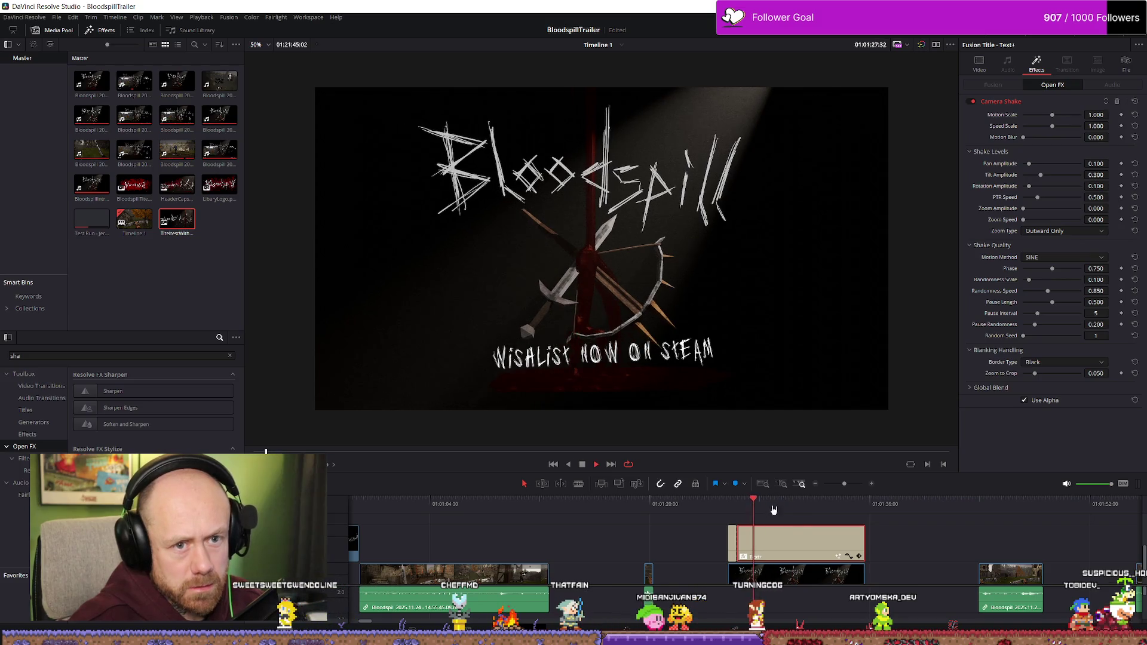
key("j")
key("k")
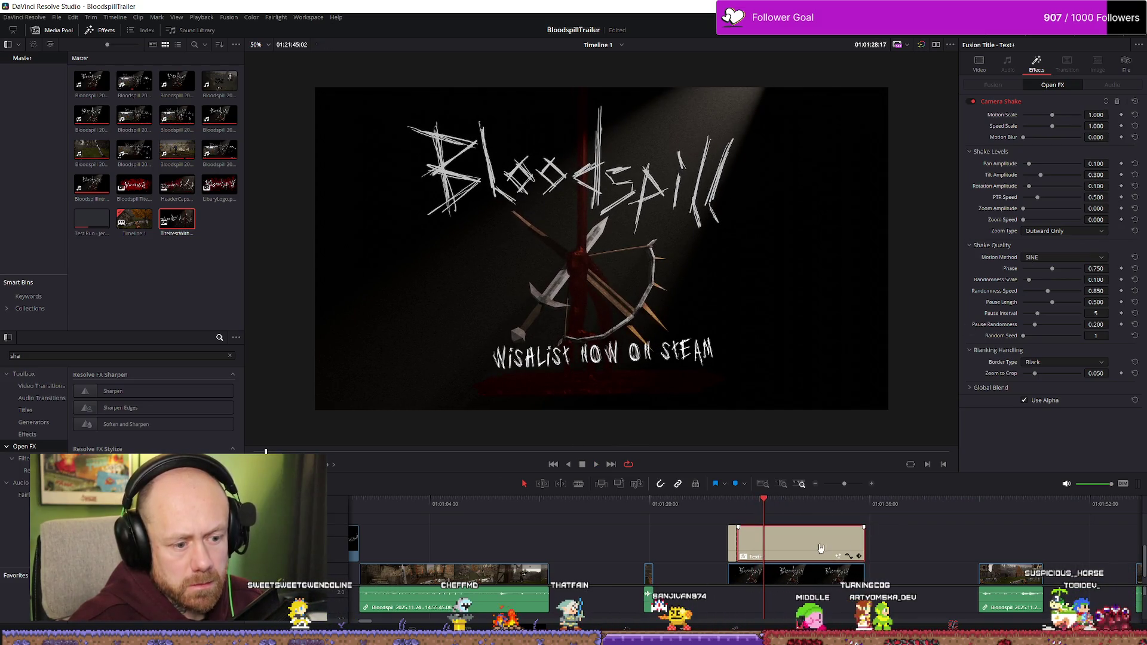
- Undo the title retiming and copy the earlier Wishlist title clip
key("ctrl+z")
key("ctrl+shift+z")
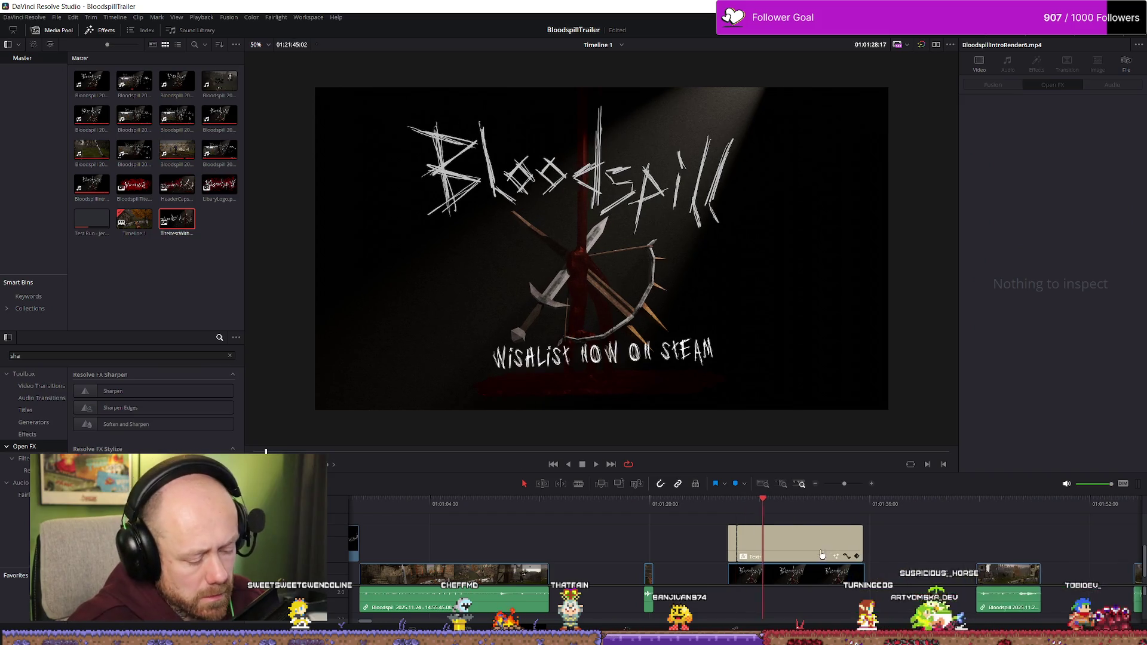
key("ctrl+z")
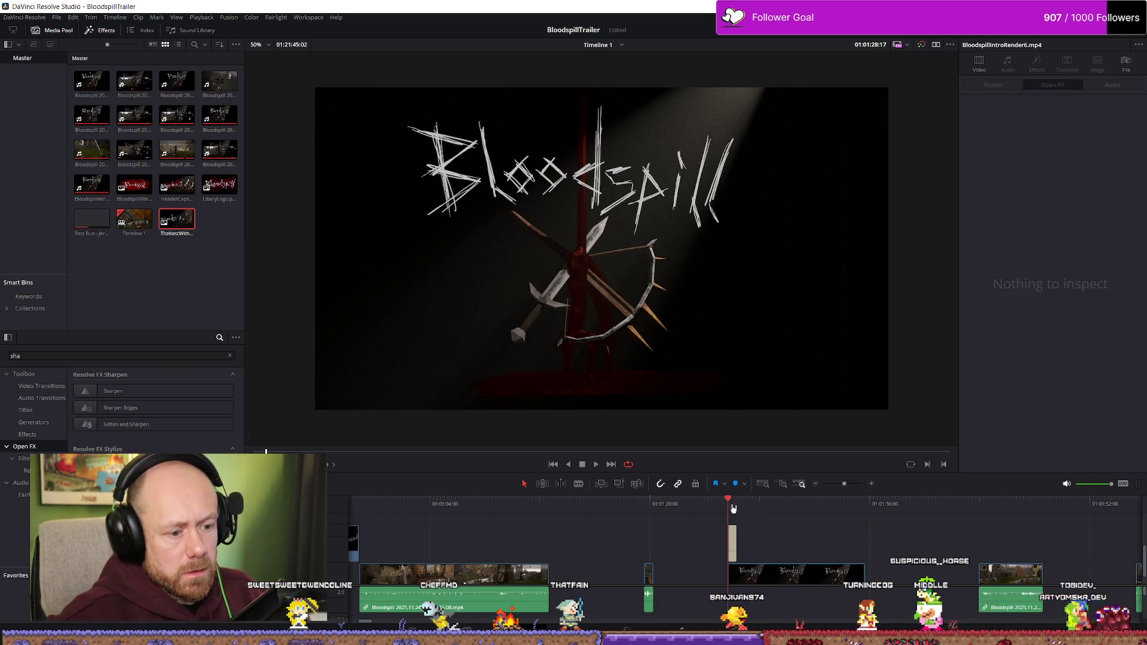
key("ctrl+shift+z")
key("ctrl+z")
scroll(507, 530, "down", 2)
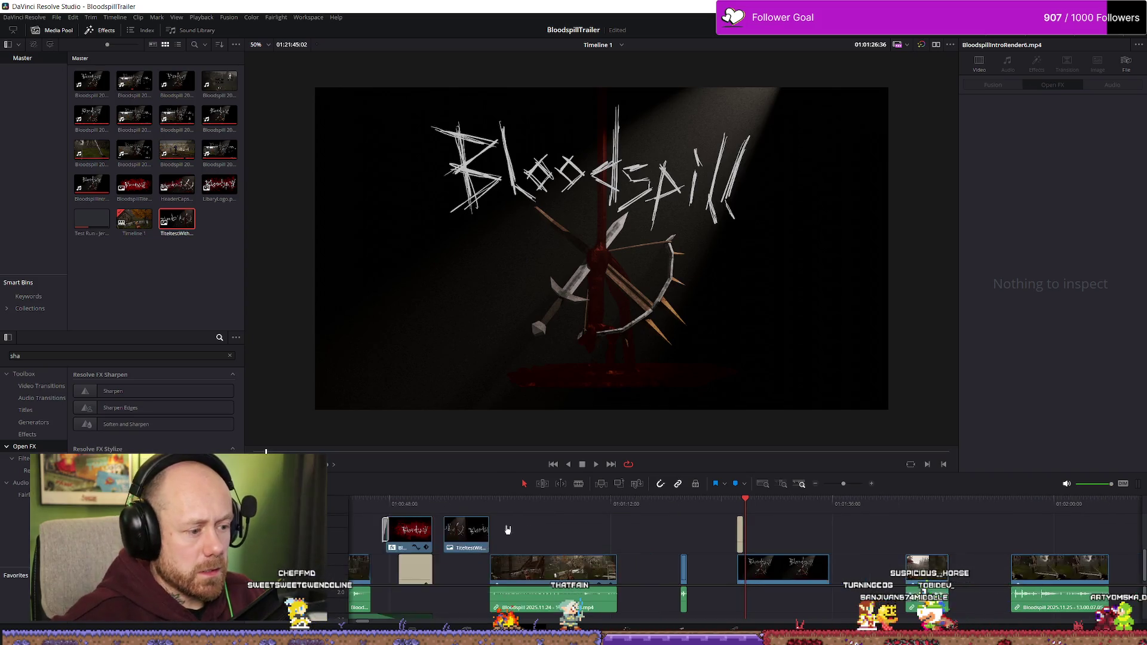
scroll(514, 544, "down", 2)
key("ctrl+shift+z")
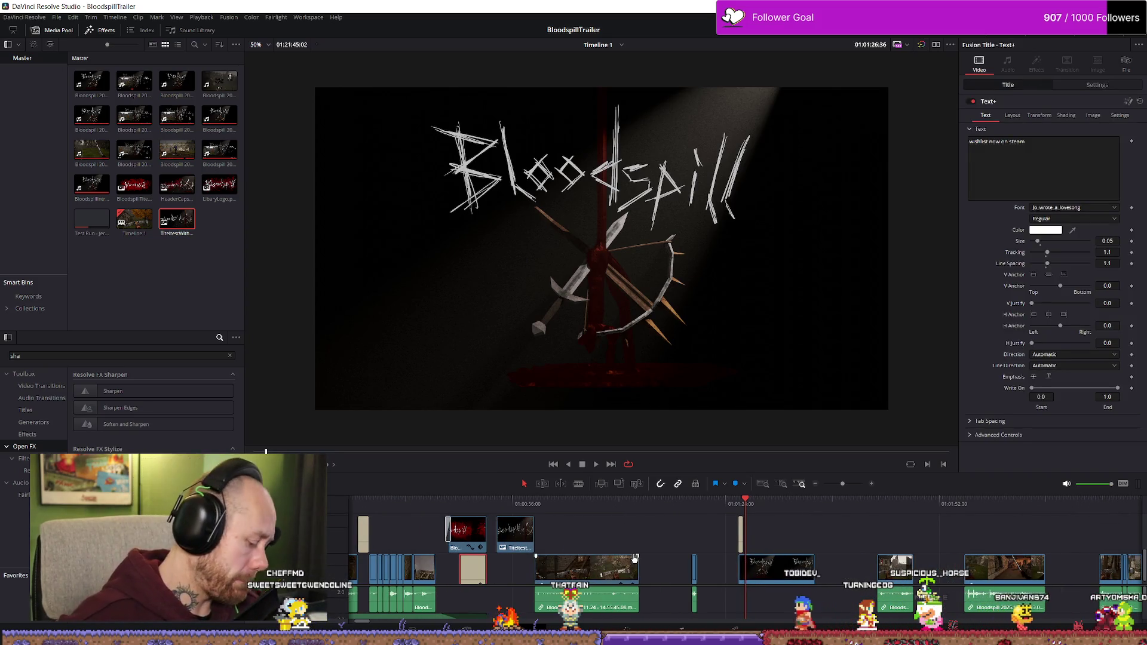
- Paste a copy of the title on V2 and drag it over the Bloodspill logo shot
left_click(779, 505)
key("ctrl+v")
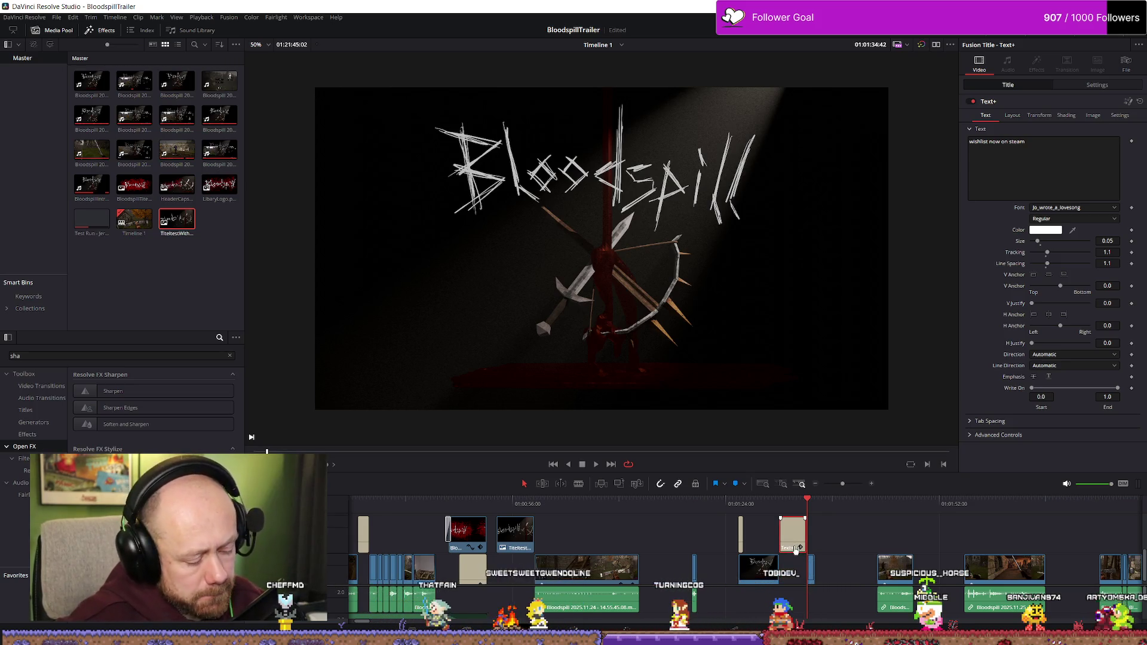
key("Delete")
left_click(824, 504)
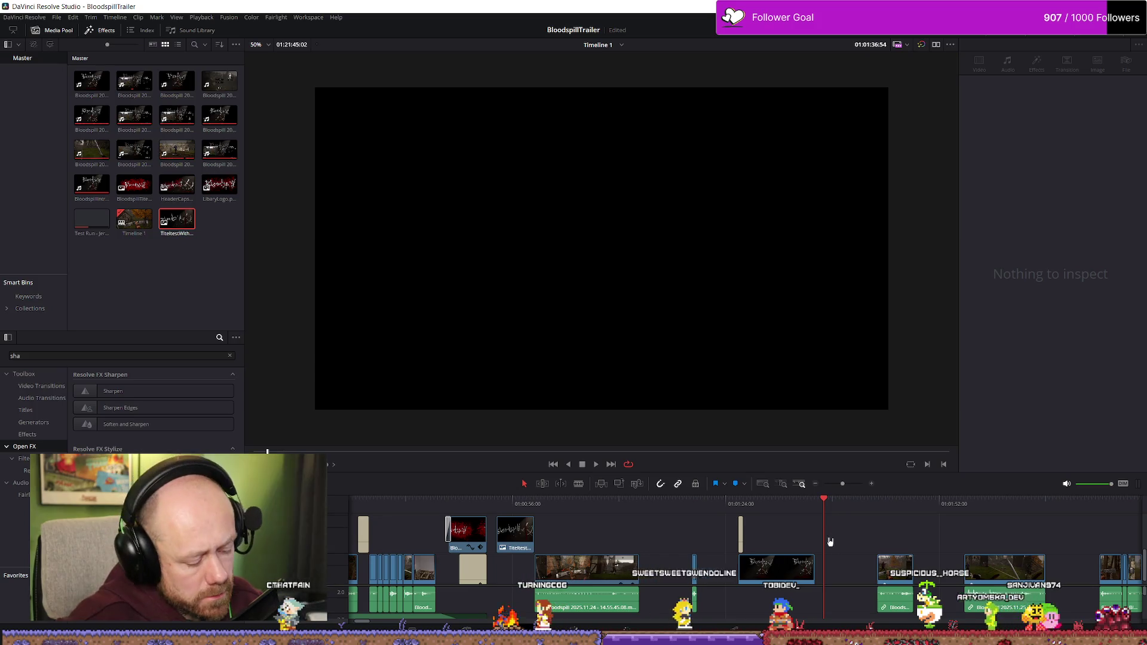
key("ctrl+v")
left_click_drag(829, 541, 744, 512)
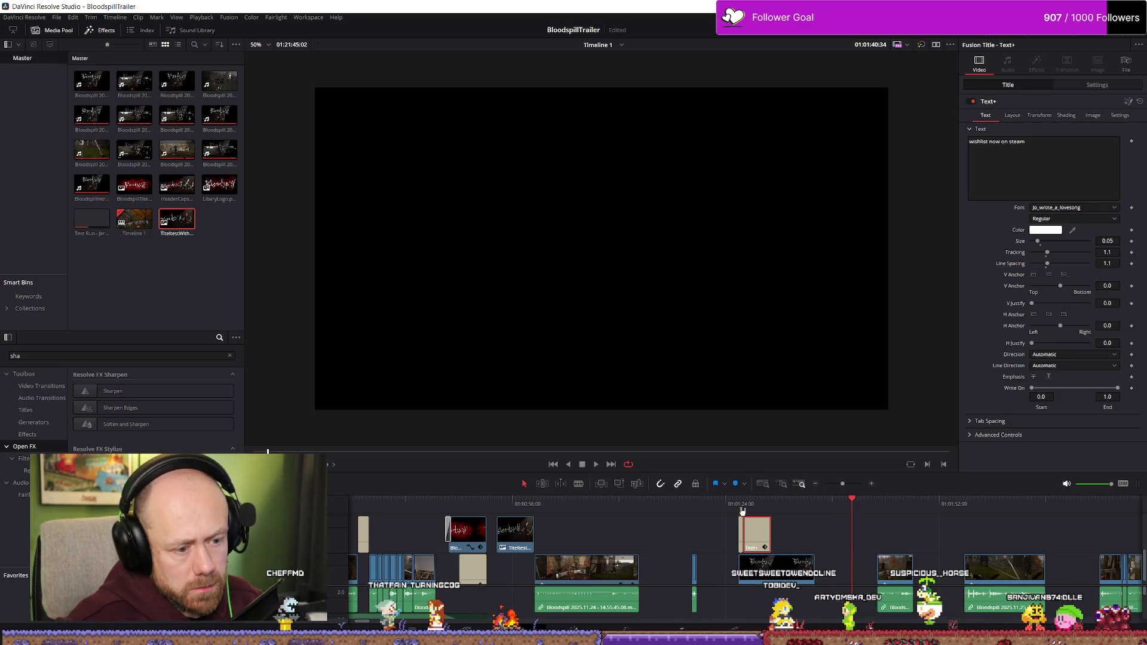
- Preview the new shaking title with its Camera Shake settings shown
left_click(748, 505)
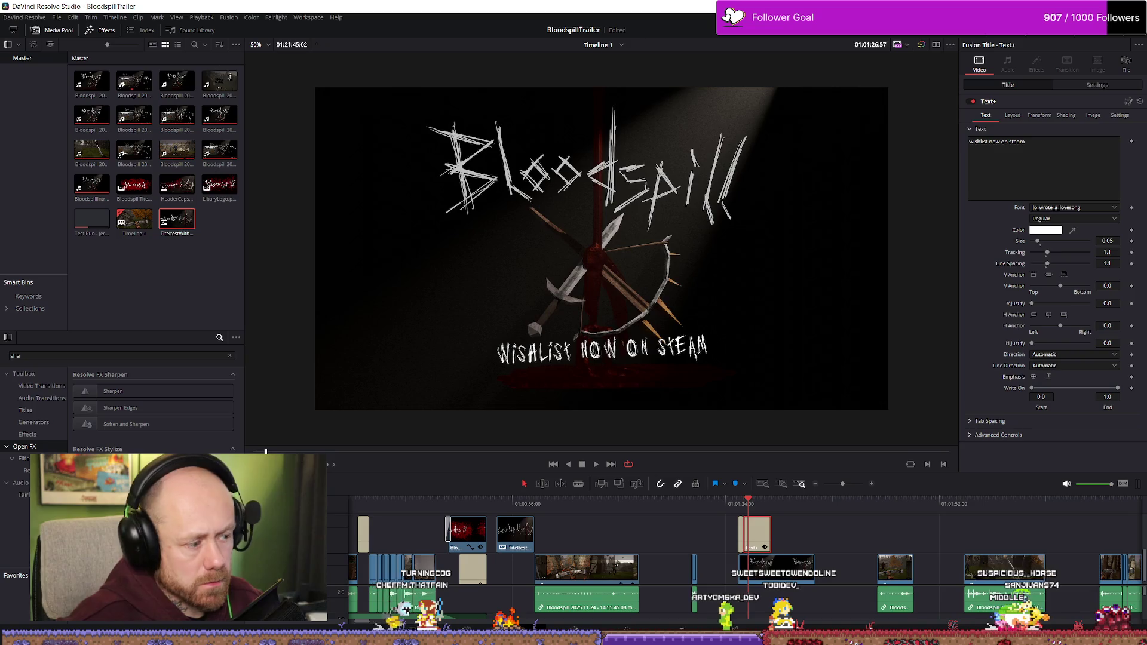
left_click(1036, 63)
key("space")
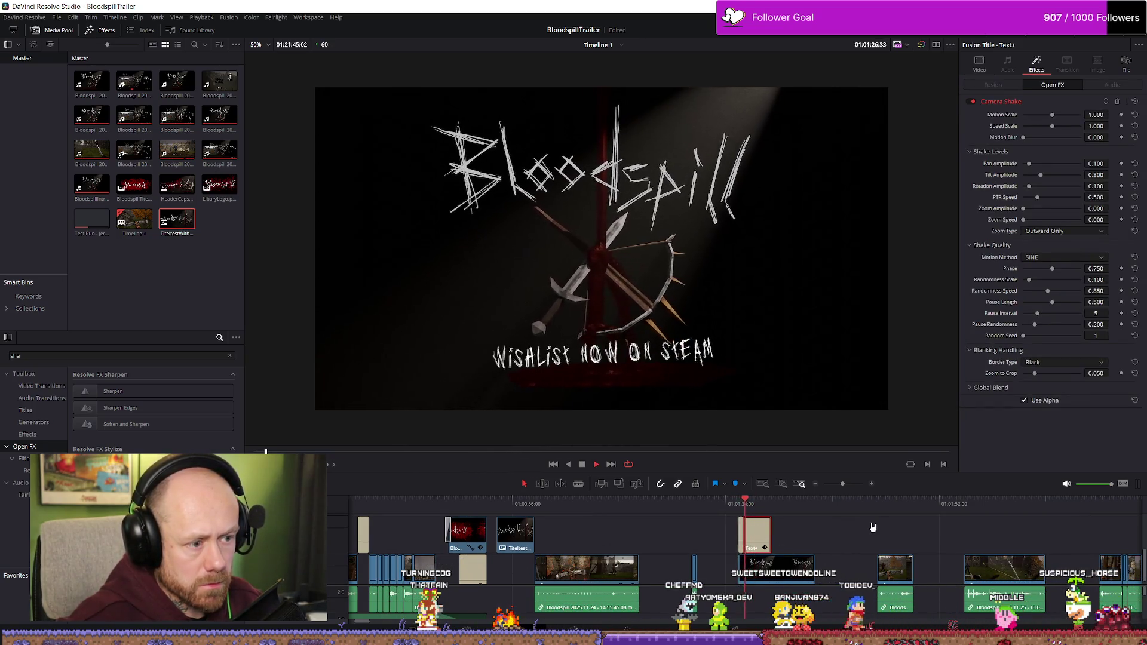
key("space")
- Trim the title clip's start later and play the trimmed title
scroll(836, 528, "up", 5)
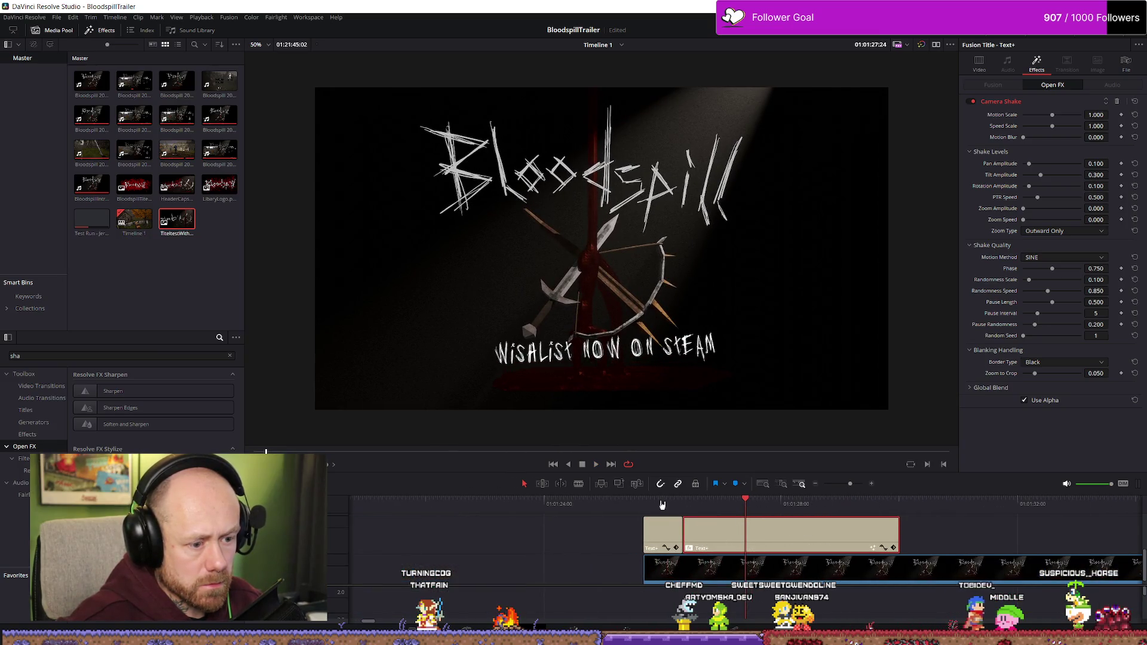
key("shift+Left")
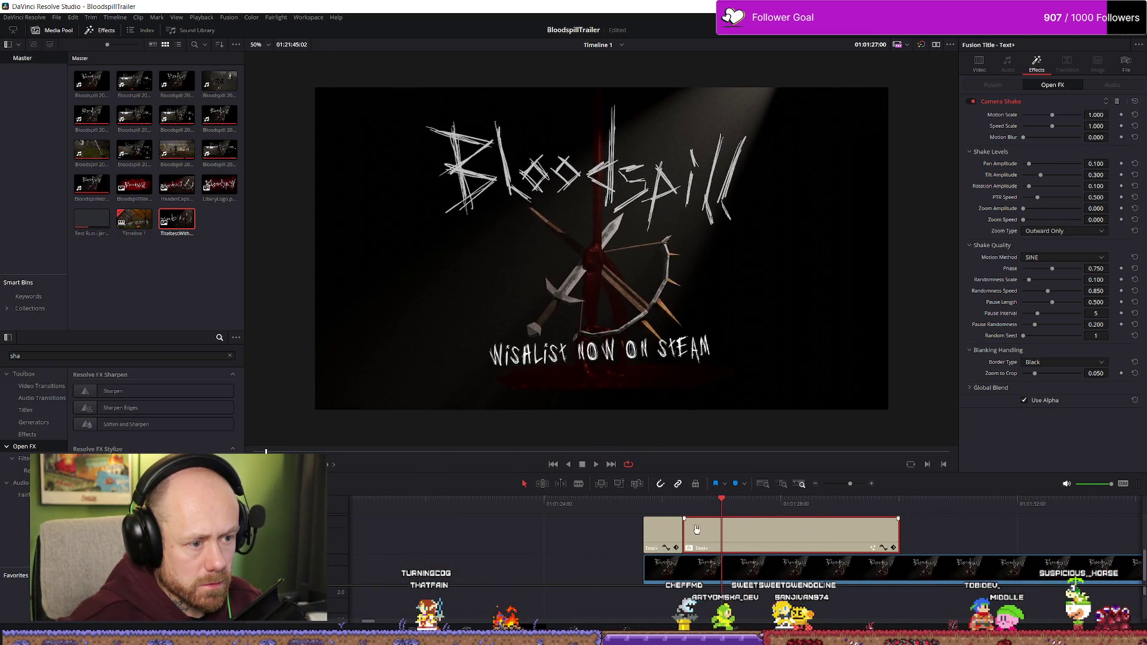
left_click_drag(686, 527, 746, 536)
key("space")
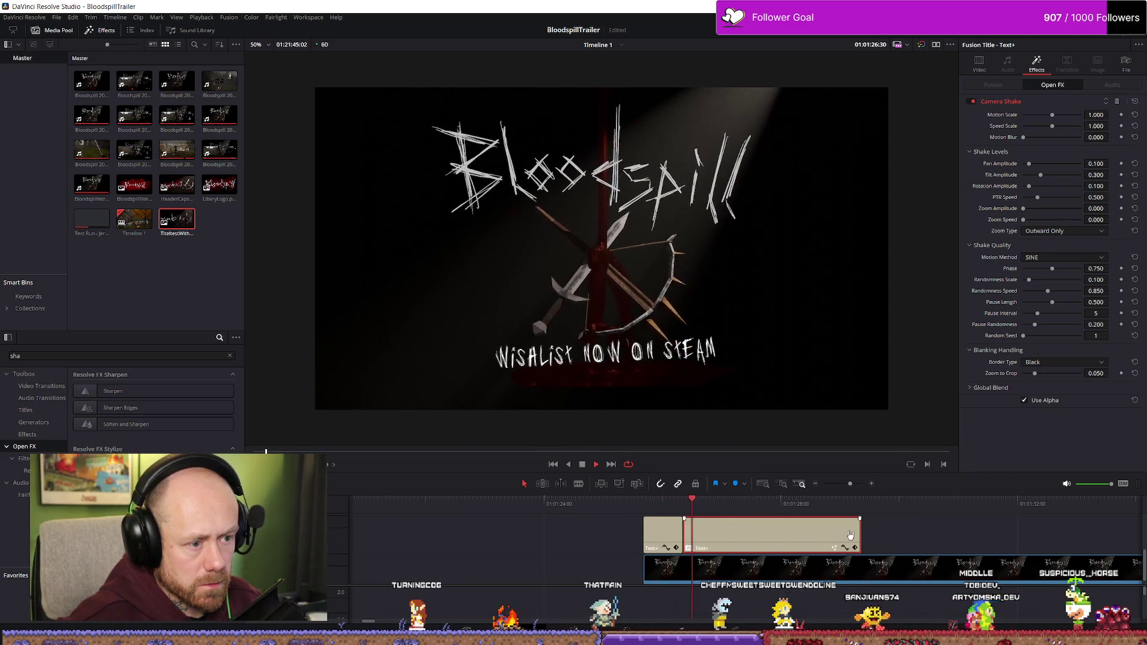
key("space")
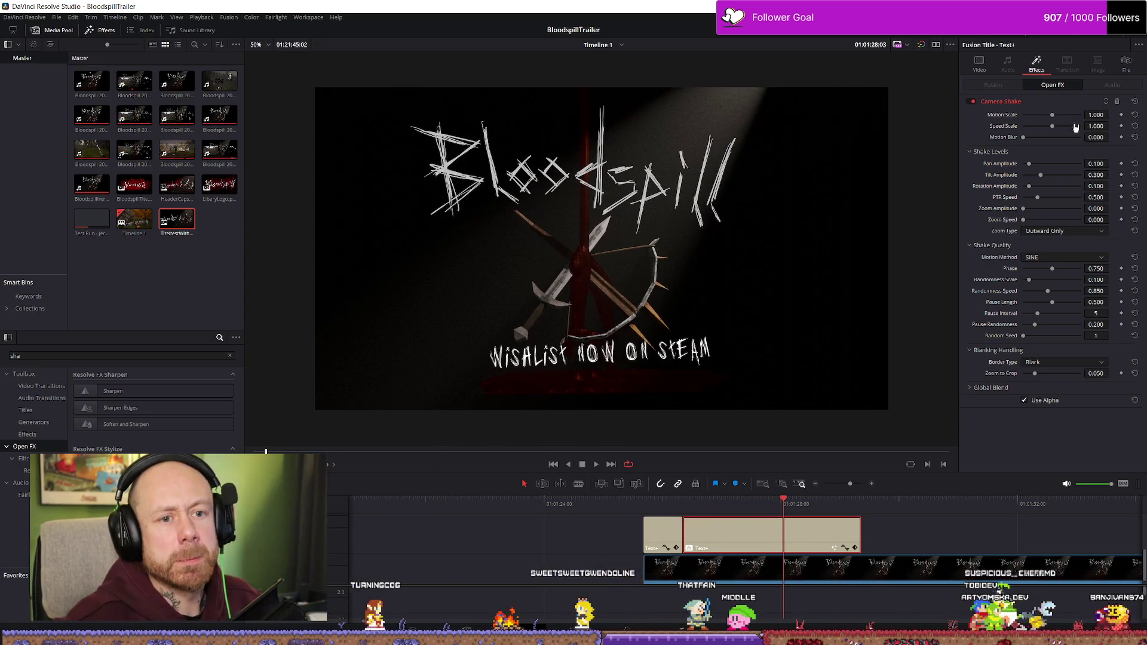
- Try a Camera Shake Motion Scale of 0.4 and preview the shake
left_click(1102, 115)
type("0.4")
key("Return")
type("0.200")
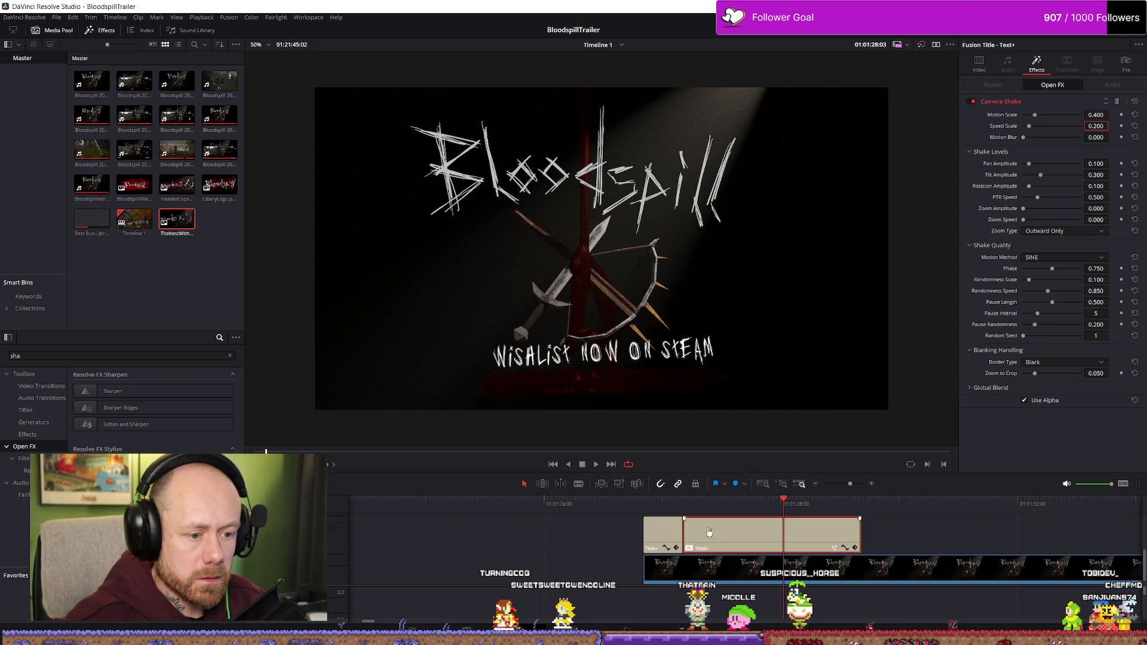
key("space")
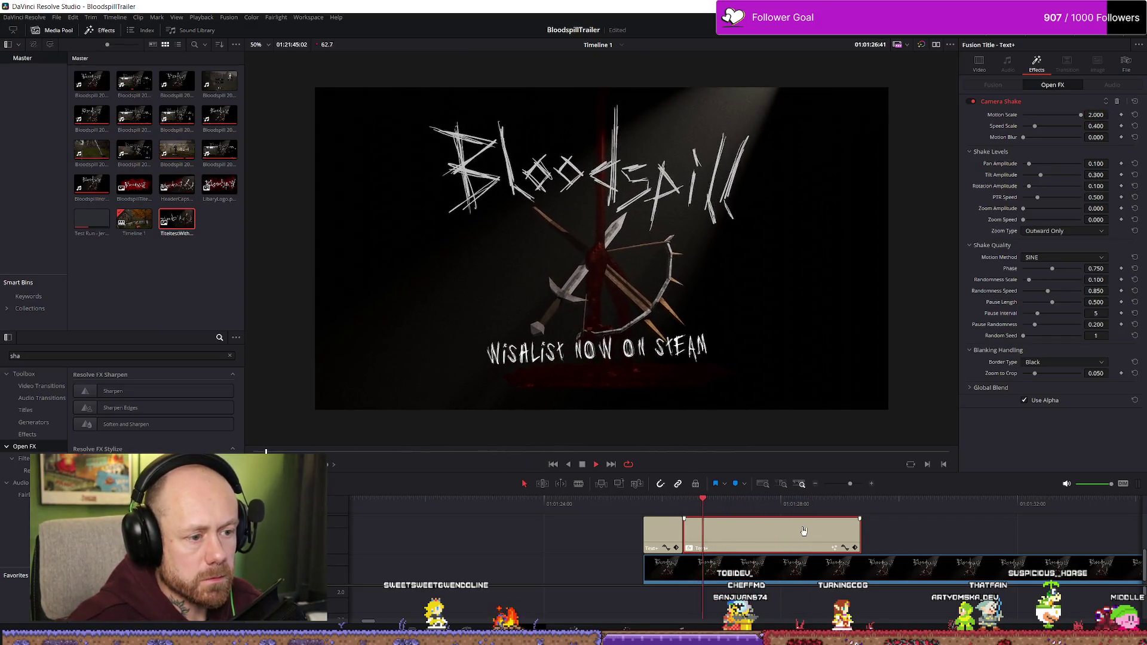
key("space")
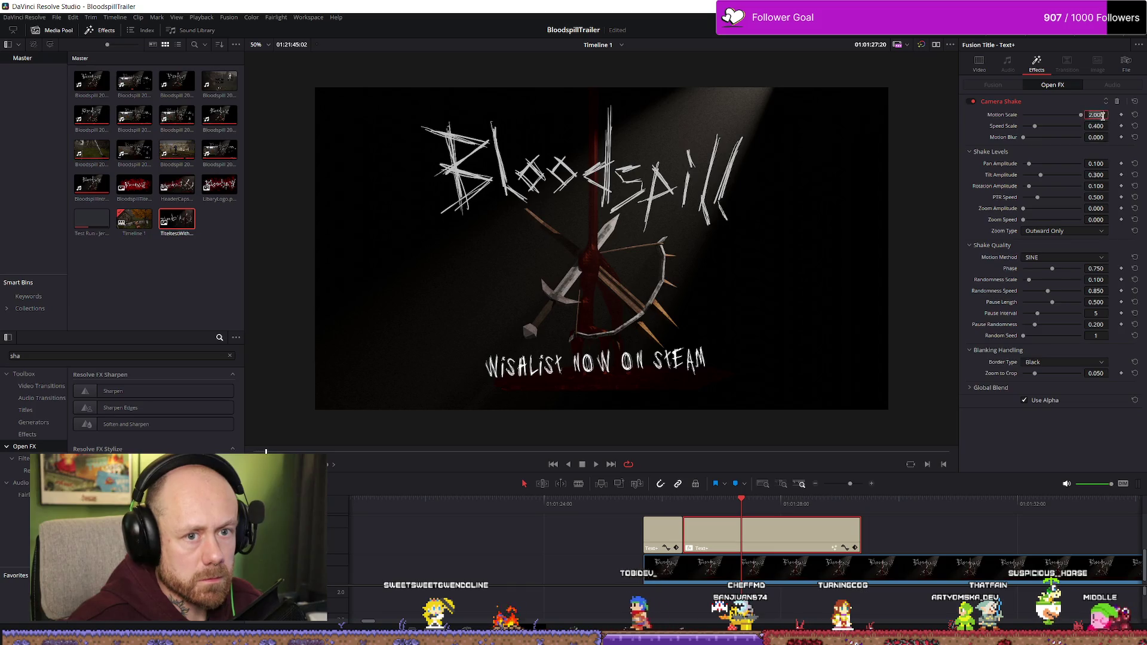
- Set Motion Scale to 0.8 and replay the title reveal from its start
type("0.8")
key("Return")
key("space")
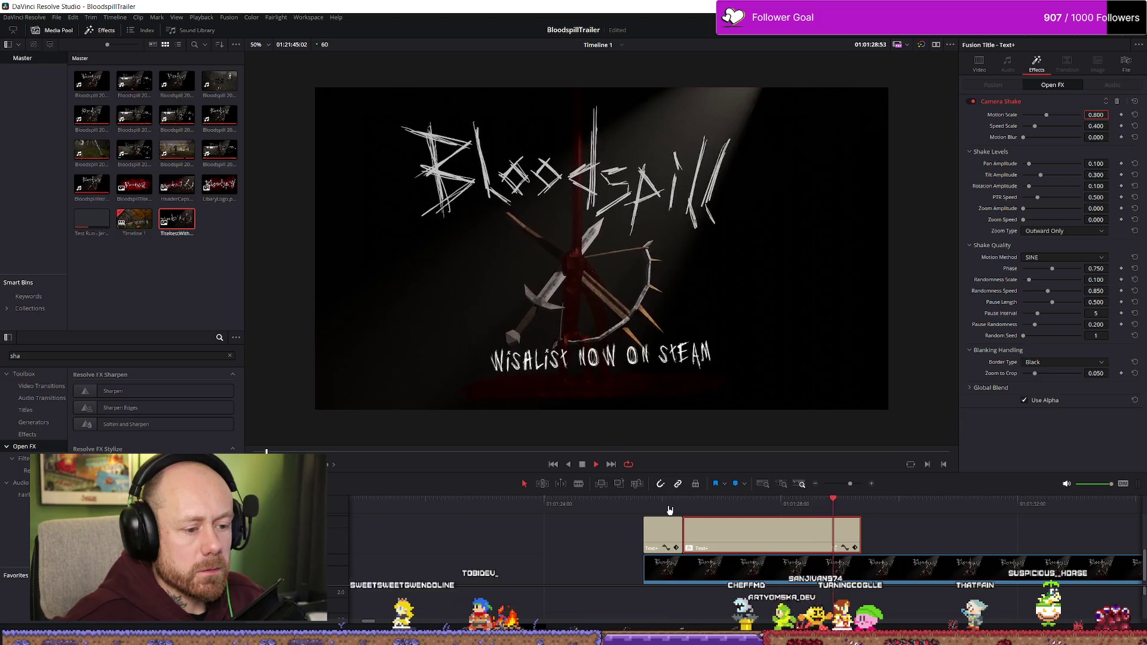
key("space")
left_click(650, 507)
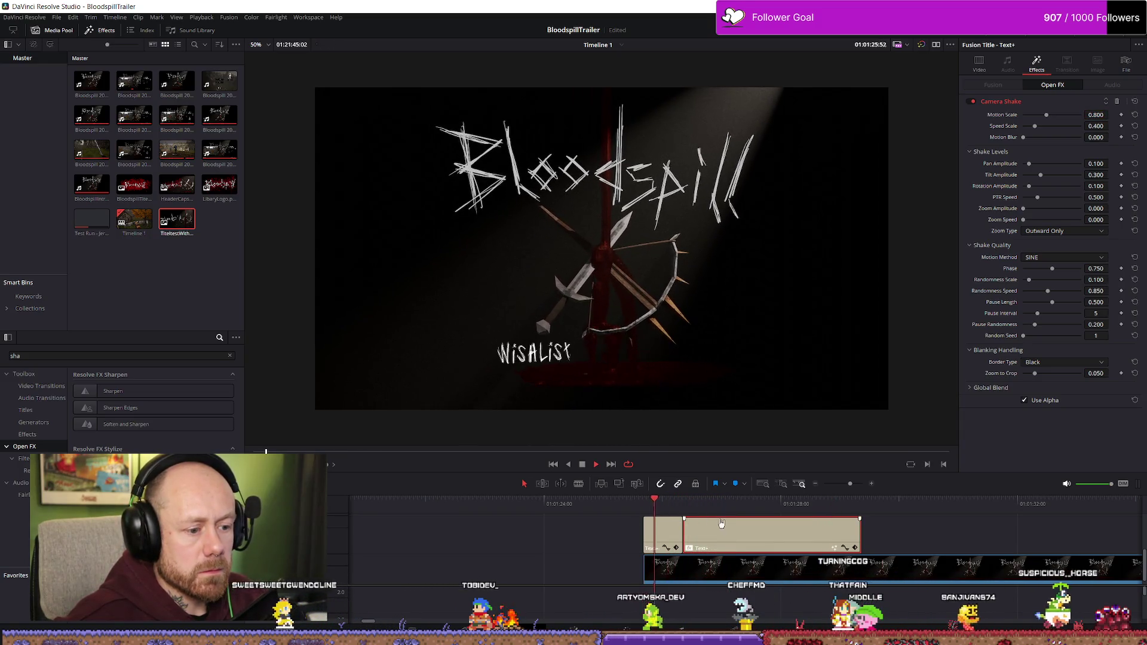
key("space")
key("space")
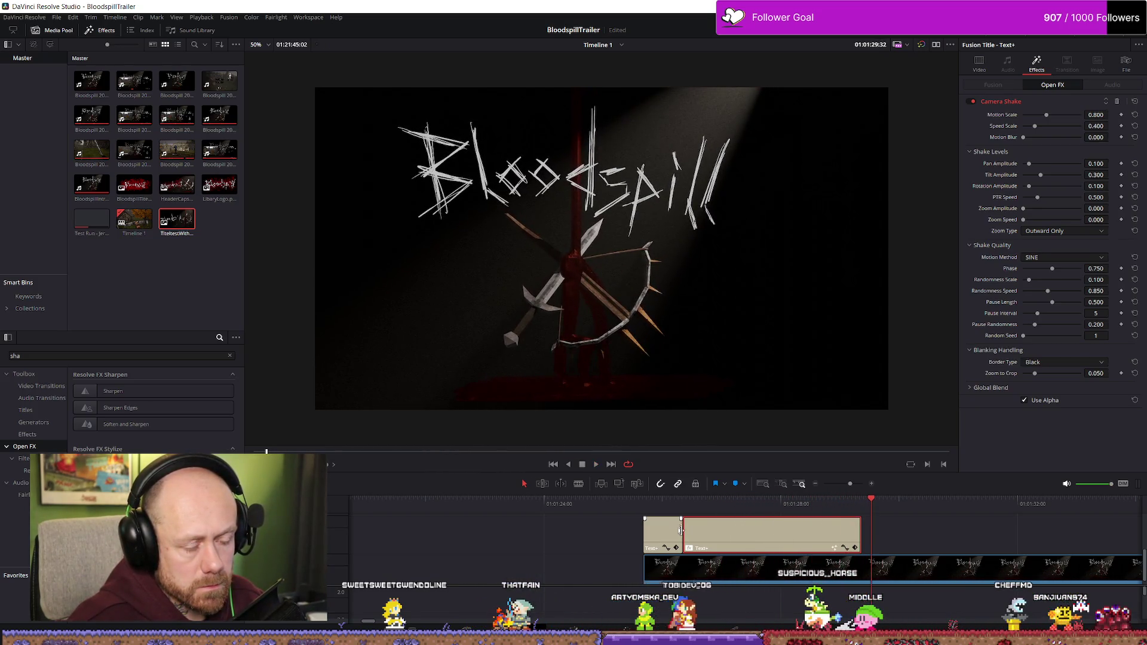
left_click(652, 508)
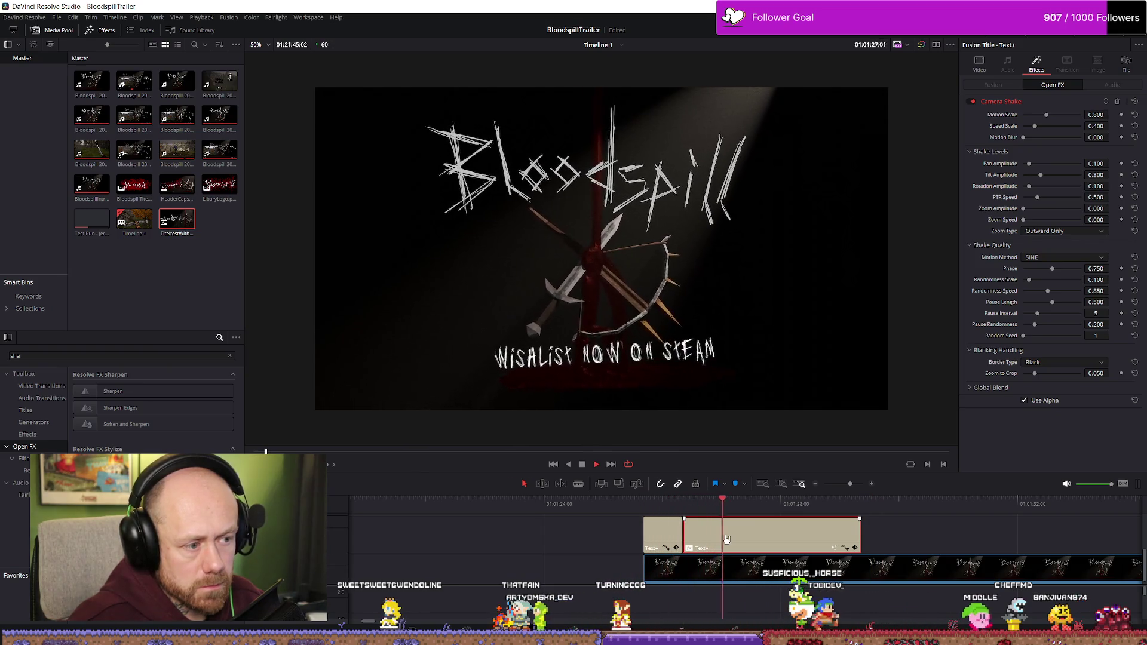
key("space")
left_click(668, 536)
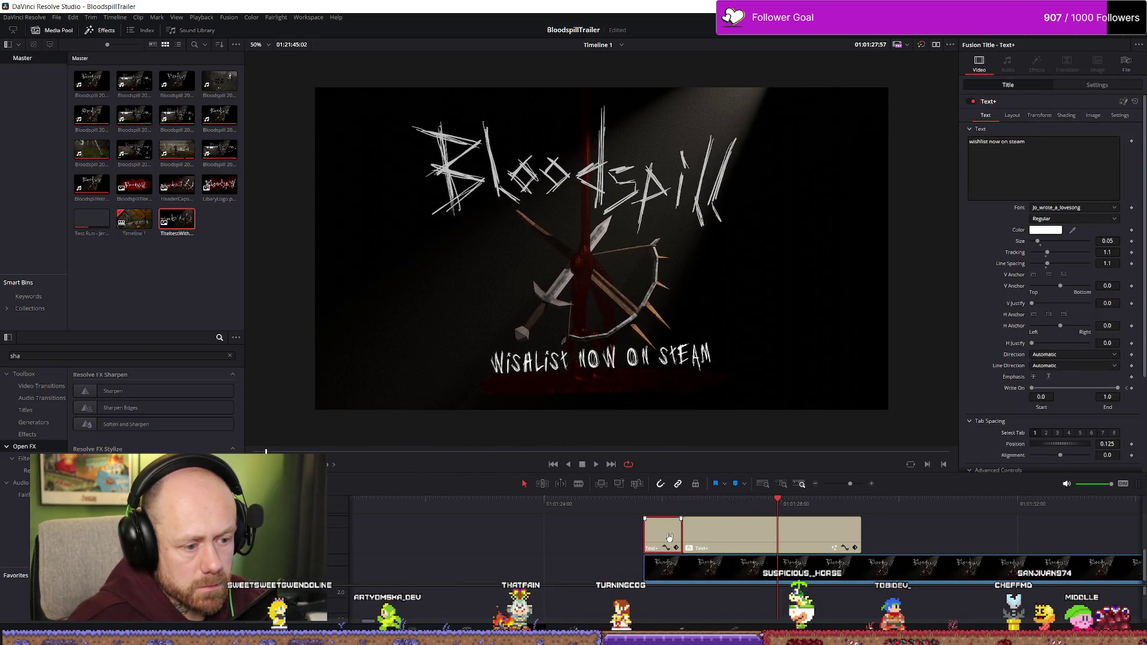
- Delete the small extra text clip and extend the title leftward to close the gap
key("Delete")
left_click_drag(687, 534, 655, 525)
left_click(650, 507)
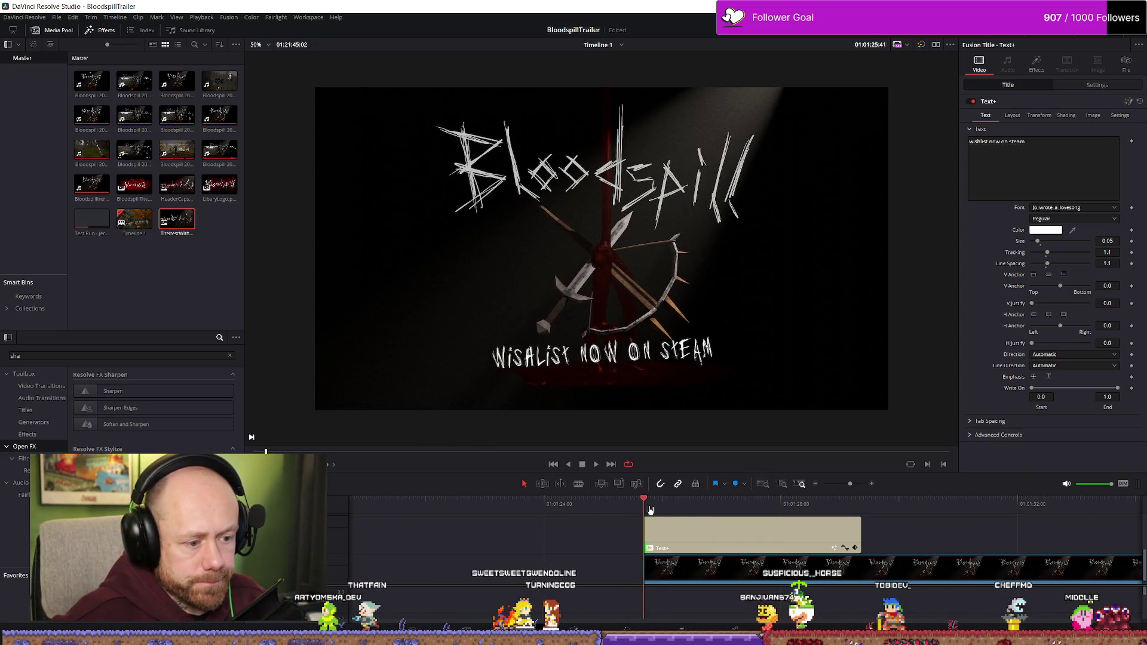
key("space")
left_click_drag(665, 500, 647, 505)
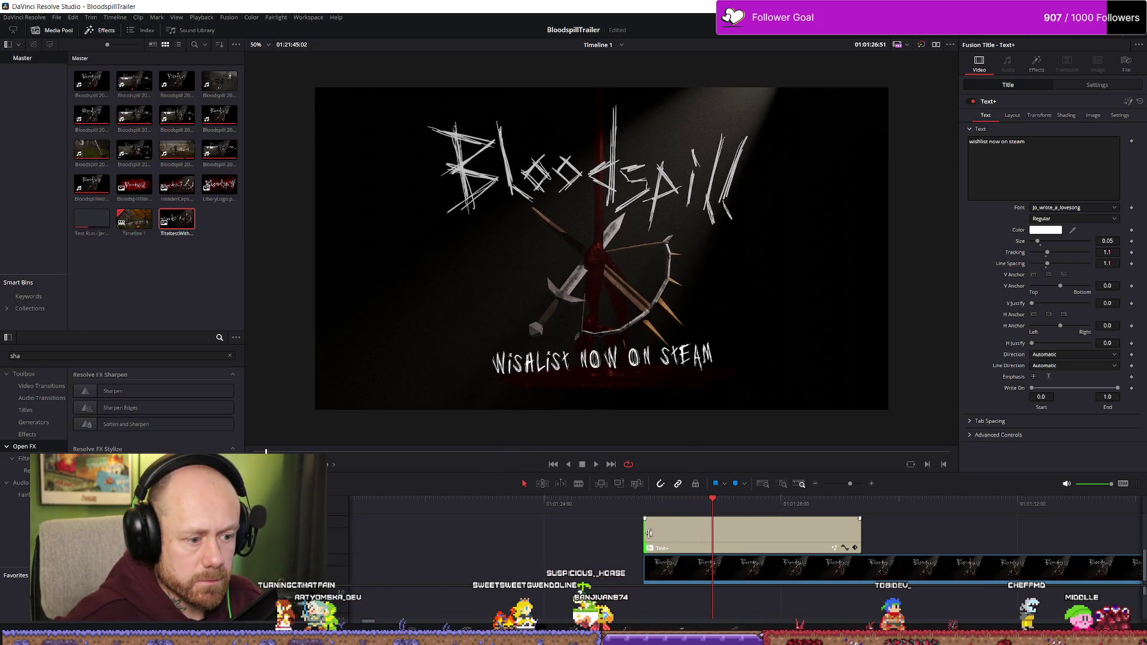
mouse_move(645, 531)
left_mouse_down()
mouse_move(681, 533)
mouse_move(656, 532)
left_mouse_up()
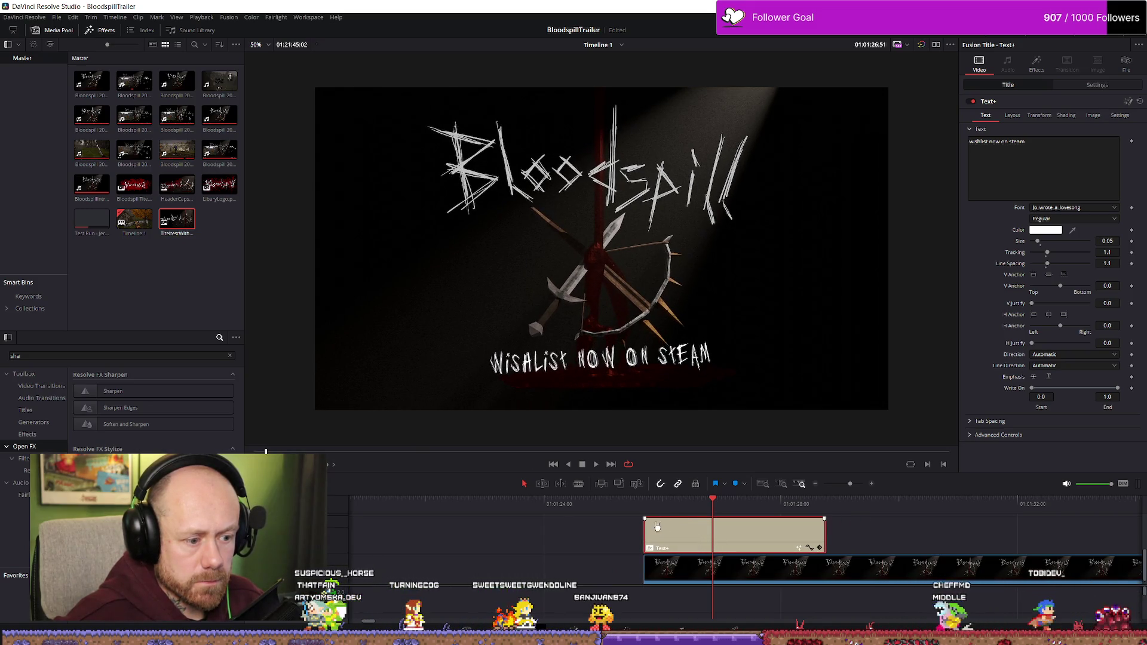
left_click(649, 507)
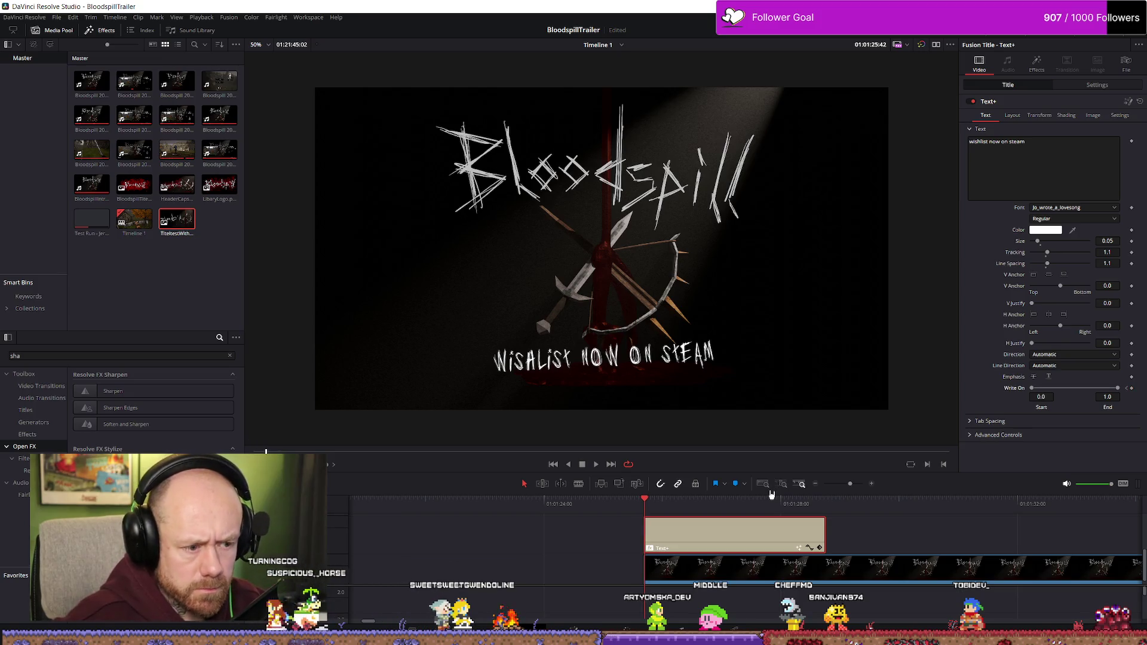
- Re-key the title's Write On sliders to start 0.0 and end 1.0, then play it back
key("space")
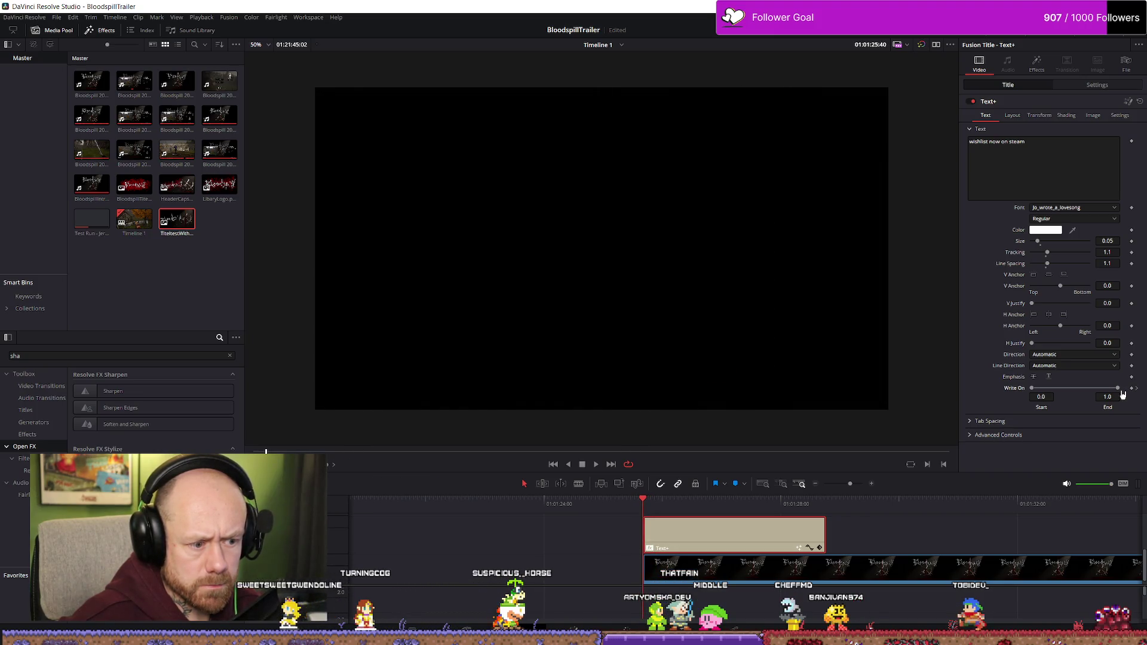
left_click_drag(1116, 392, 951, 391)
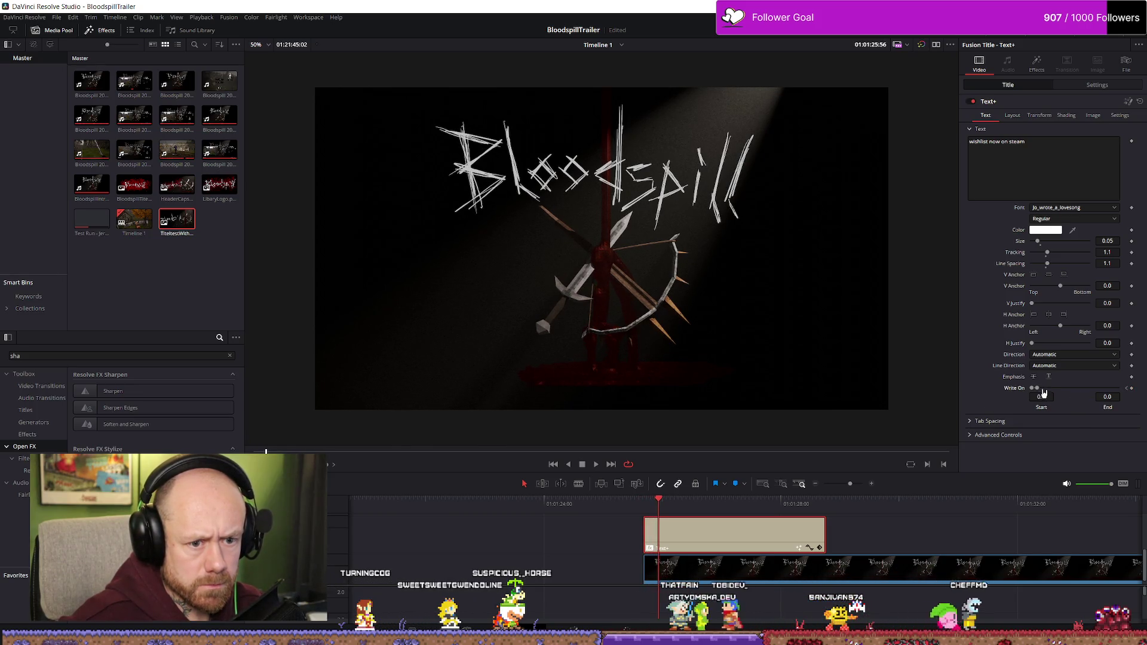
left_click_drag(1112, 388, 952, 396)
key("space")
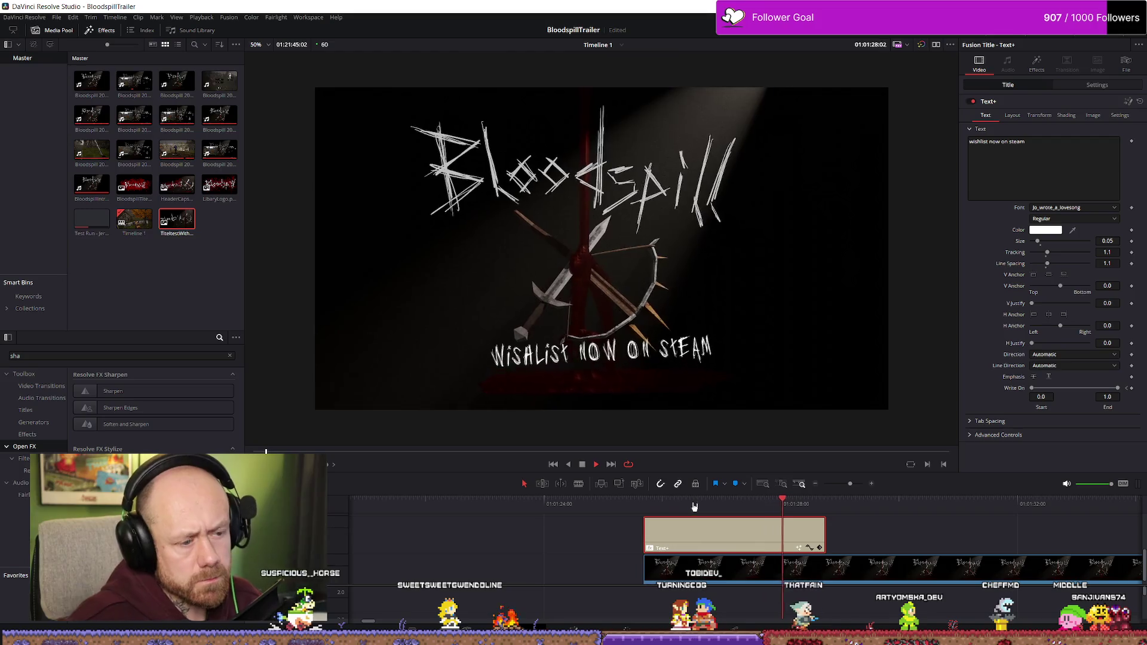
key("space")
scroll(824, 520, "down", 4)
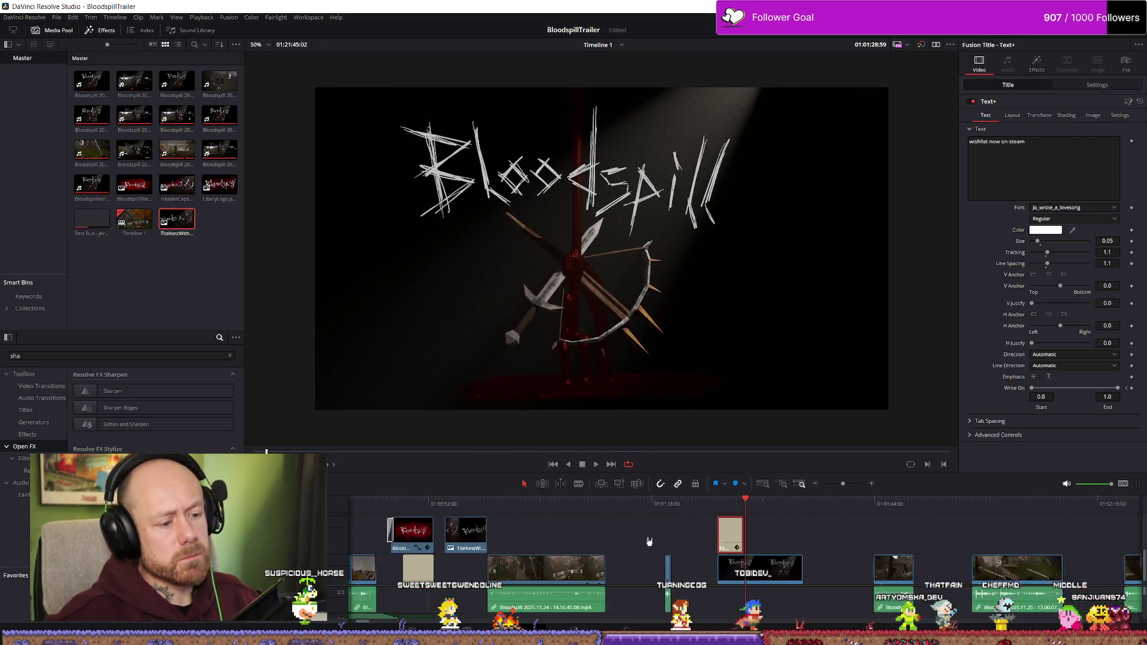
- Lengthen the Wishlist title clip by extending its end, then play it back
left_click_drag(735, 533, 903, 534)
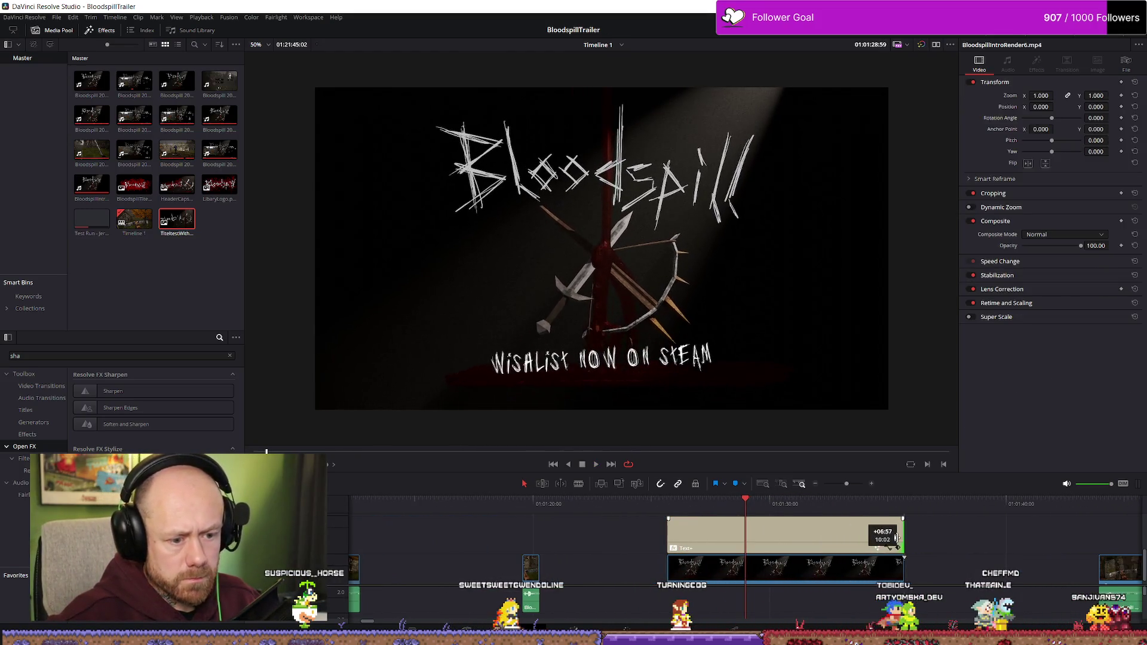
left_click(703, 505)
key("space")
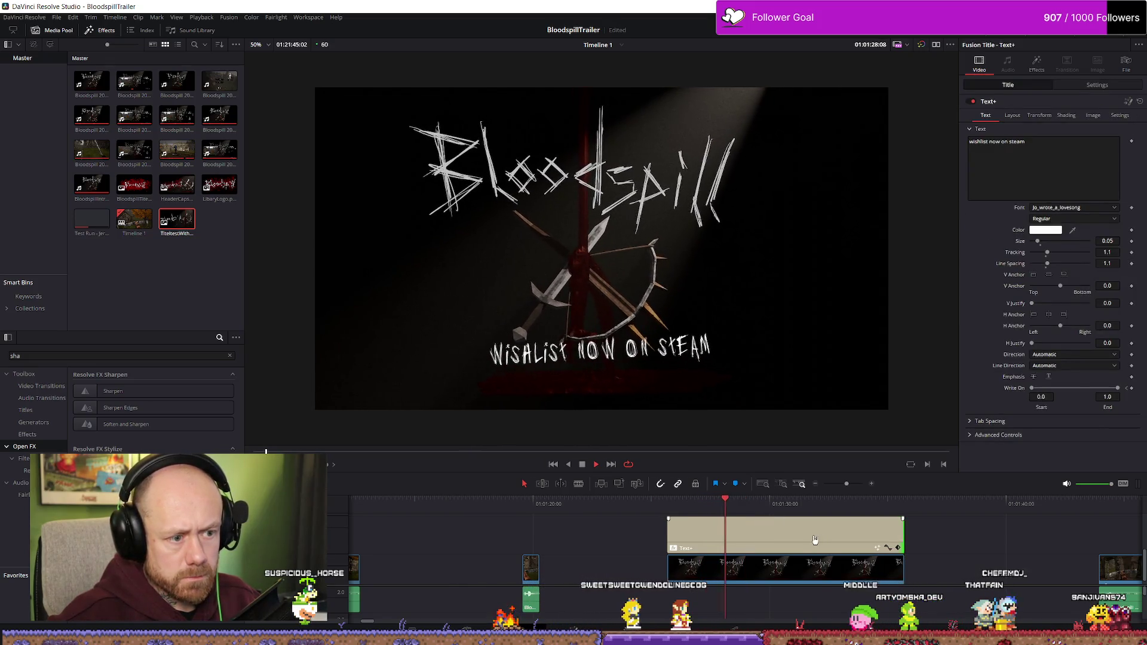
left_click(811, 540)
key("space")
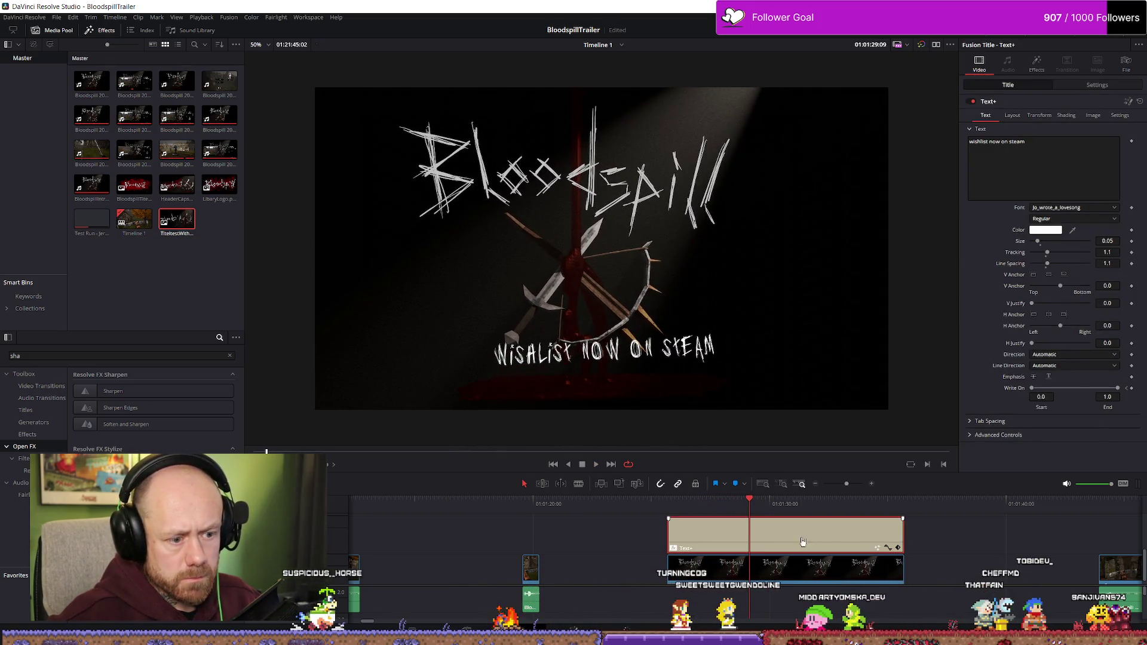
- Show the title clip's transform settings in the Inspector and preview the title
left_click(1009, 117)
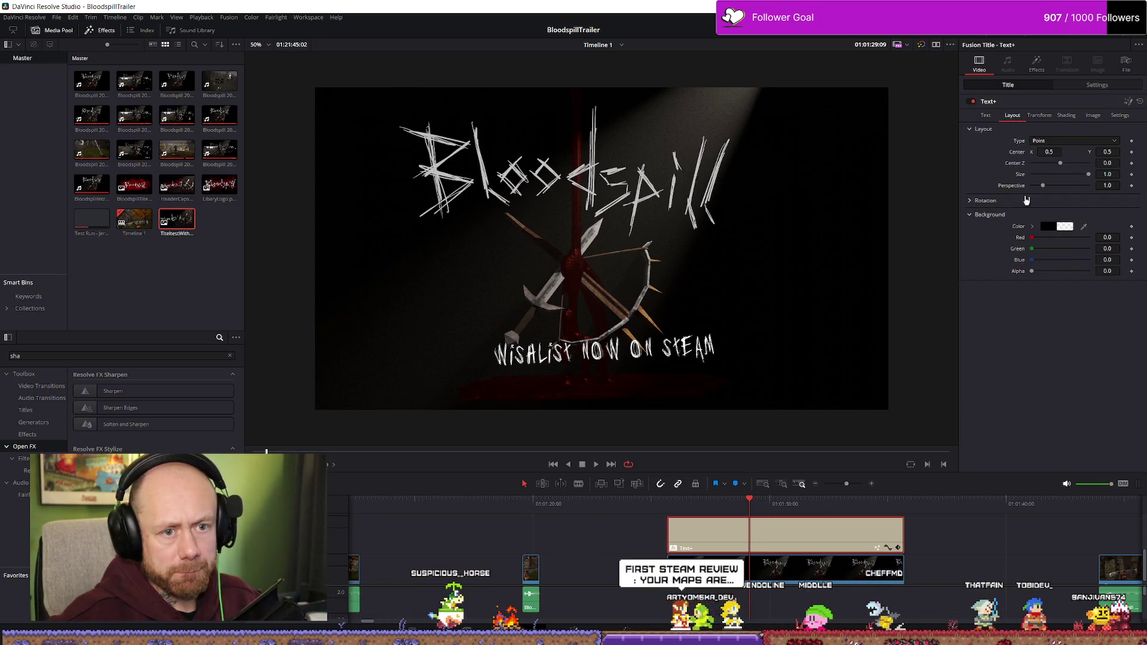
left_click(1089, 89)
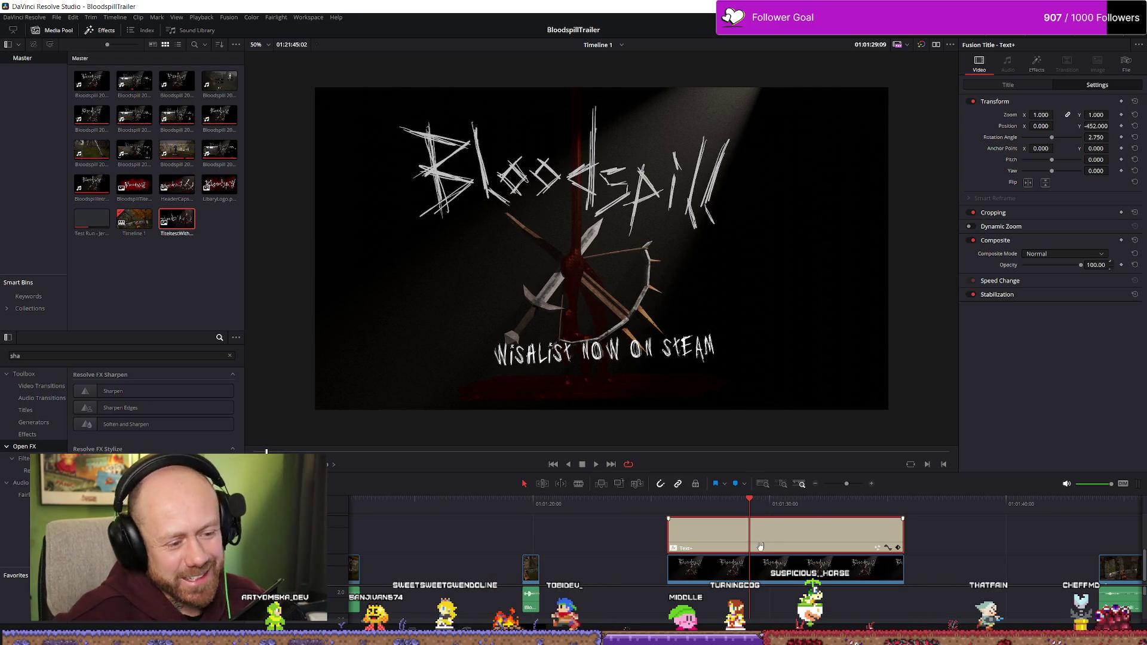
key("space")
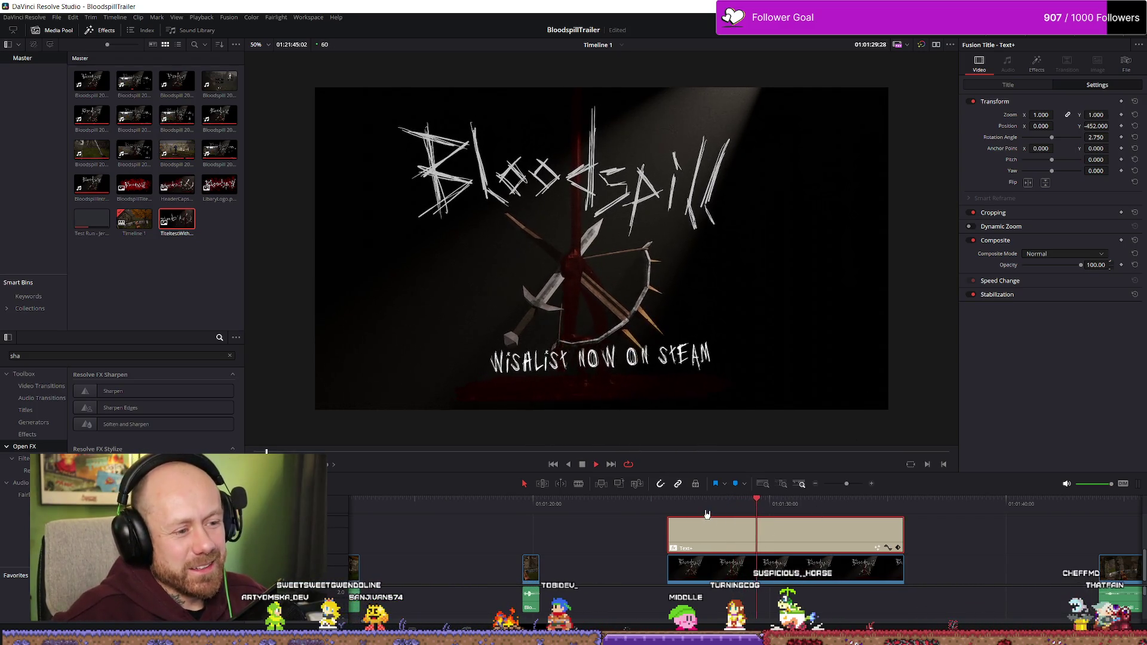
- Replay the title animation, then move the Wishlist text higher and toward the right
left_click(707, 510)
key("space")
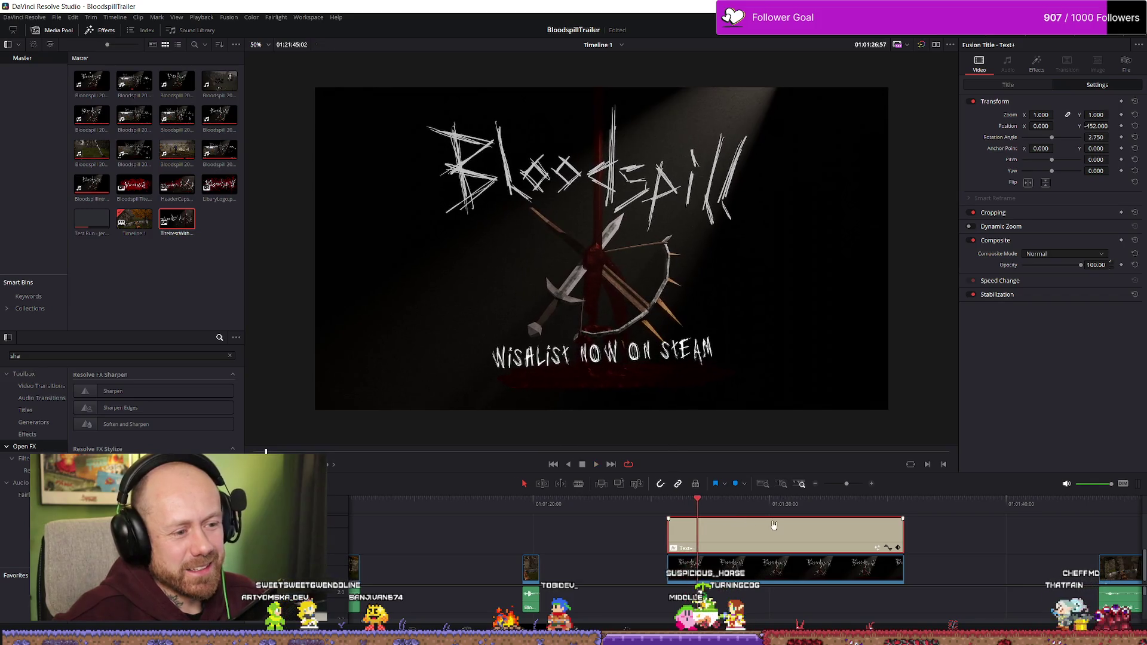
key("space")
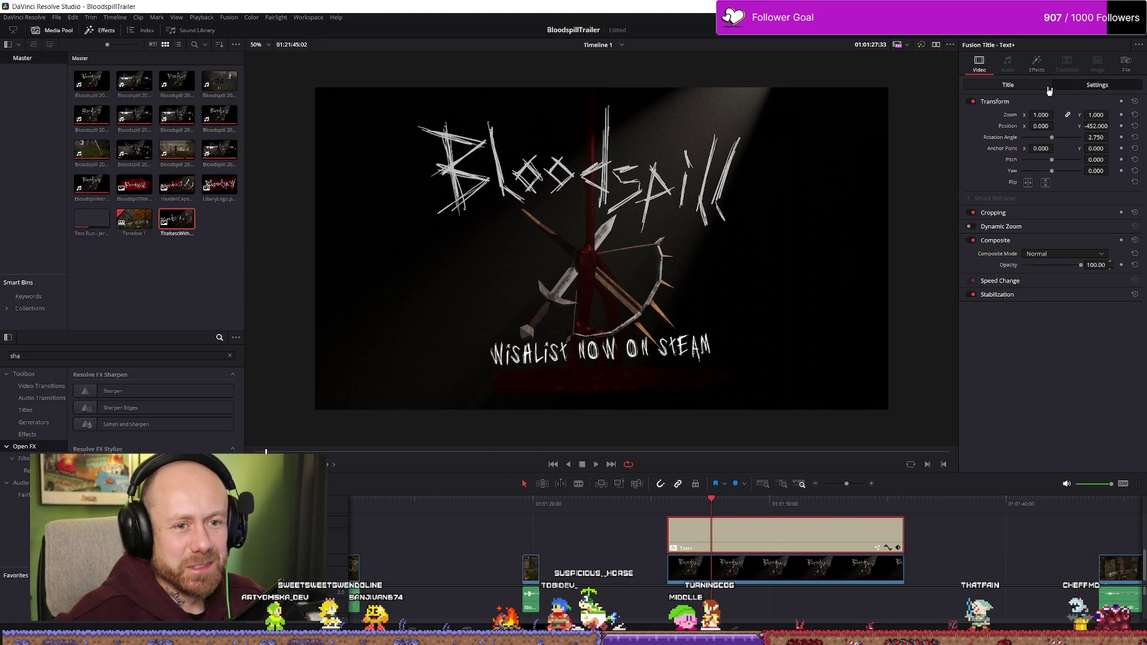
left_click(1032, 88)
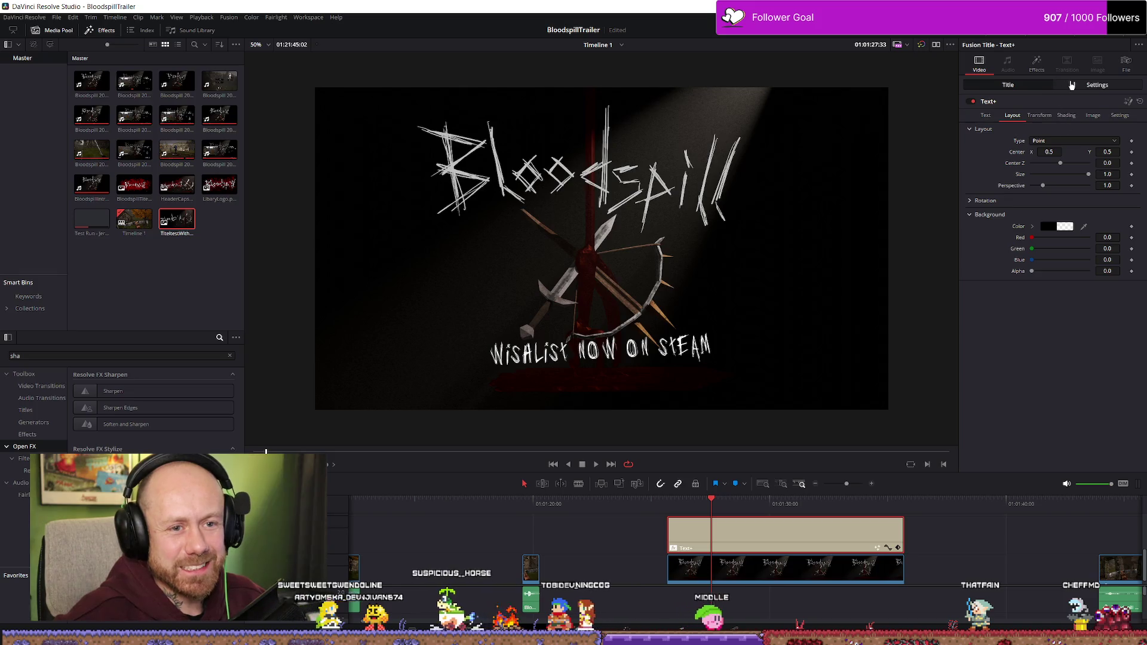
left_click(1108, 87)
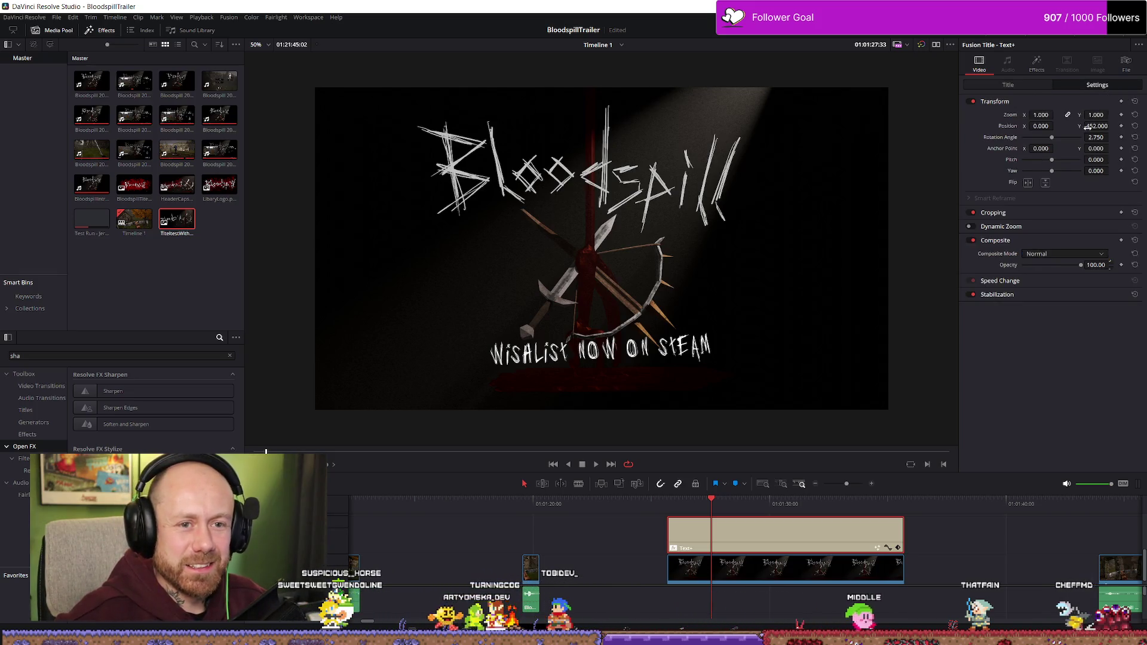
left_click_drag(1097, 124, 1110, 124)
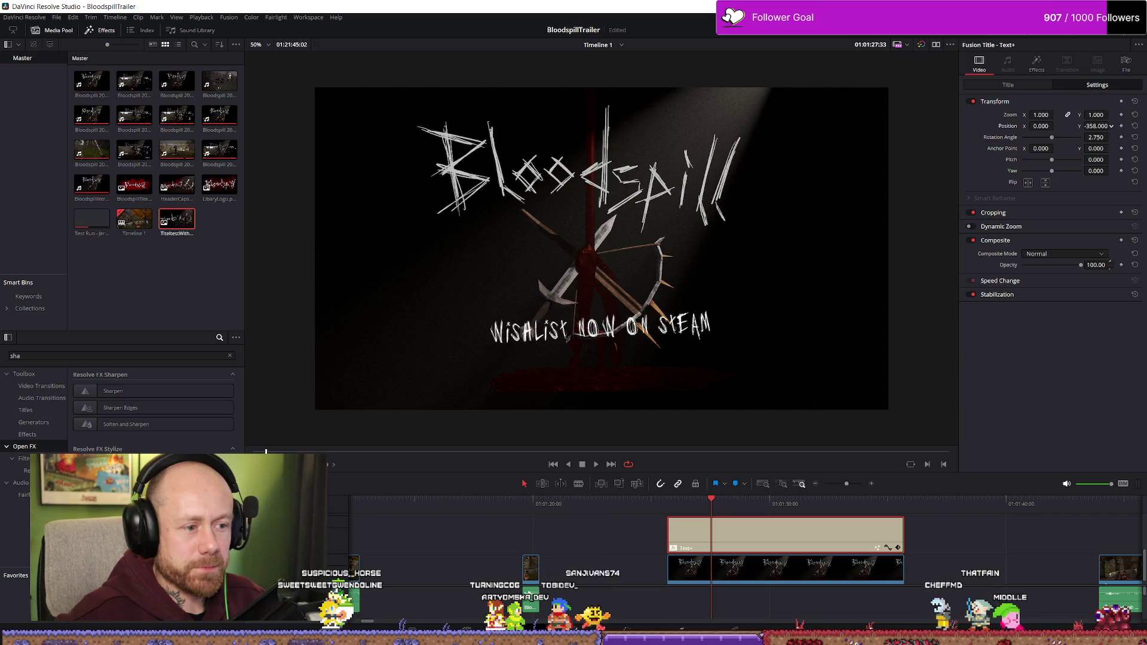
left_click_drag(1037, 126, 1056, 126)
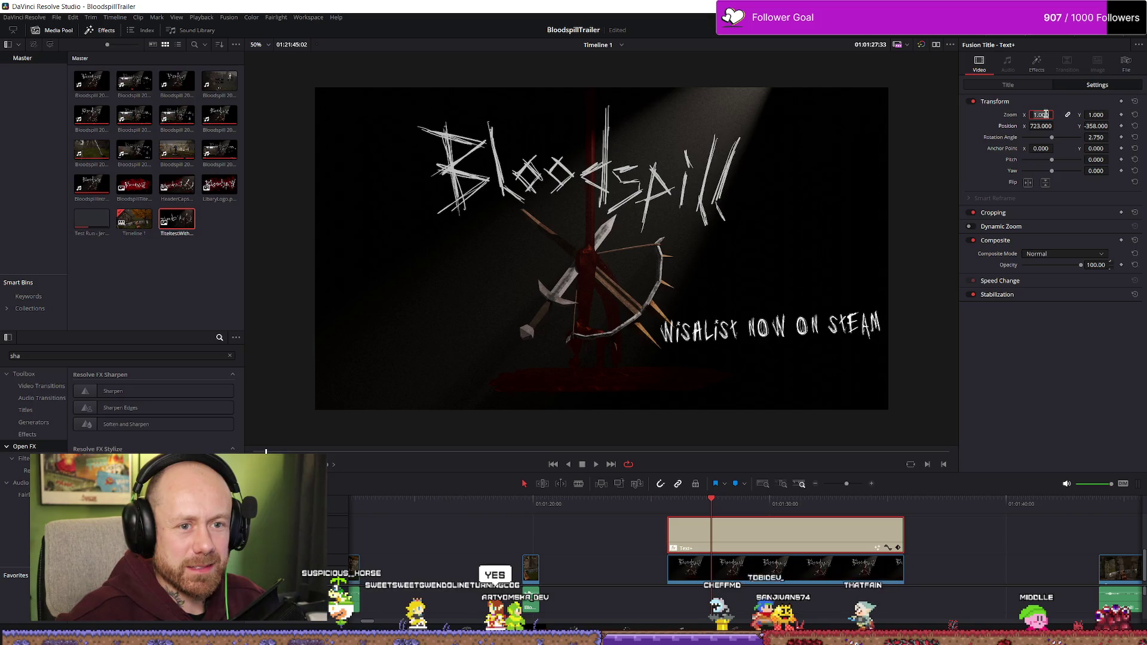
- Check the title's font and size, raise the text further, nudge it left, and replay it
left_click(1021, 87)
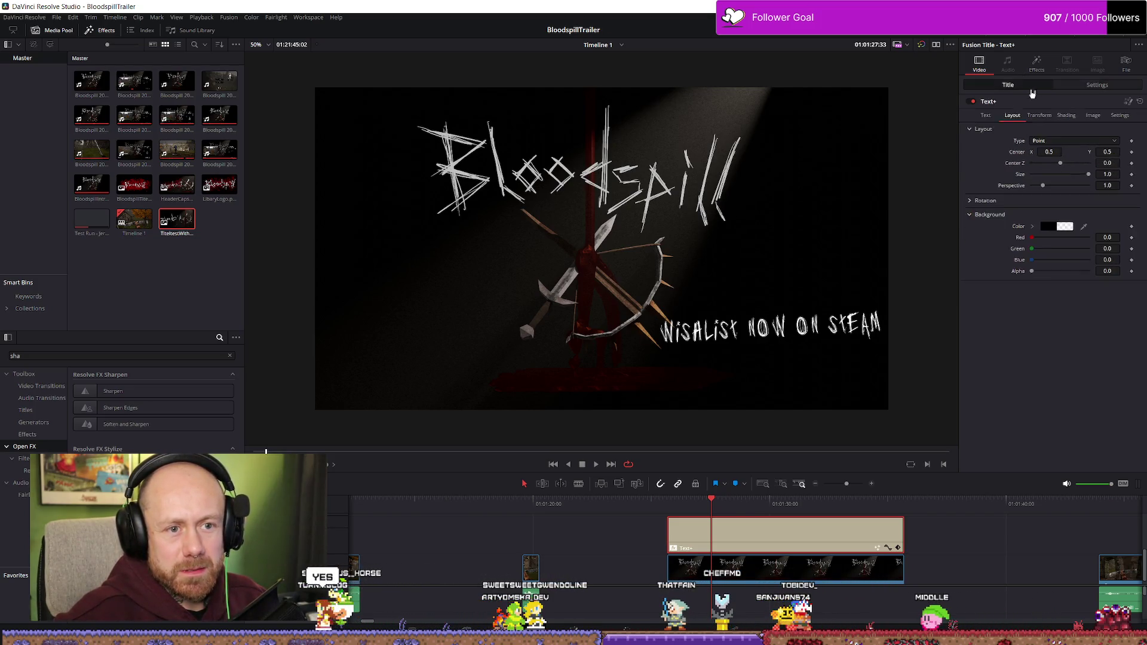
left_click(992, 118)
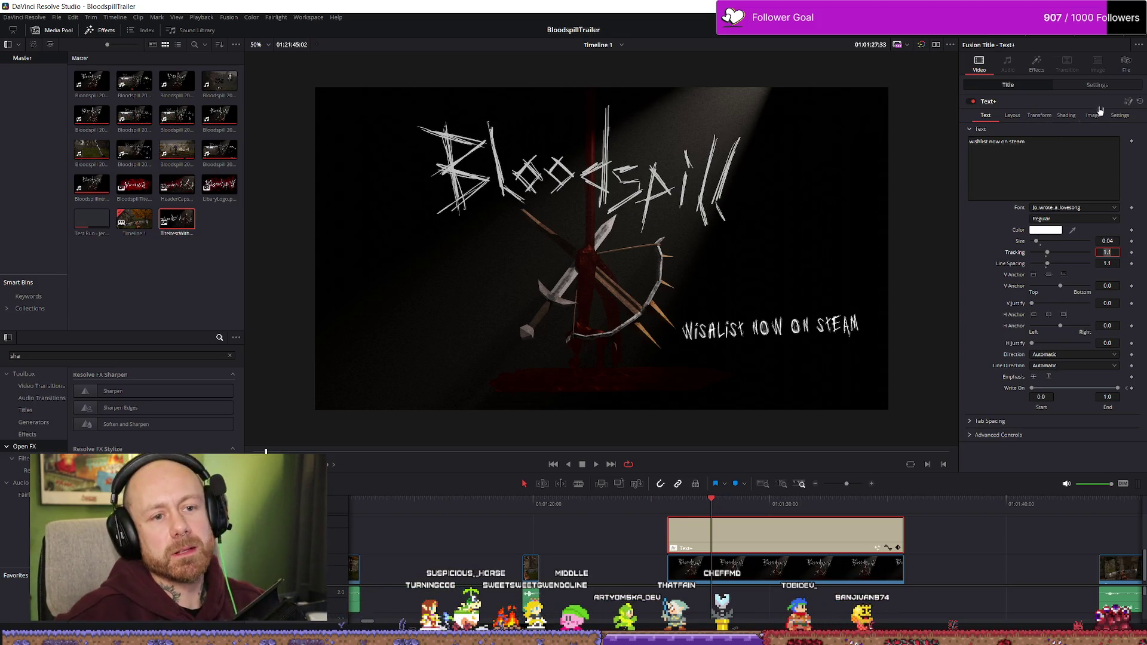
left_click(1098, 87)
mouse_move(1105, 127)
left_mouse_down()
mouse_move(1055, 126)
mouse_move(1075, 126)
left_mouse_up()
key("slash")
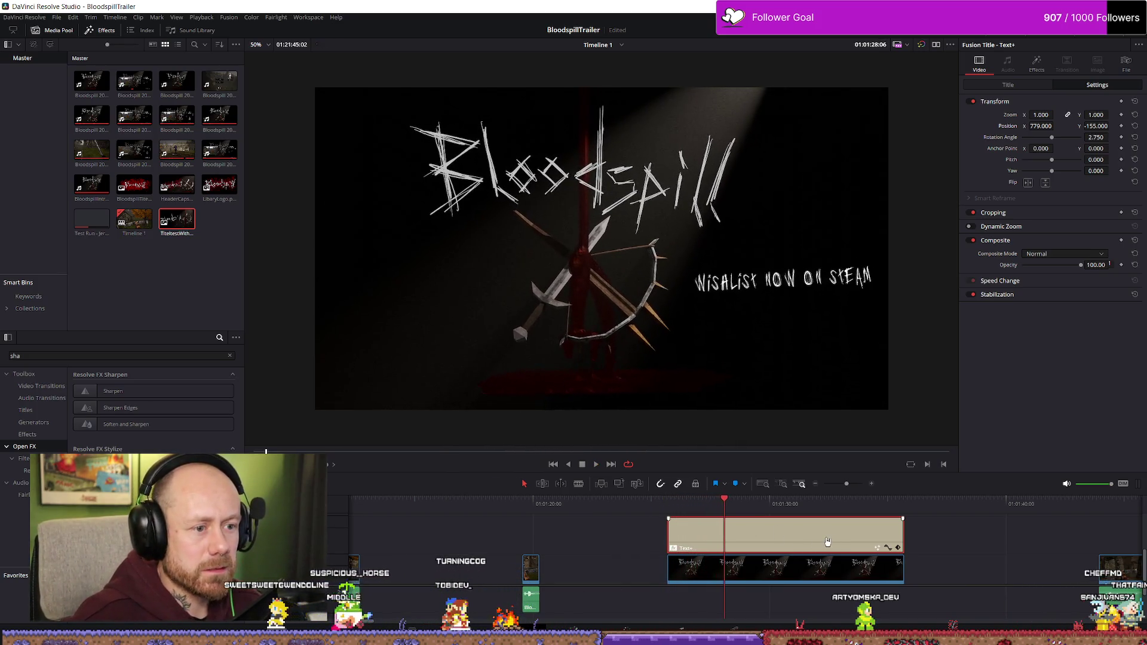
key("space")
mouse_move(1041, 126)
left_mouse_down()
mouse_move(1026, 126)
mouse_move(1056, 126)
left_mouse_up()
key("space")
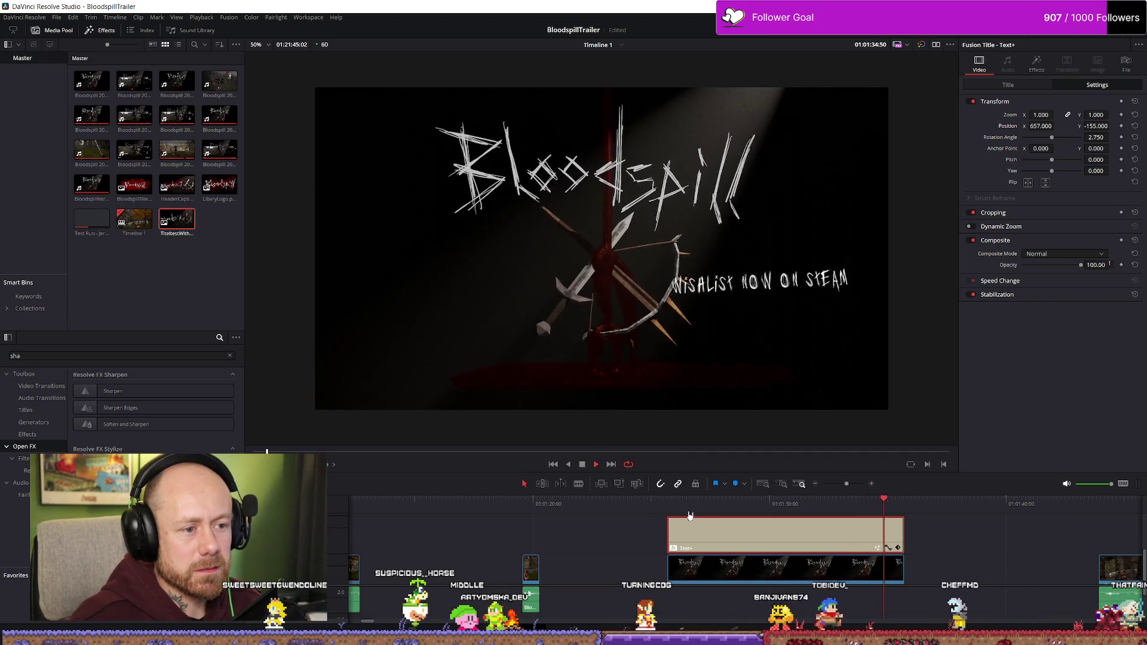
- At frame 01:01:29:17, view the title's text settings and move the clip onto the video track
left_click(754, 504)
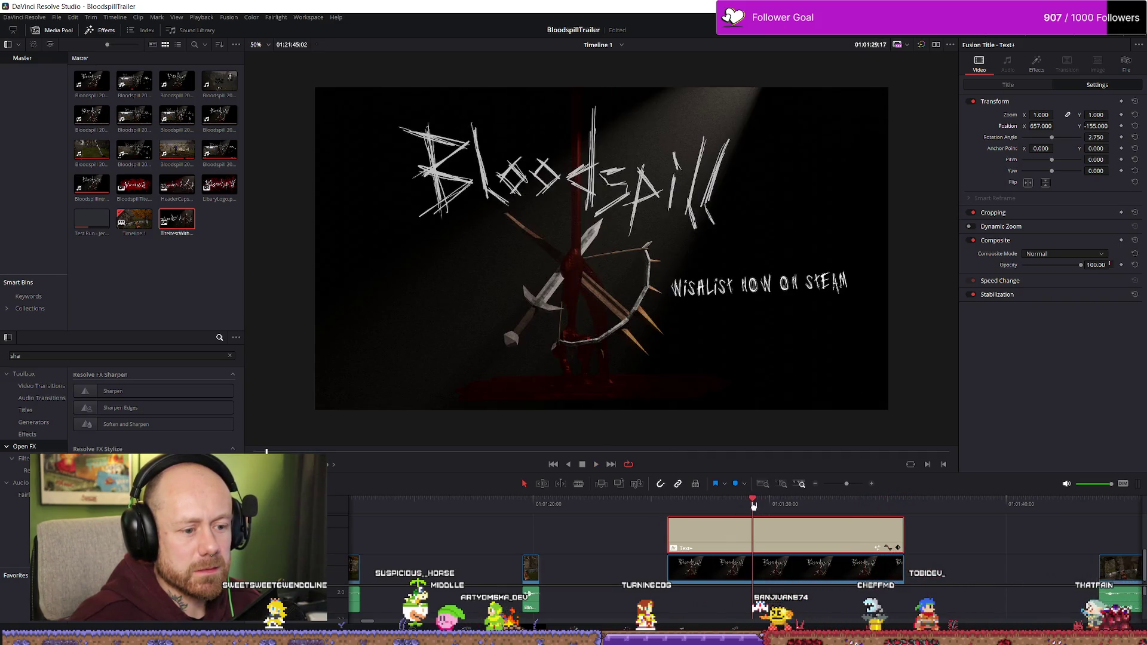
left_click(1020, 85)
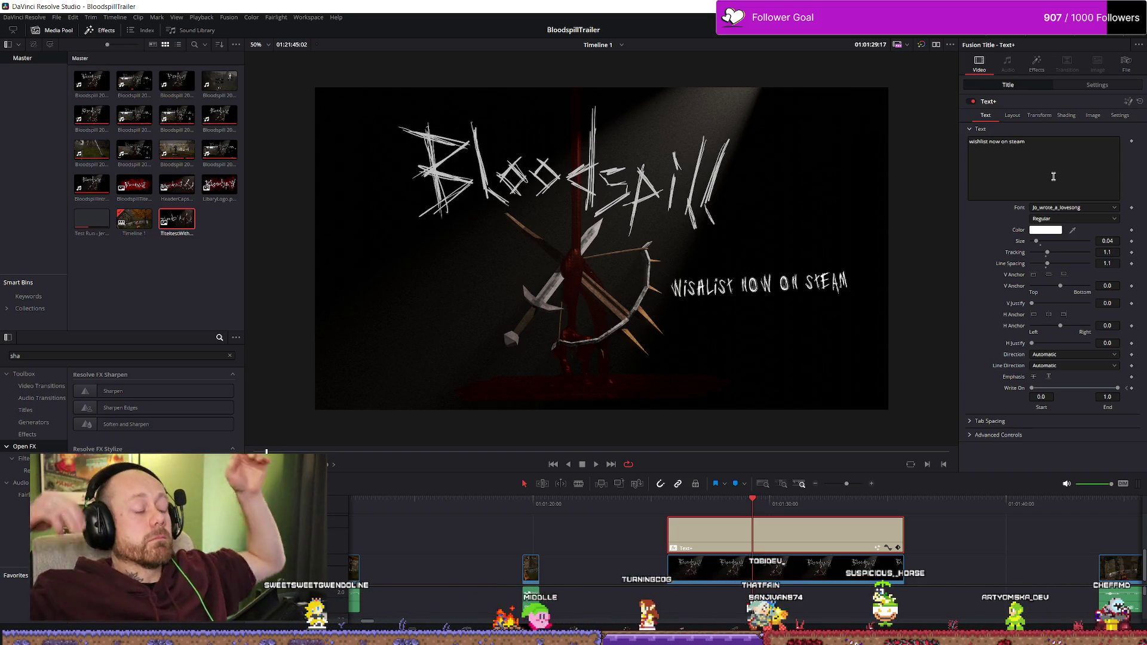
left_click_drag(702, 551, 702, 568)
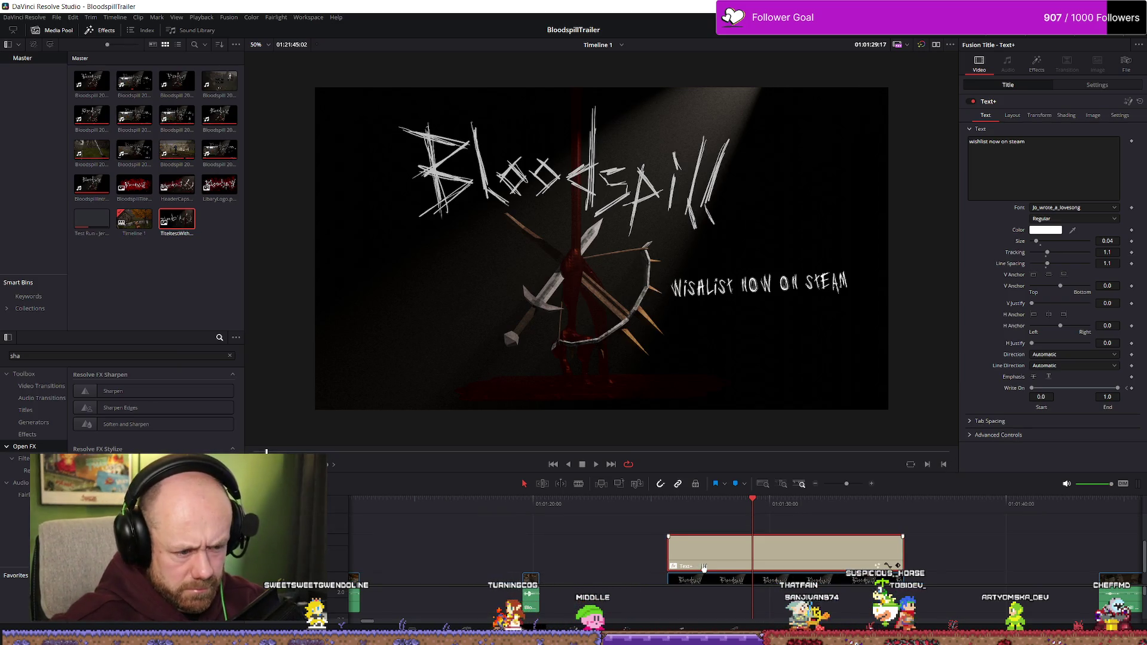
- Park the playhead at 01:01:26:24, clear the Effects search, and list the Toolbox effects
left_click(685, 503)
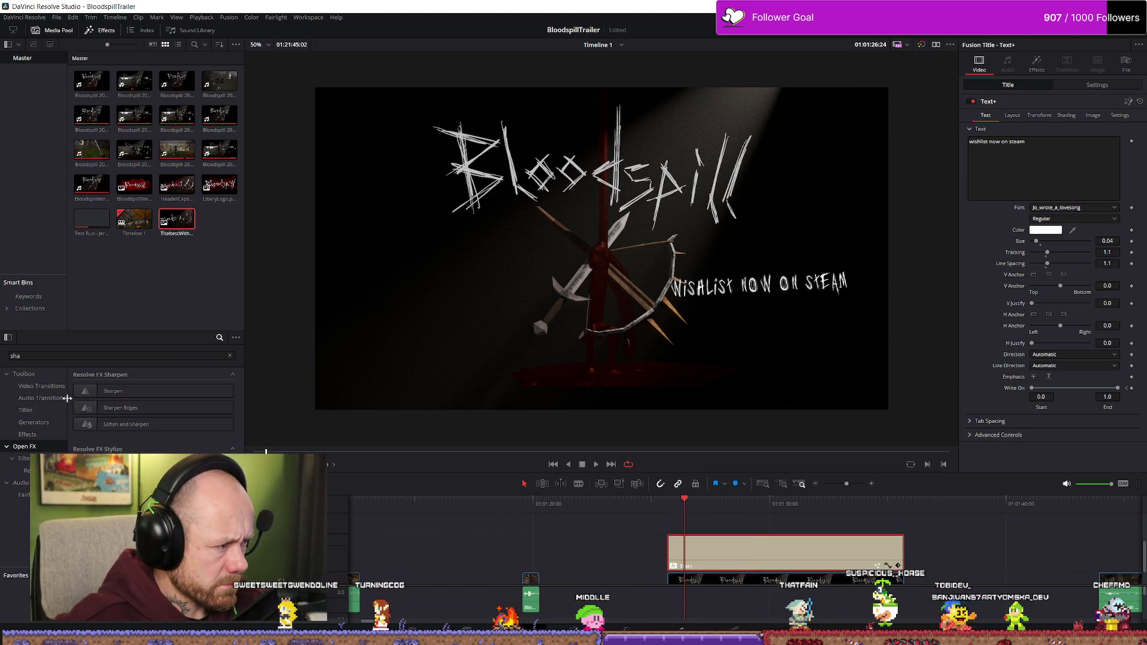
left_click(24, 374)
left_click(229, 355)
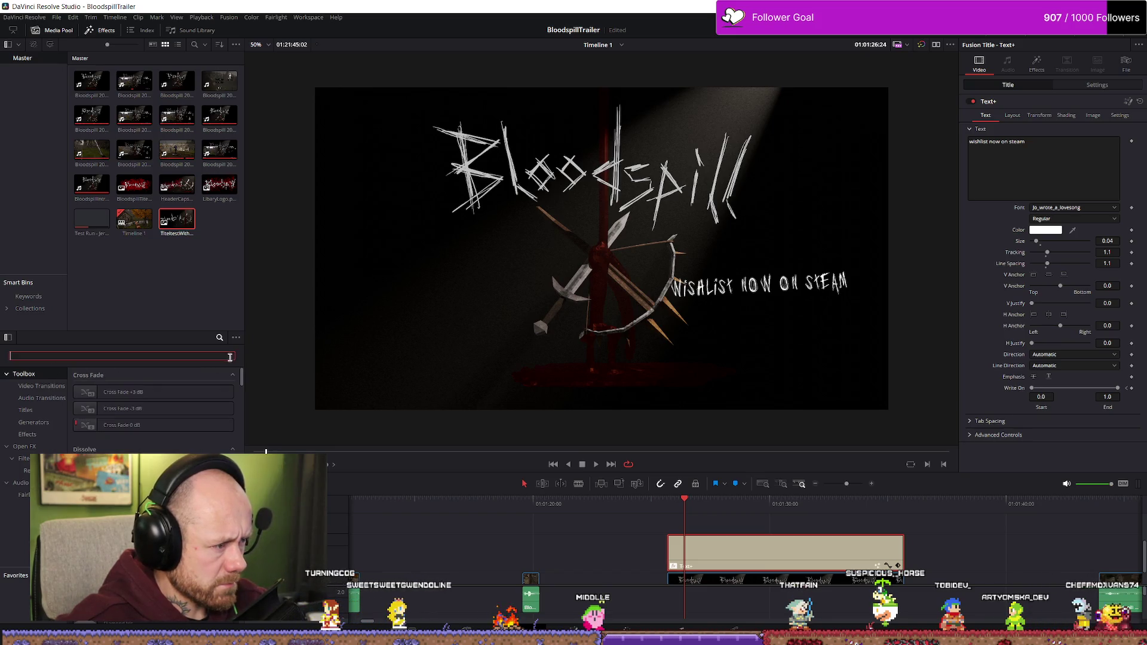
left_click(24, 374)
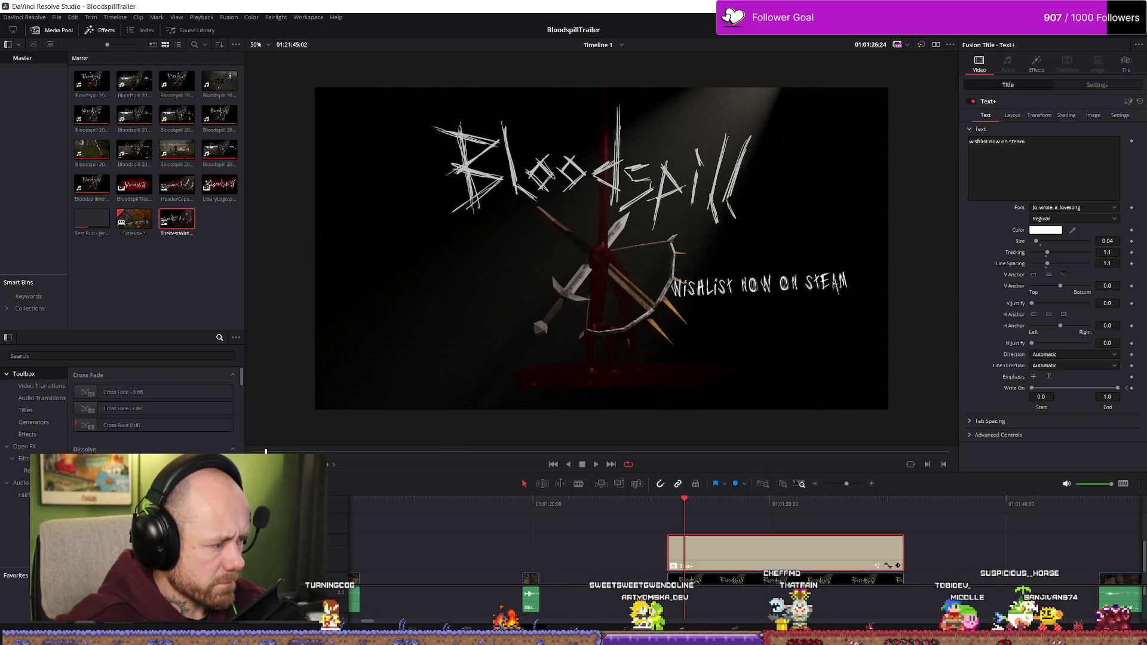
left_click(105, 355)
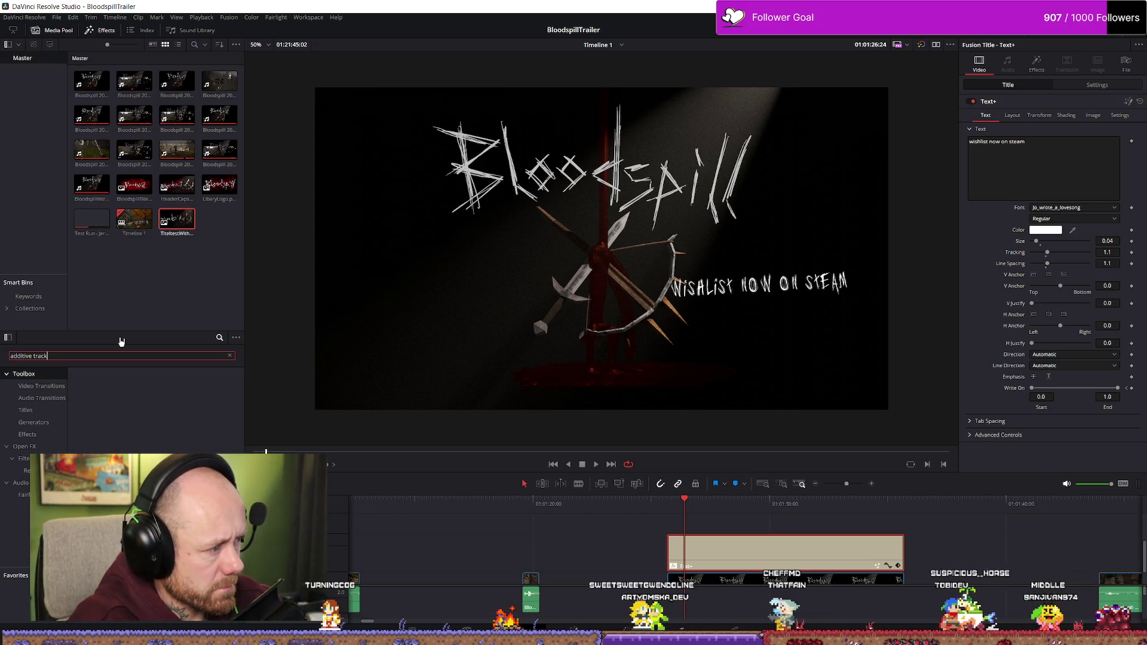
type("r")
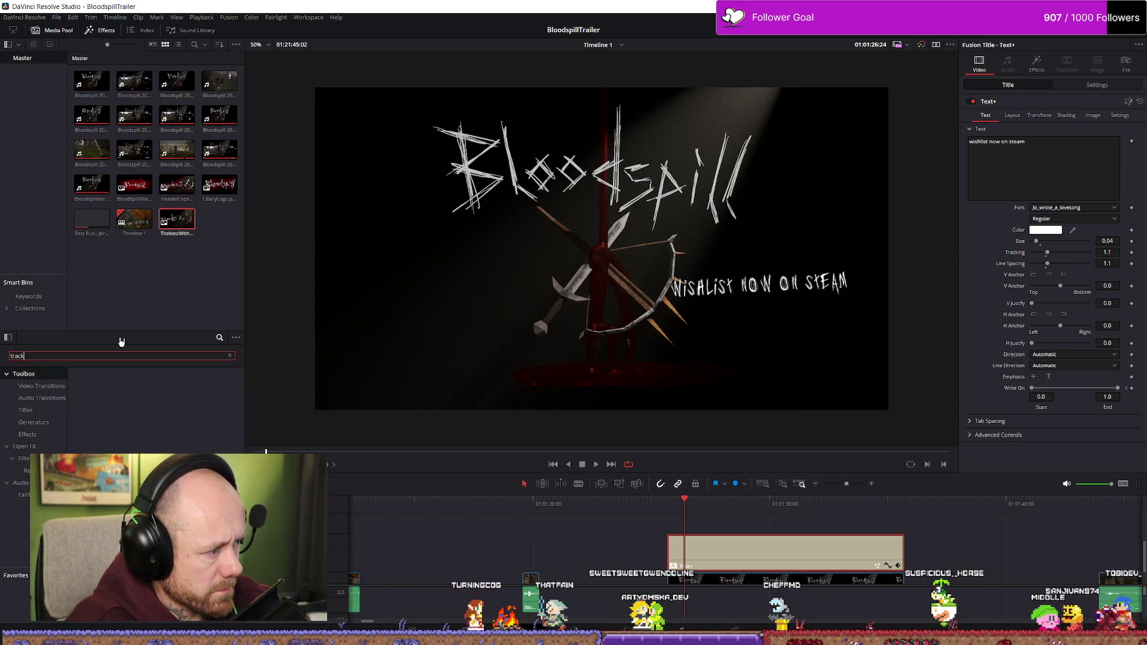
key("BackSpace")
key("BackSpace")
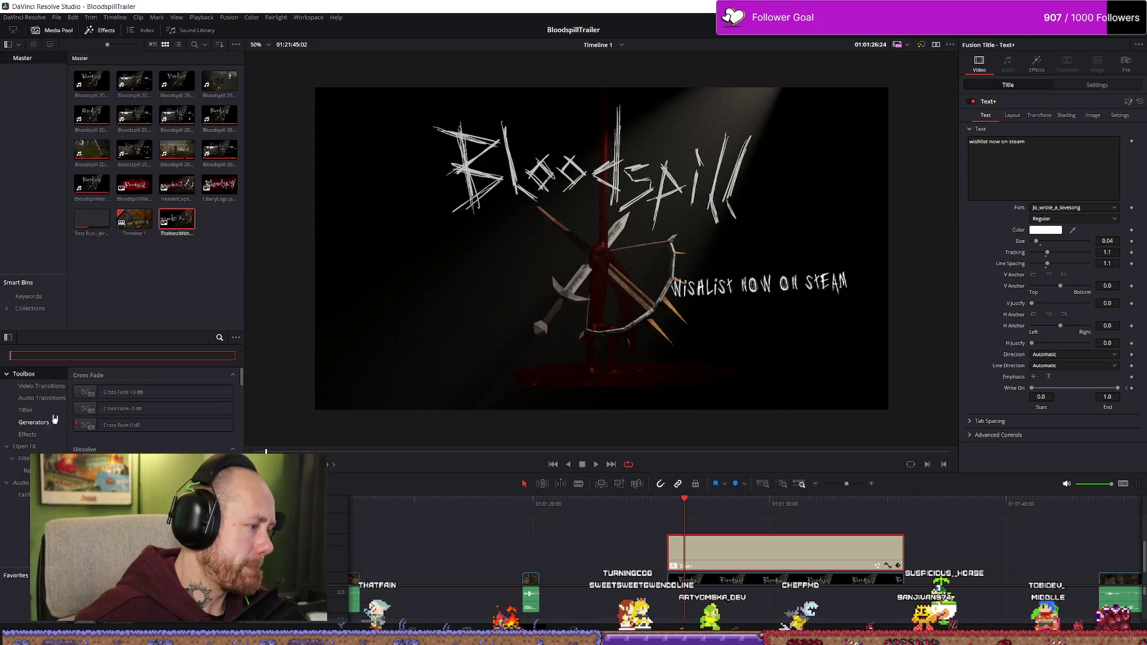
left_click(43, 410)
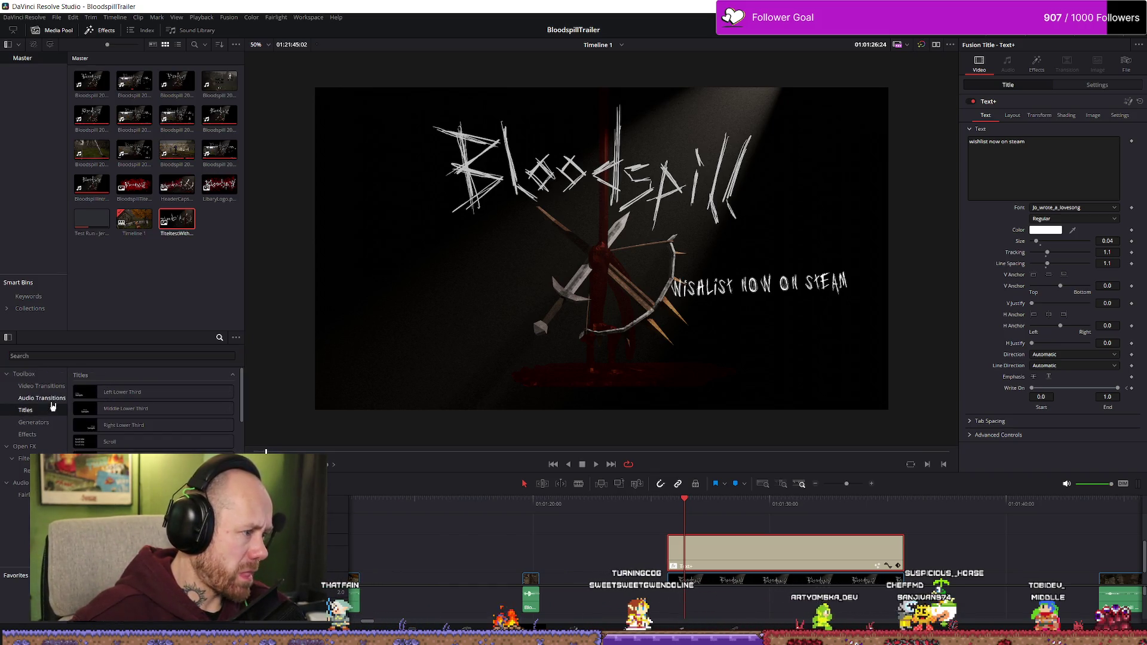
left_click(36, 436)
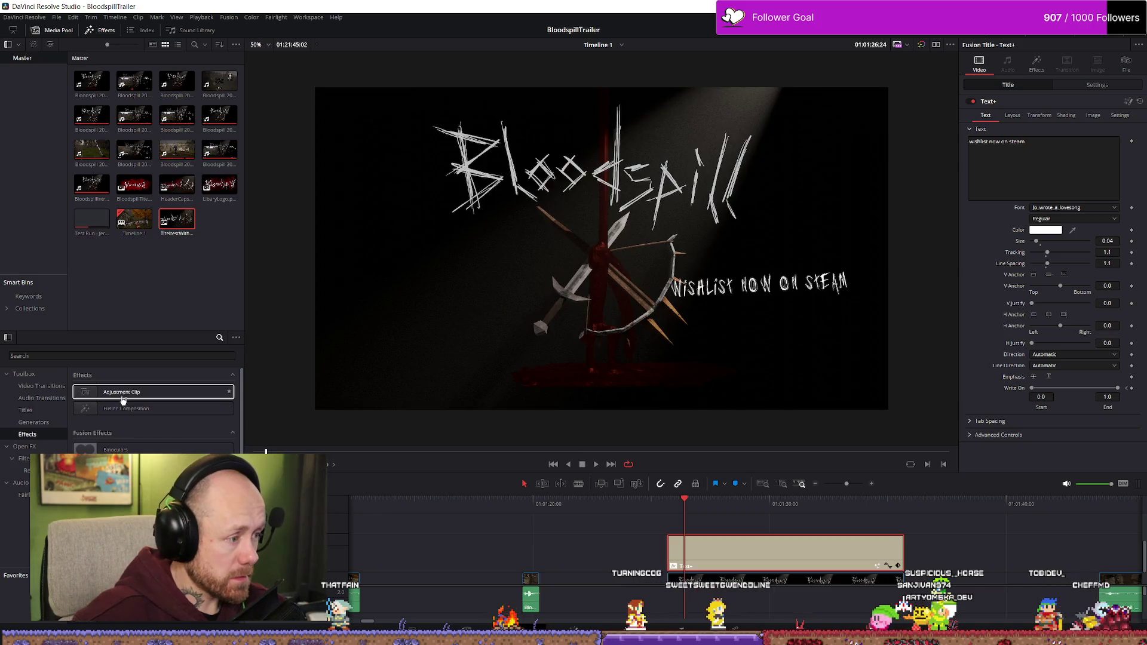
- Place an Adjustment Clip on a new track above the title and search Open FX for 'shake'
mouse_move(126, 394)
left_mouse_down()
mouse_move(538, 514)
mouse_move(730, 533)
mouse_move(741, 523)
mouse_move(1069, 533)
mouse_move(977, 539)
left_mouse_up()
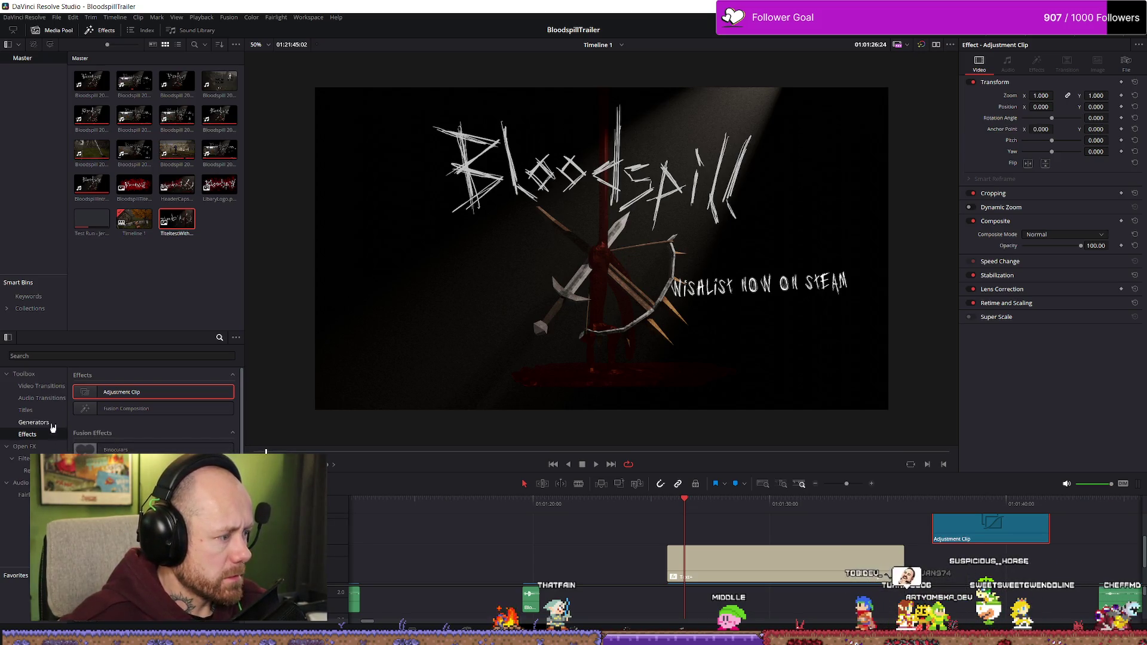
left_click(24, 446)
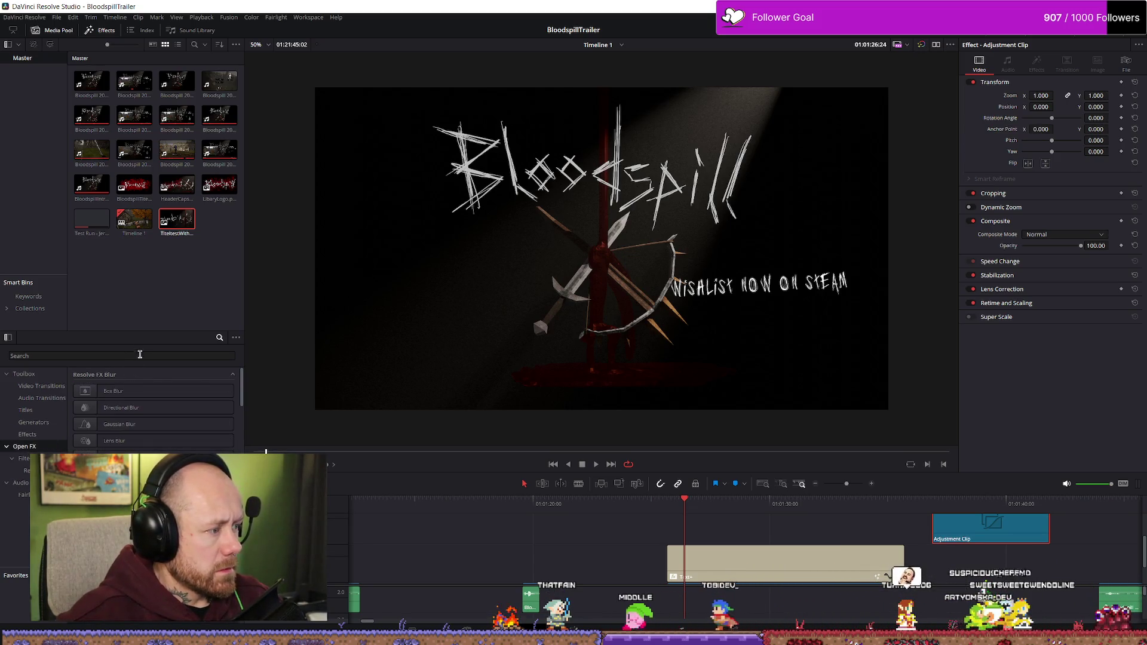
type("shake")
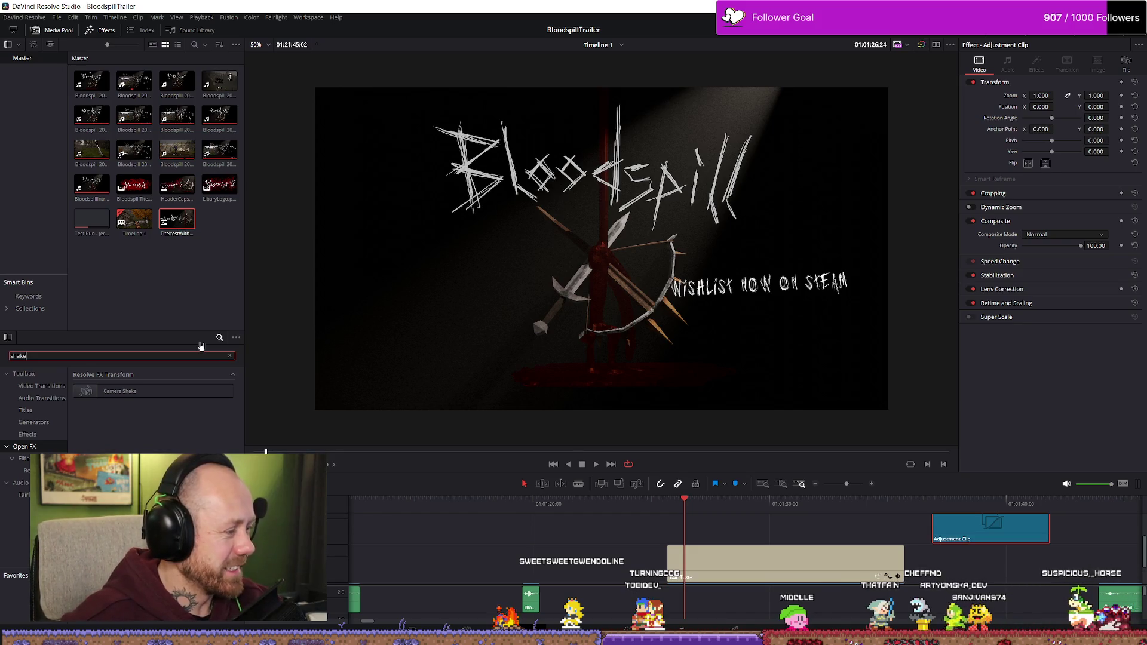
- Try Camera Shake on the adjustment clip, undo it, and search effects for 'text'
mouse_move(120, 390)
left_mouse_down()
mouse_move(898, 533)
mouse_move(956, 528)
left_mouse_up()
left_click(946, 501)
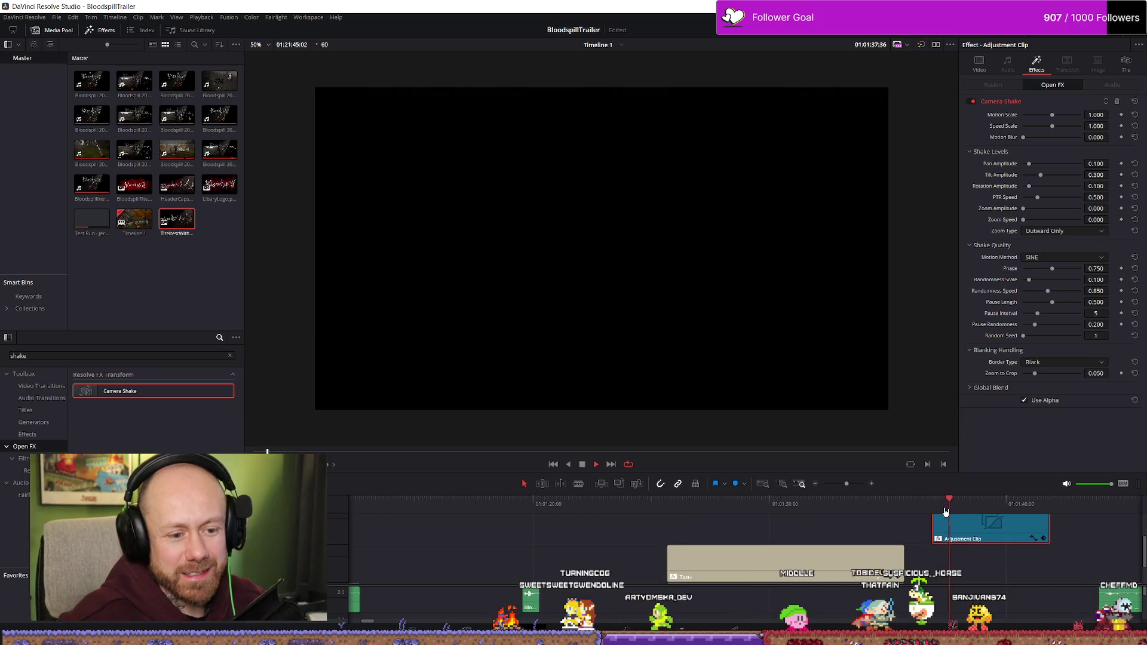
key("ctrl+z")
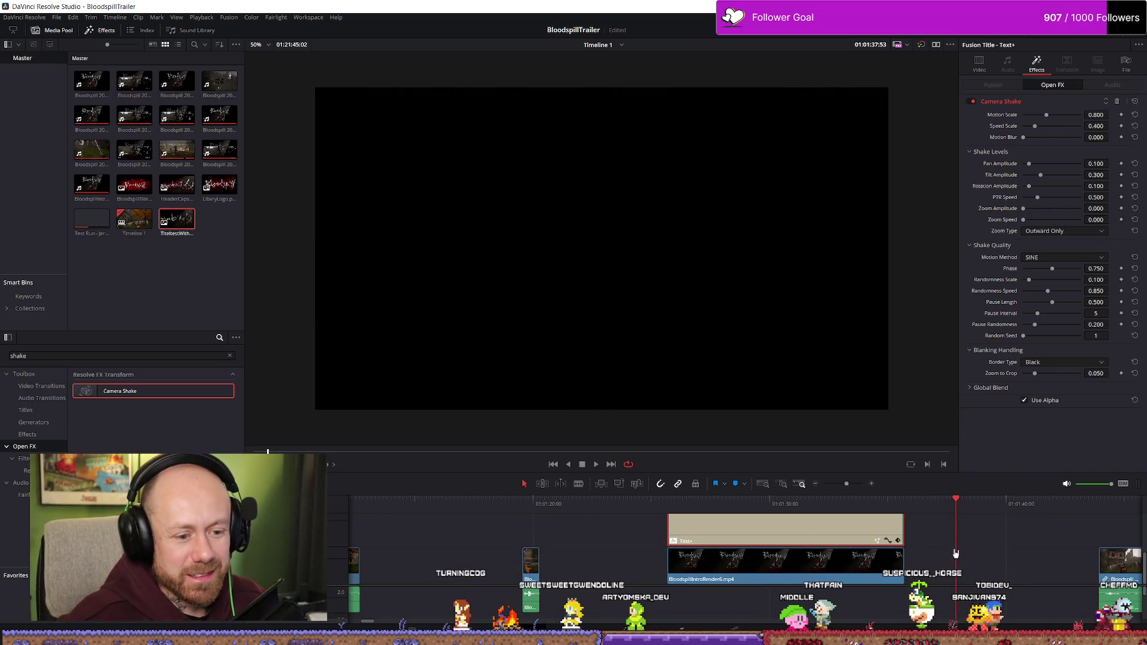
key("ctrl+z")
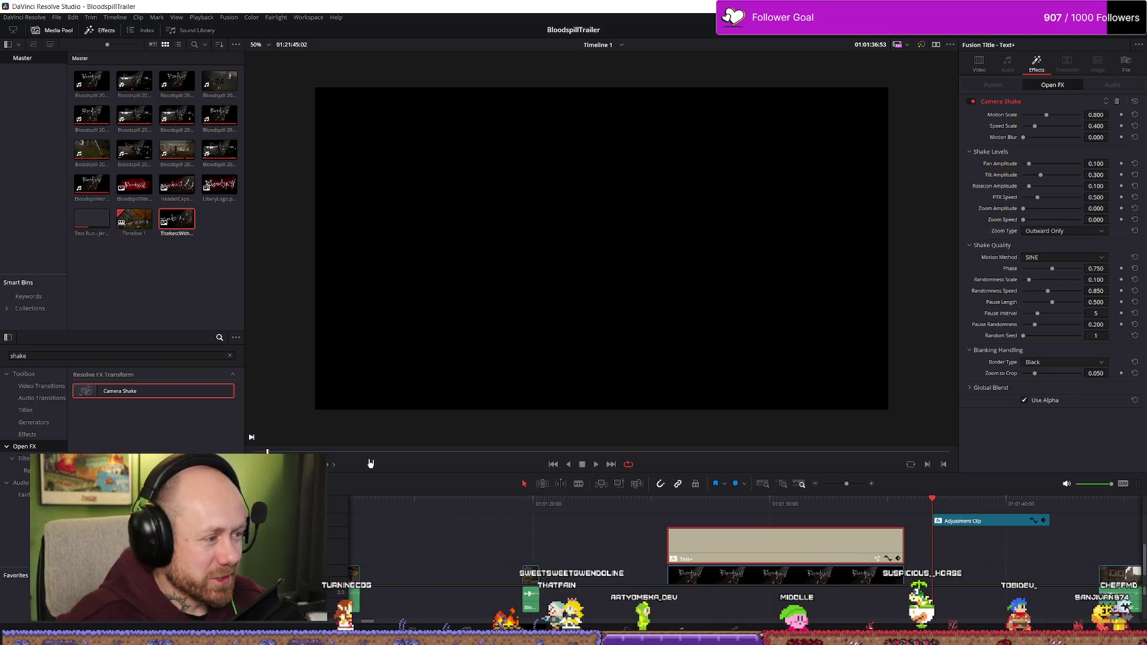
double_click(38, 356)
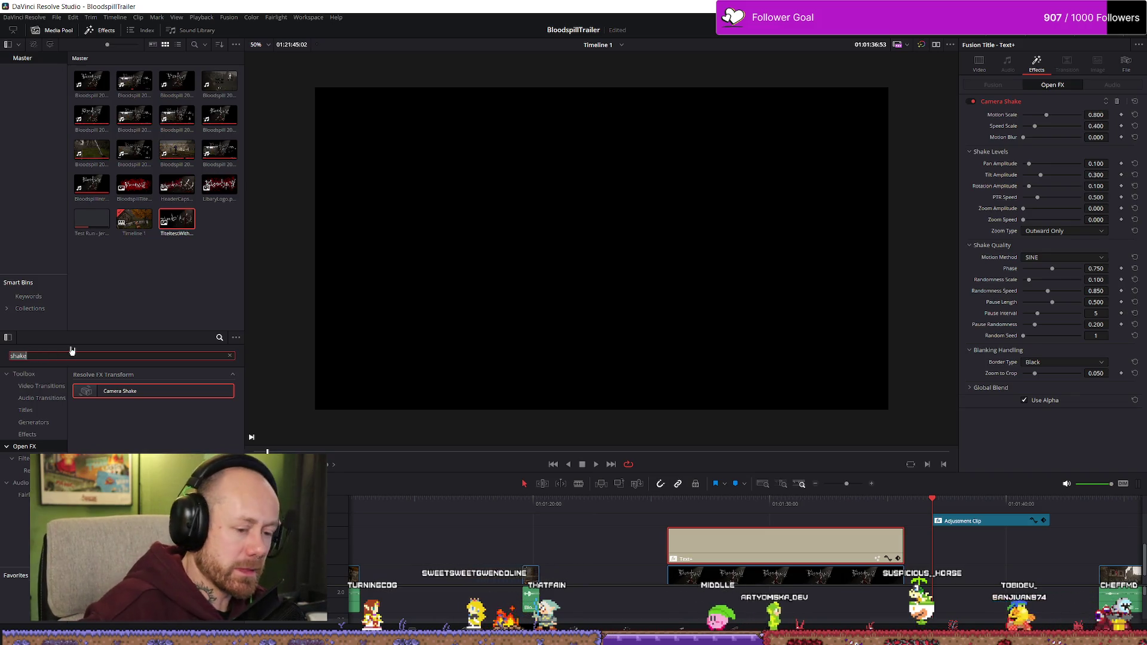
type("tex")
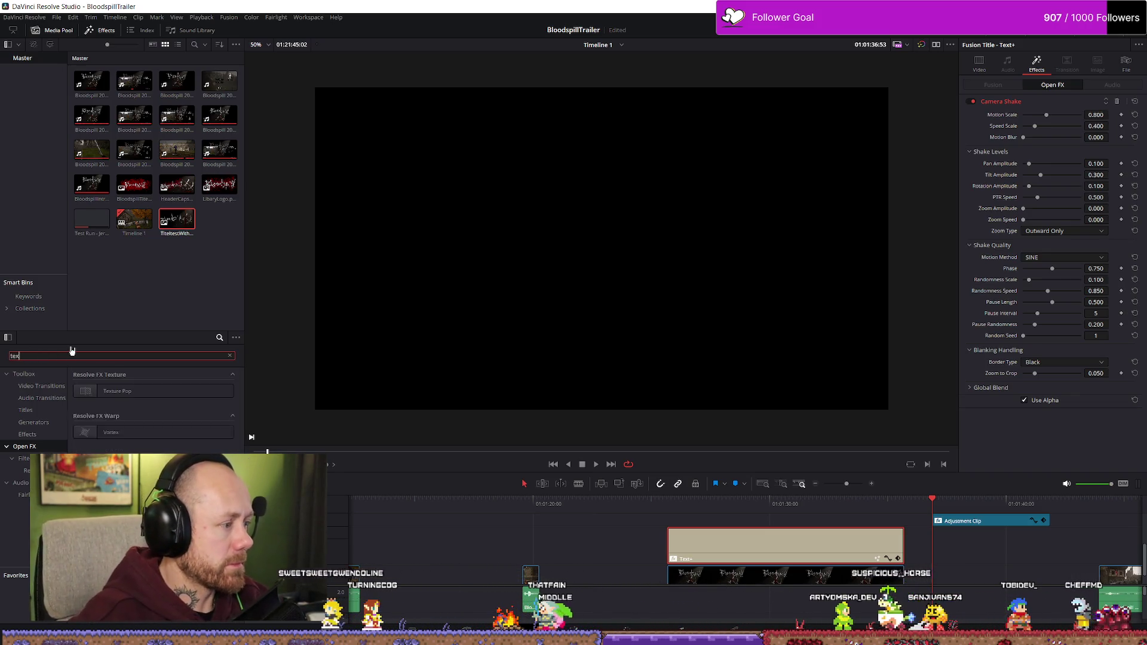
type("t")
- Add a Text+ title showing default 'Custom Title' under the adjustment clip and preview it
left_click(29, 374)
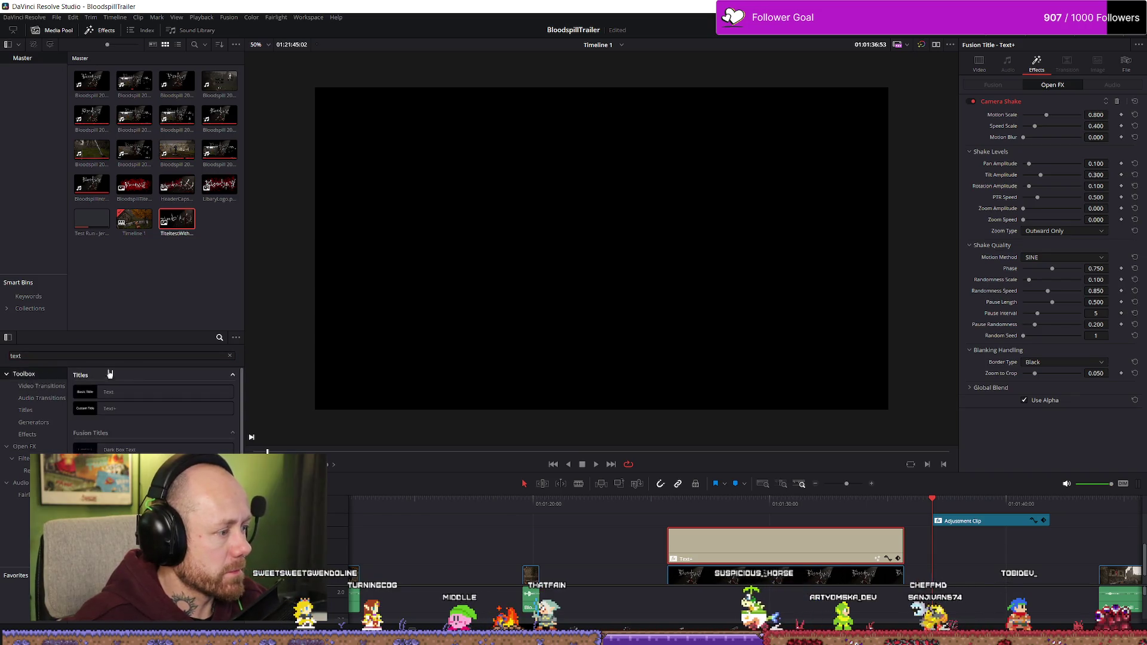
mouse_move(137, 408)
left_mouse_down()
mouse_move(609, 526)
mouse_move(993, 553)
mouse_move(943, 552)
left_mouse_up()
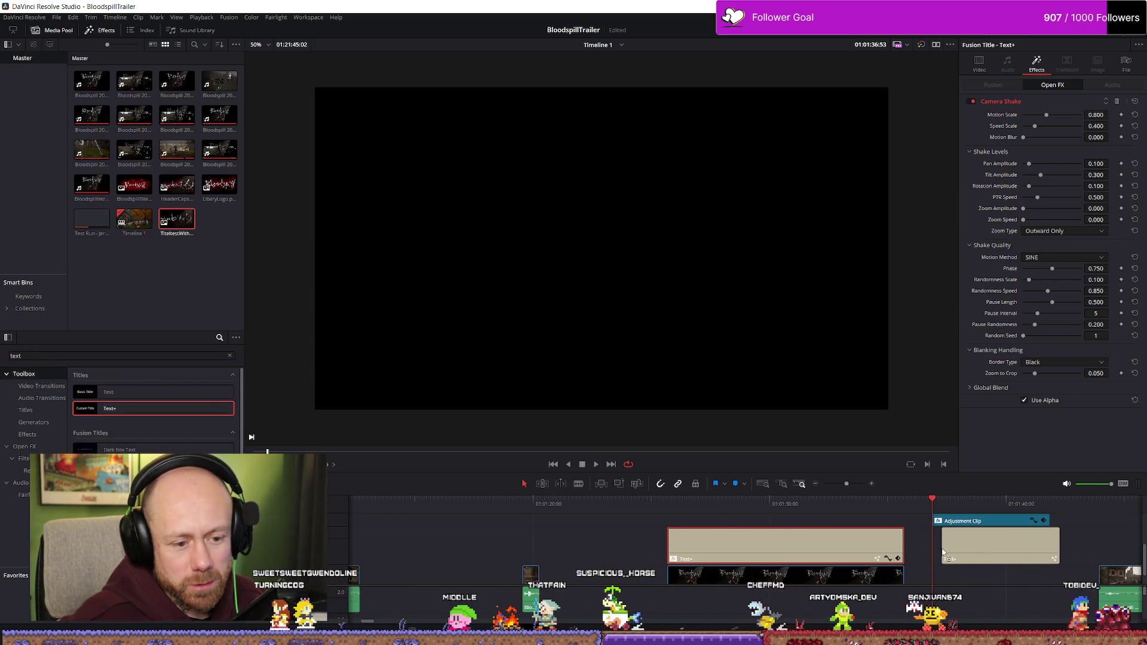
left_click(937, 552)
key("space")
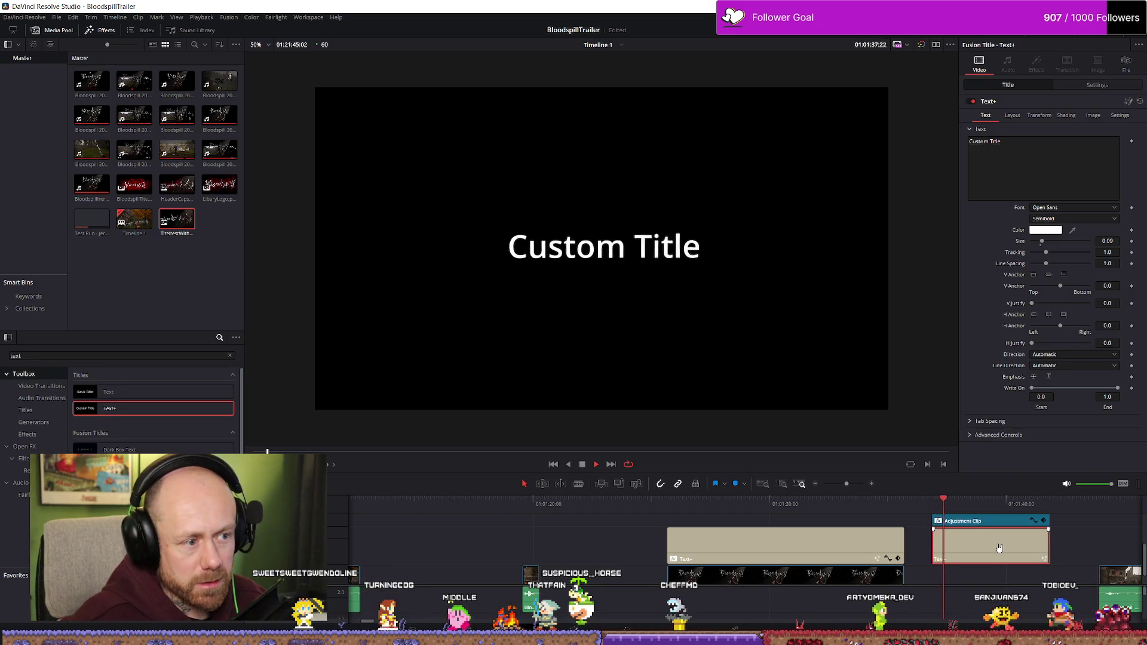
key("space")
scroll(998, 543, "down", 1)
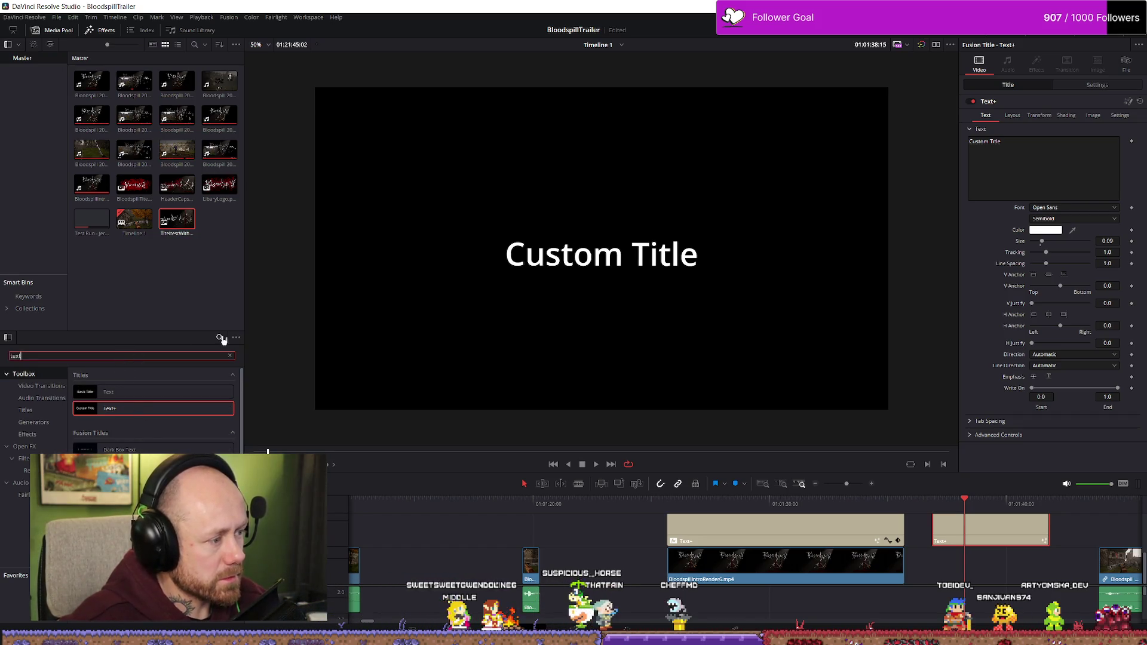
key("BackSpace")
key("BackSpace")
key("BackSpace")
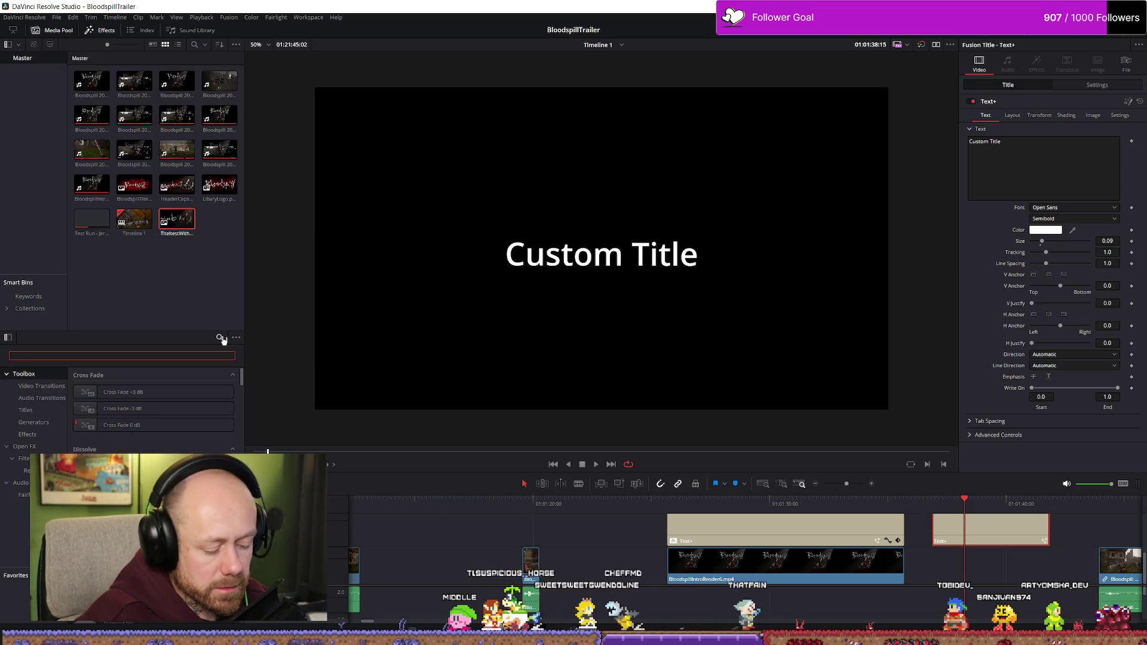
- Place a Solid Color generator under the new title and colour it vivid purple
type("solid")
left_click_drag(622, 474, 989, 574)
left_click(989, 577)
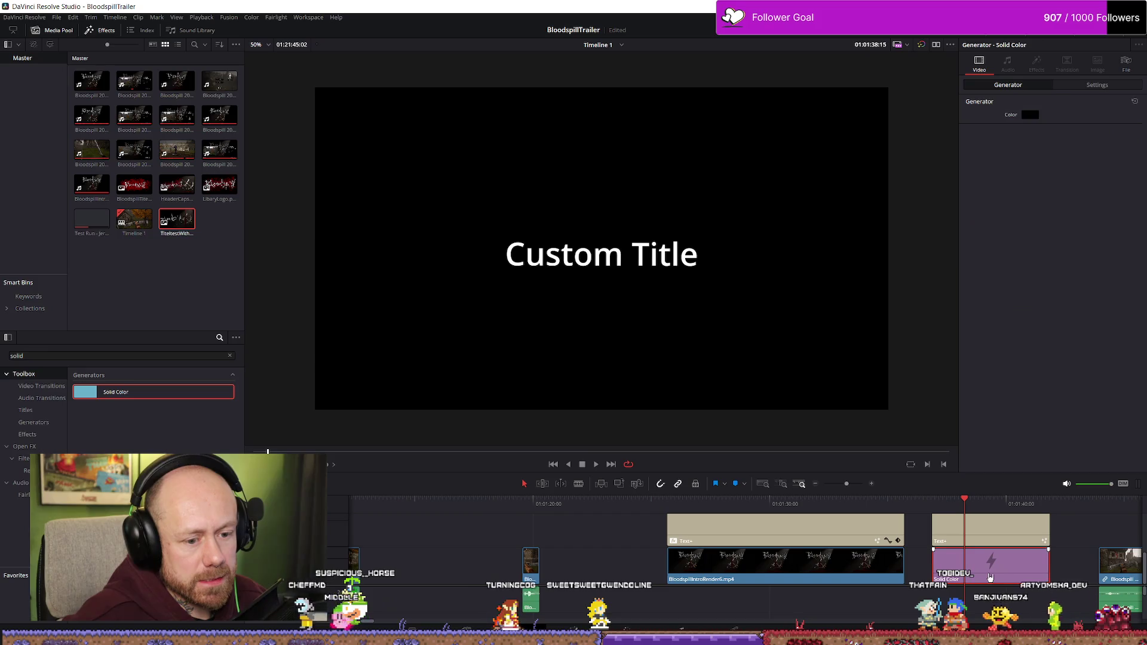
left_click(1030, 114)
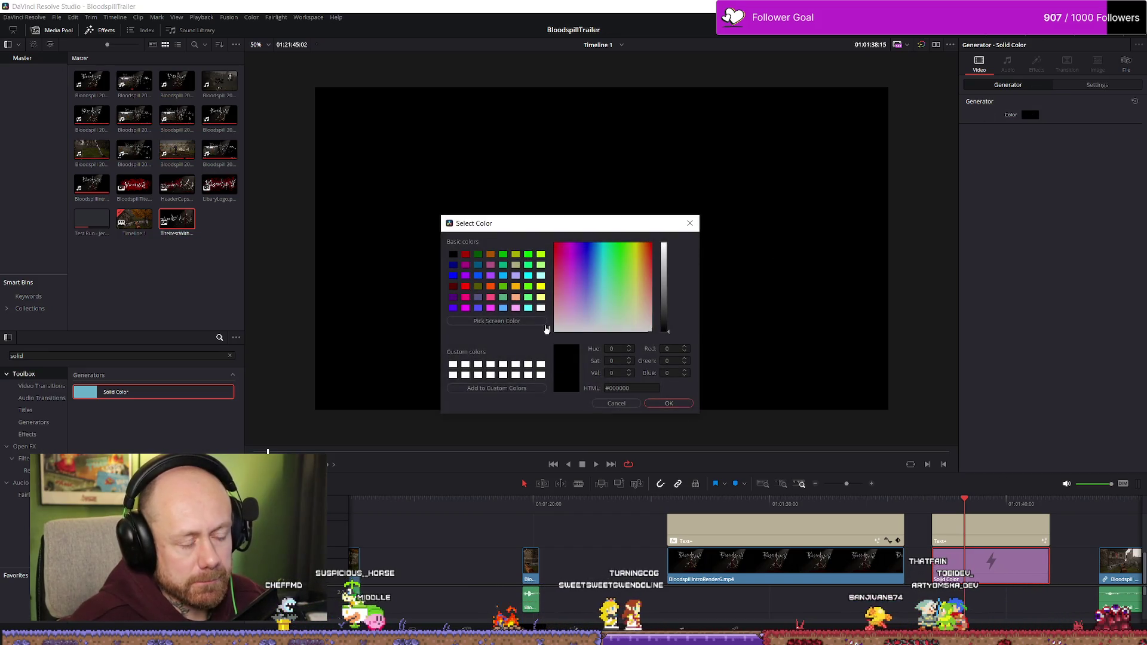
left_click(556, 249)
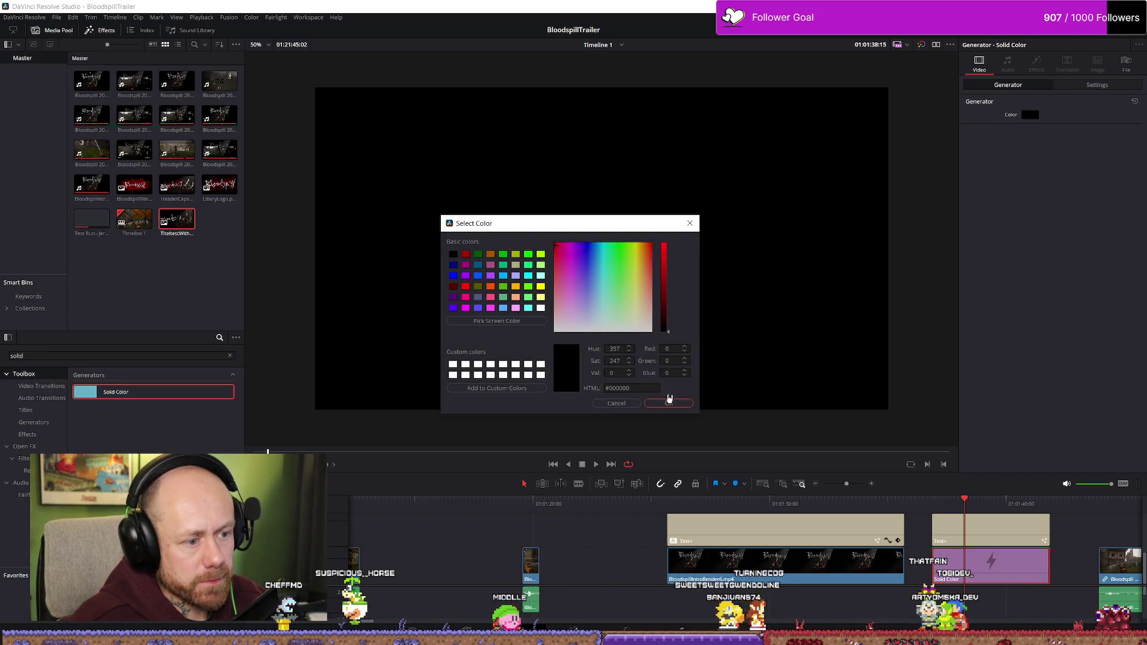
left_click(573, 245)
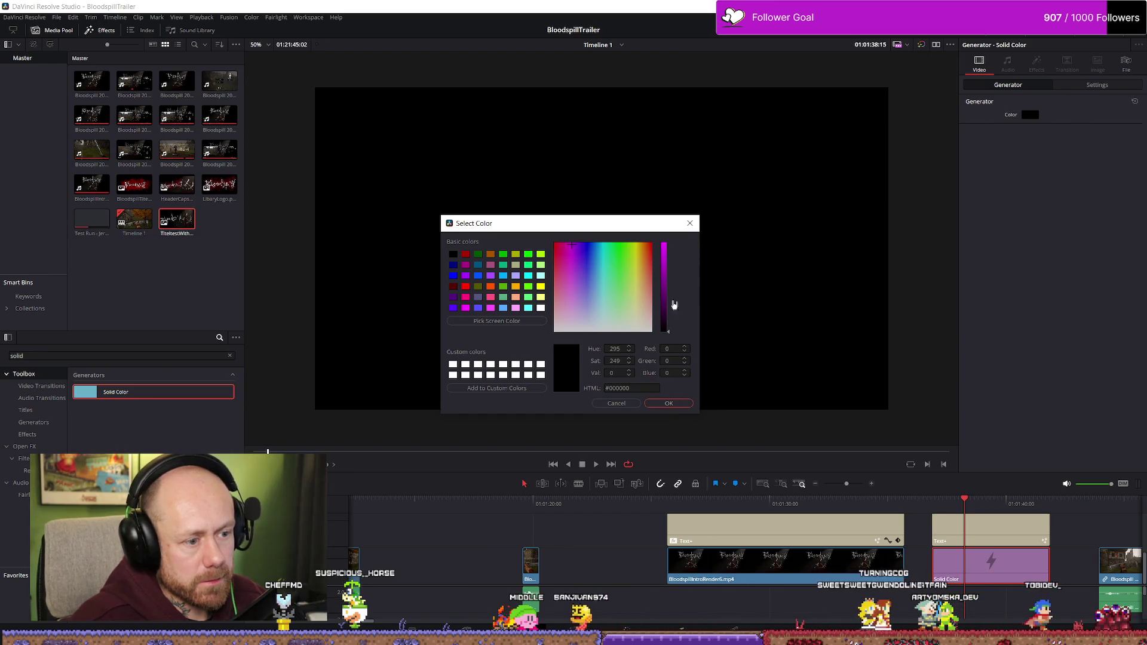
left_click_drag(665, 322, 665, 261)
left_click(676, 403)
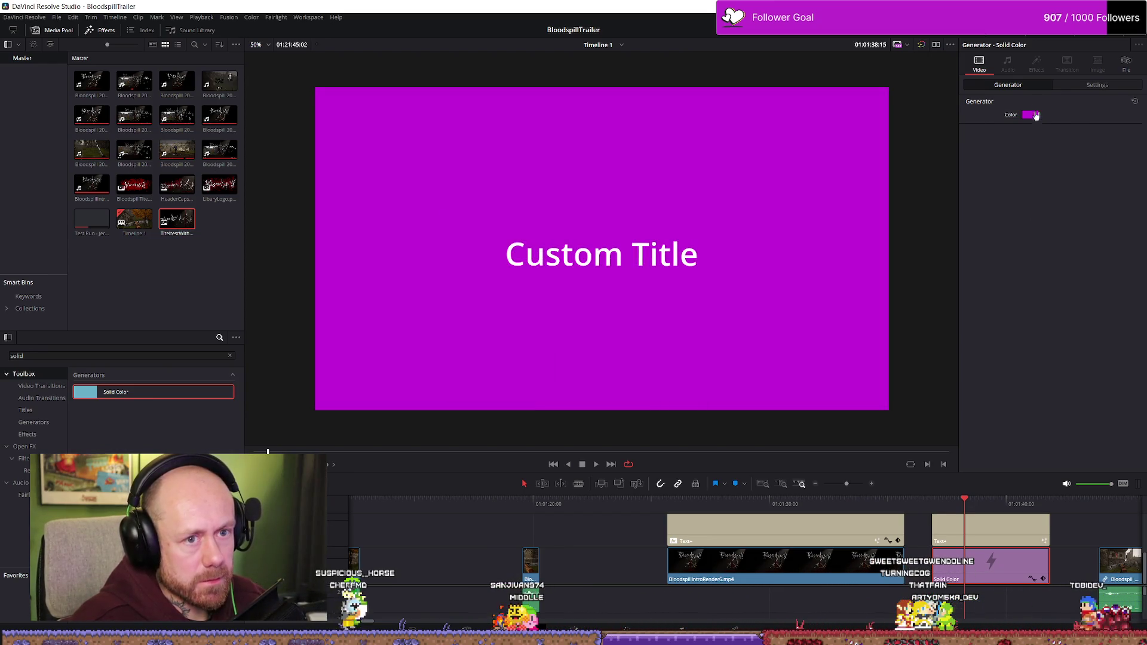
- Shrink the purple solid to 0.400 zoom and preview it
left_click(1097, 84)
left_click_drag(1040, 115, 995, 114)
left_click_drag(935, 505, 957, 508)
- Save the project, preview the ending, and return to the magenta Custom Title frame
left_click(965, 512)
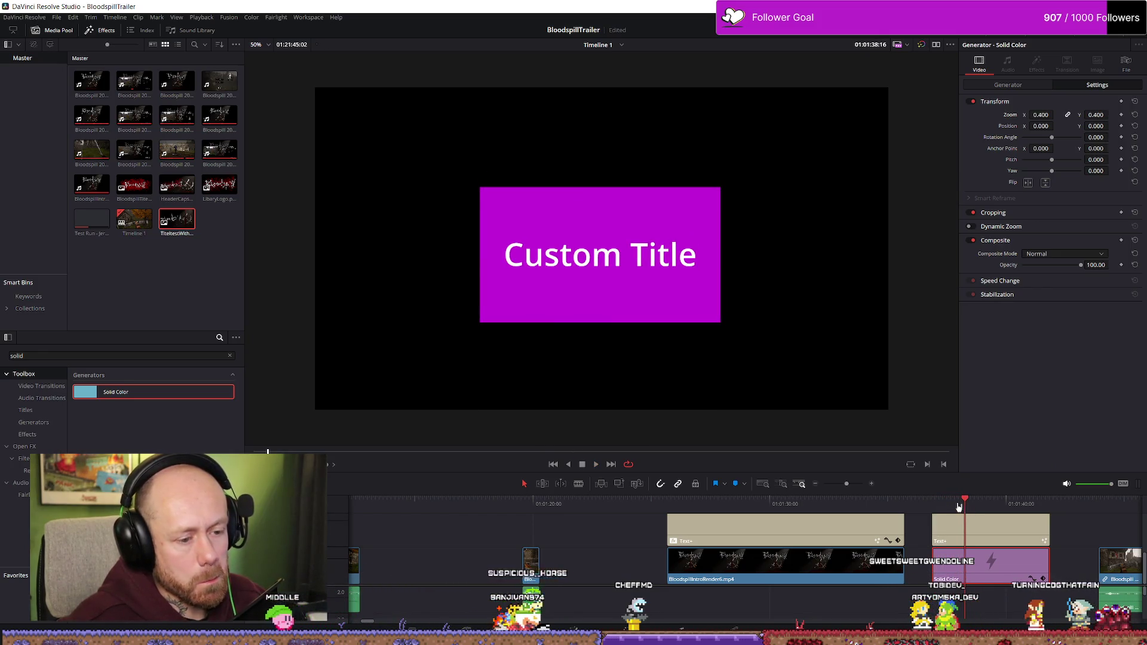
key("ctrl+s")
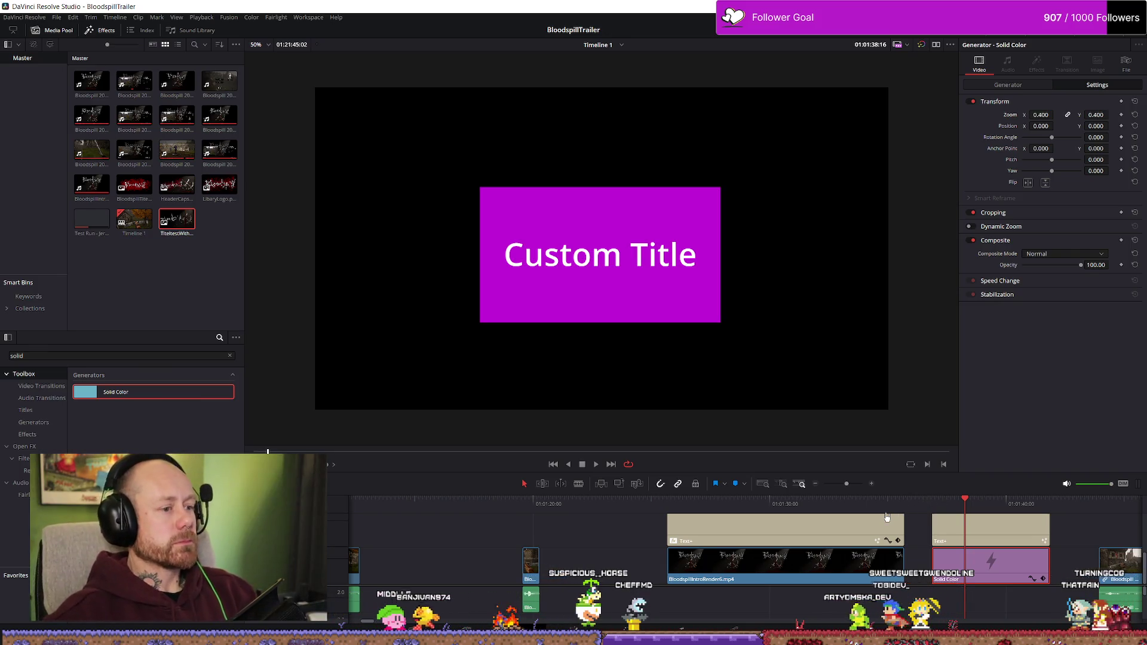
left_click(691, 506)
key("space")
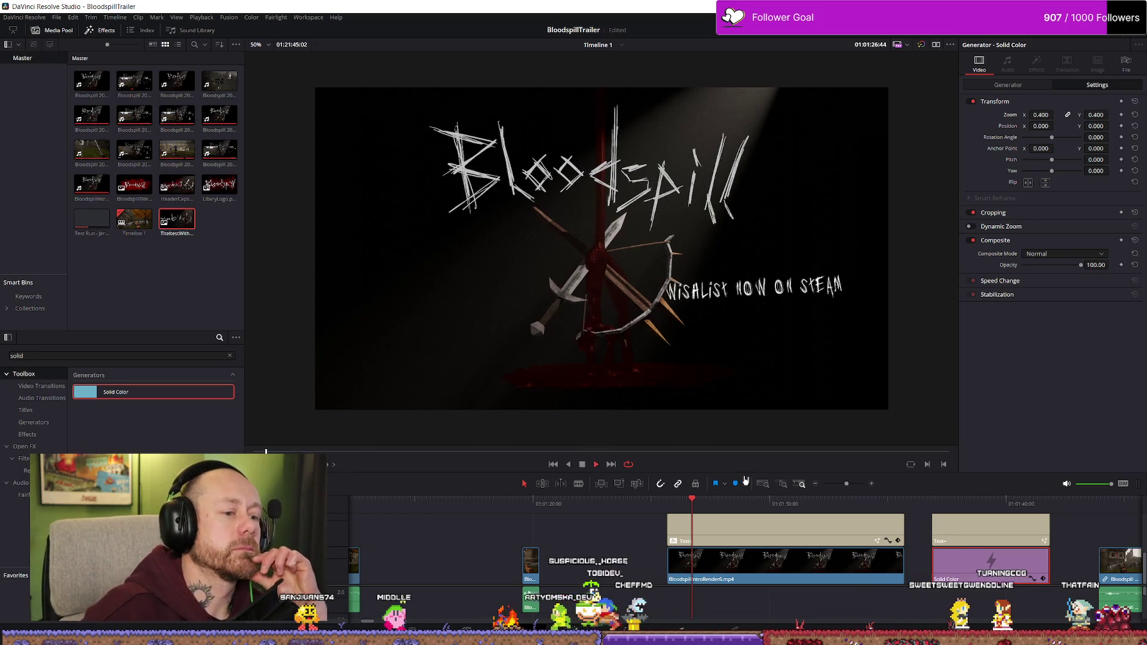
key("space")
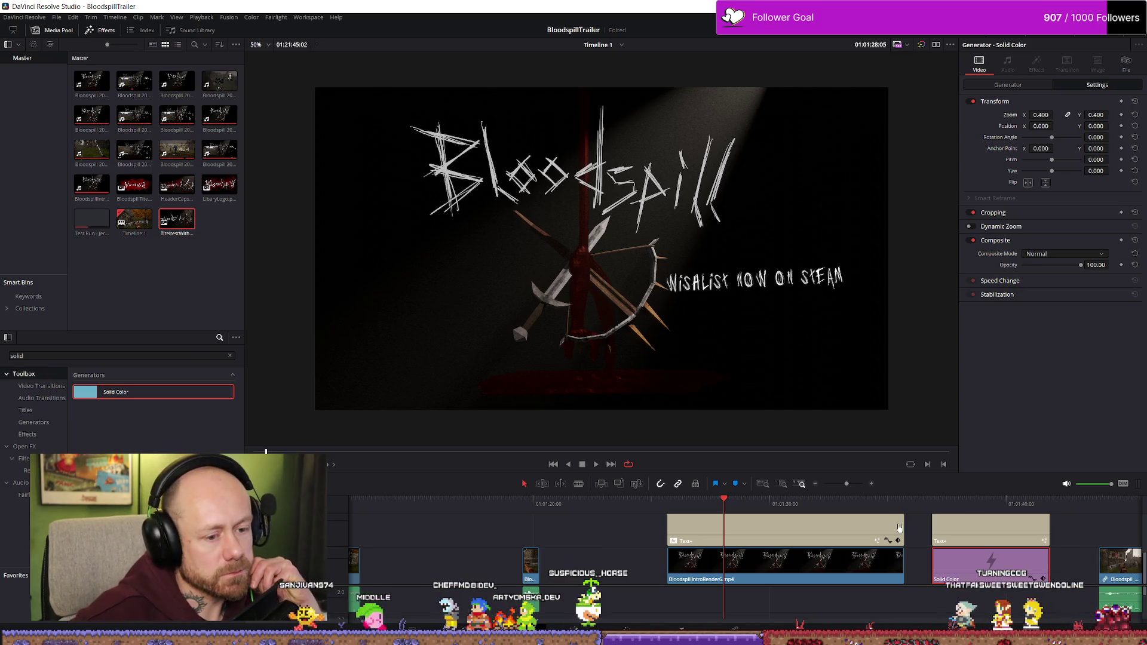
left_click_drag(952, 512, 963, 512)
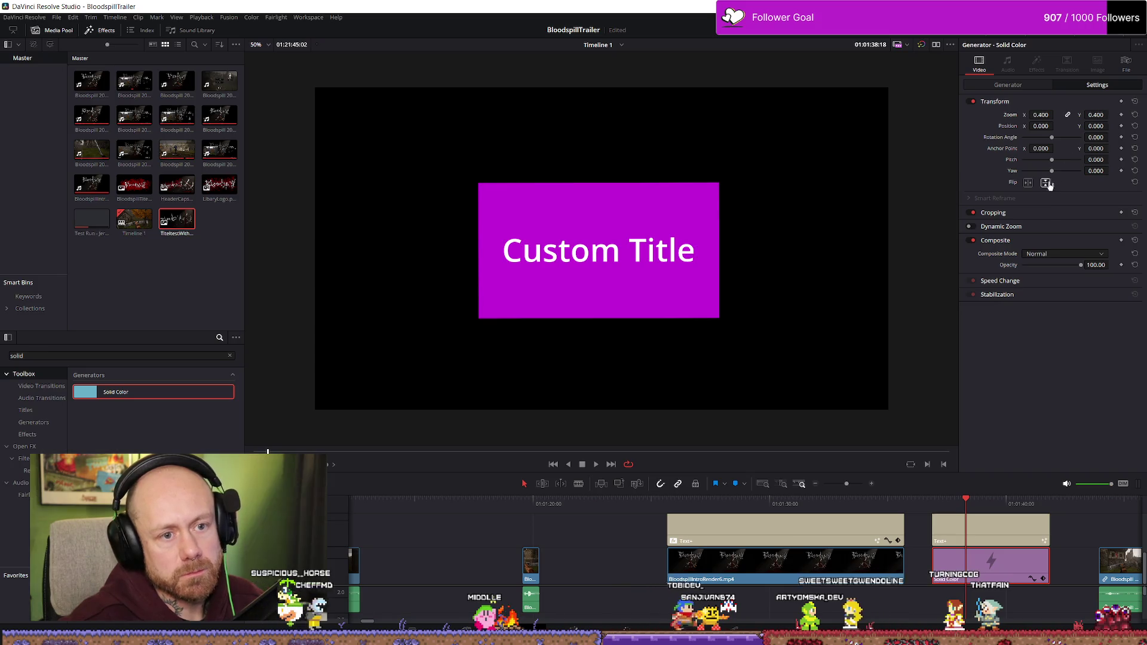
- Crop the magenta solid's top to about 297 and its bottom to 310
left_click(994, 214)
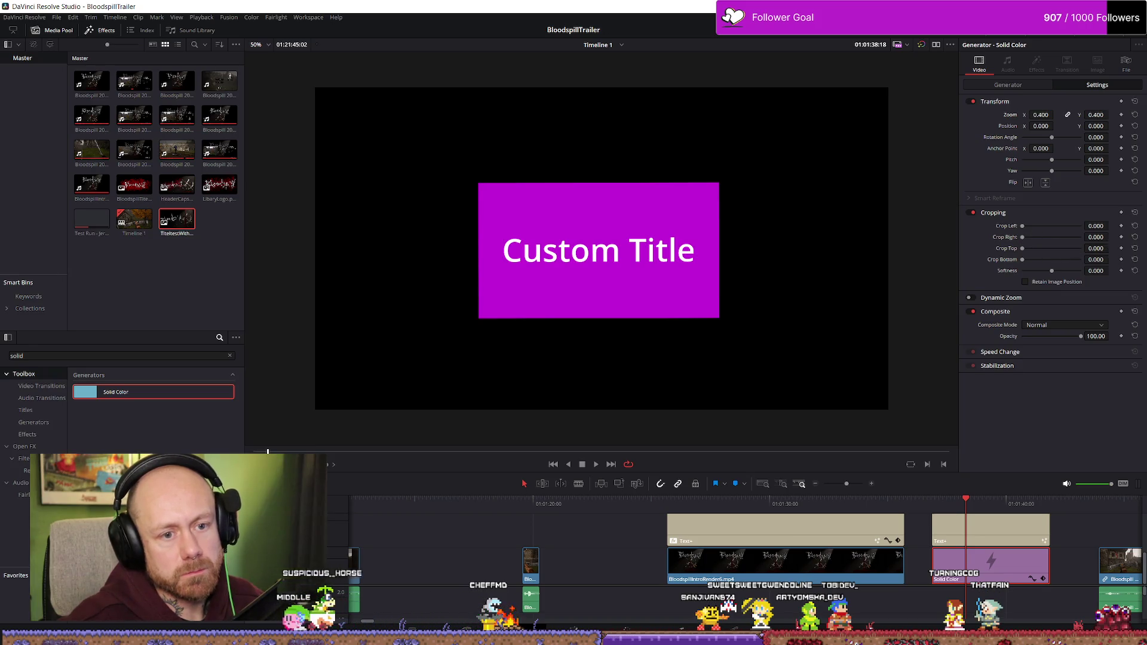
left_click_drag(1022, 248, 1034, 254)
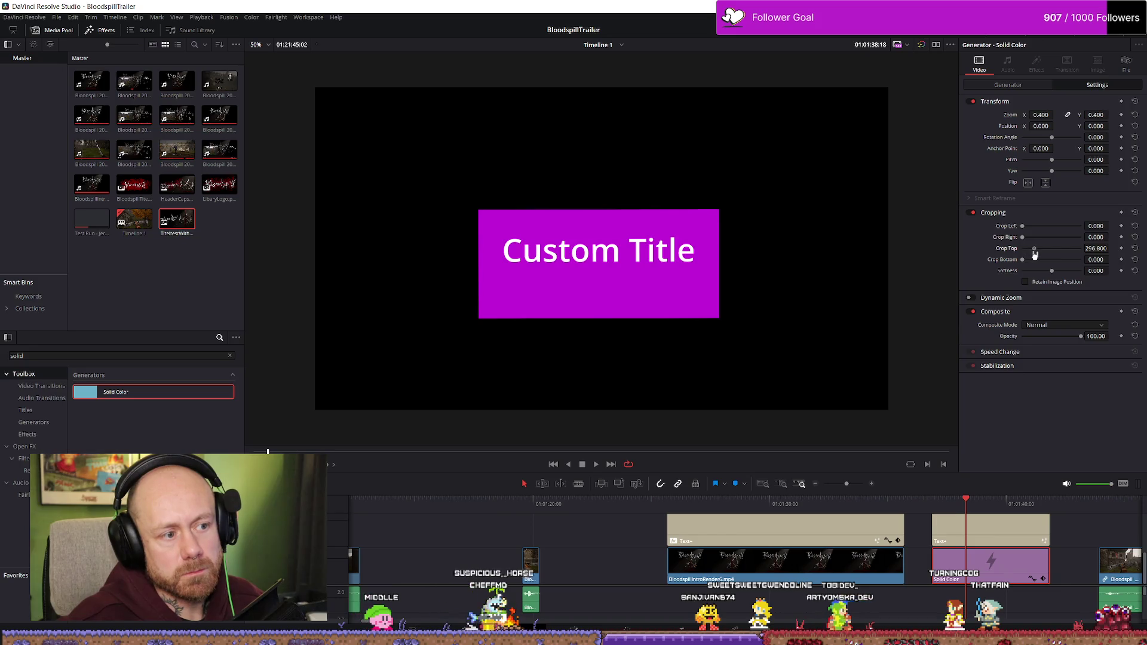
left_click_drag(1023, 260, 1036, 264)
left_click(1096, 259)
type("310")
key("Return")
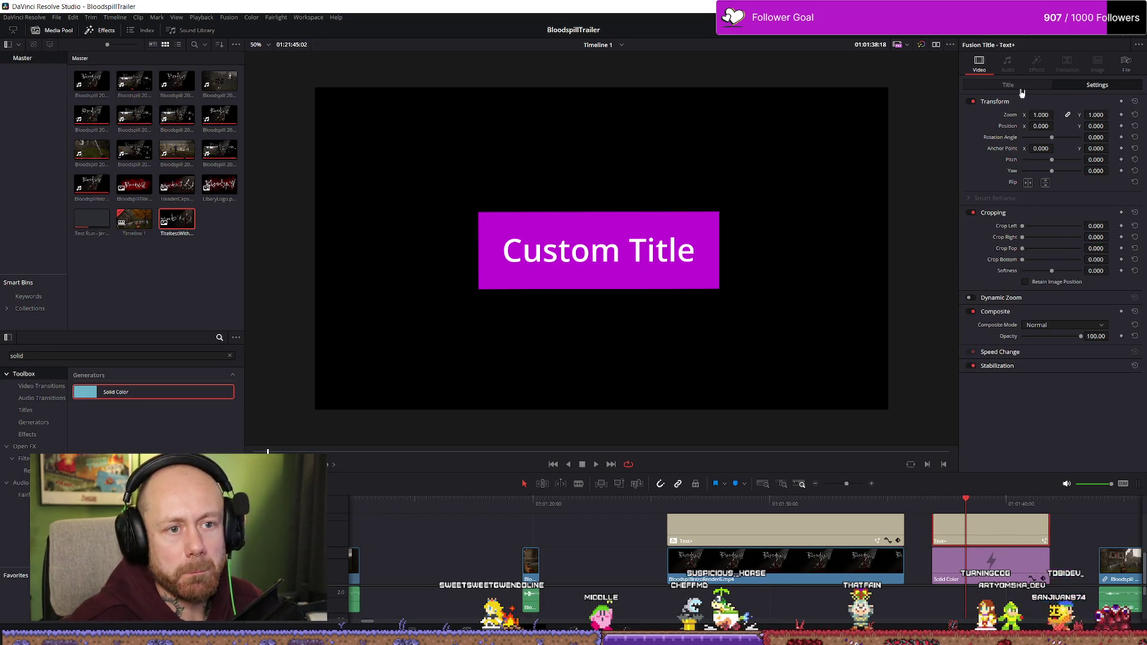
- Replace the placeholder text with 'Wishlist now on Steam'
left_click(1029, 88)
left_click(1019, 171)
key("ctrl+a")
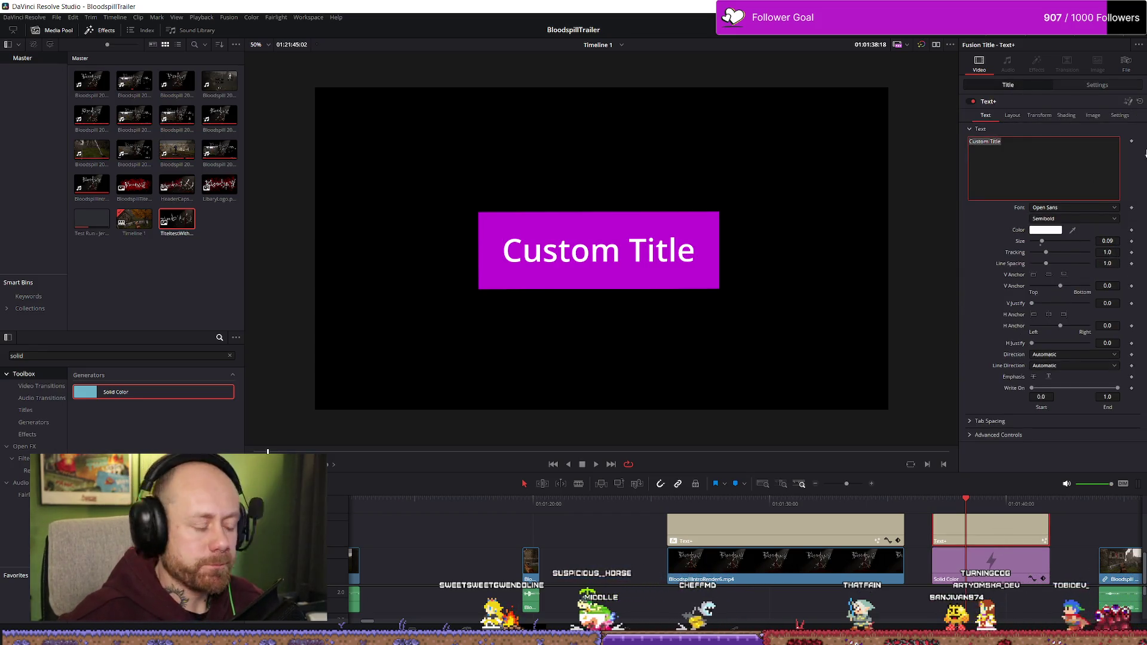
type("Wishlist ")
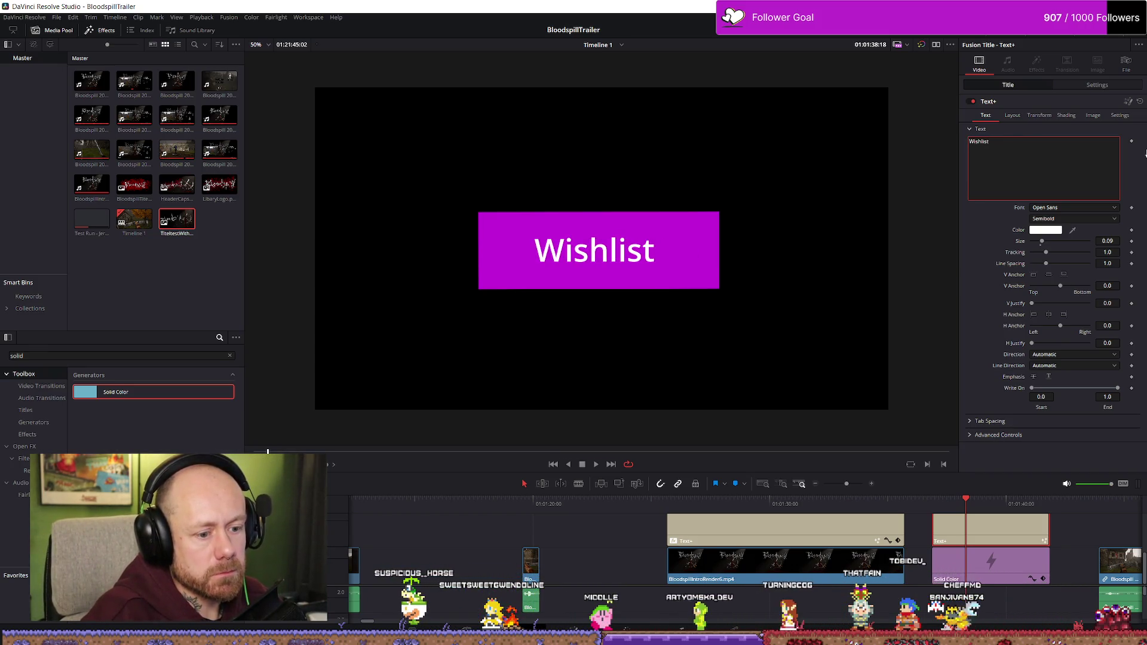
type(" tea,m")
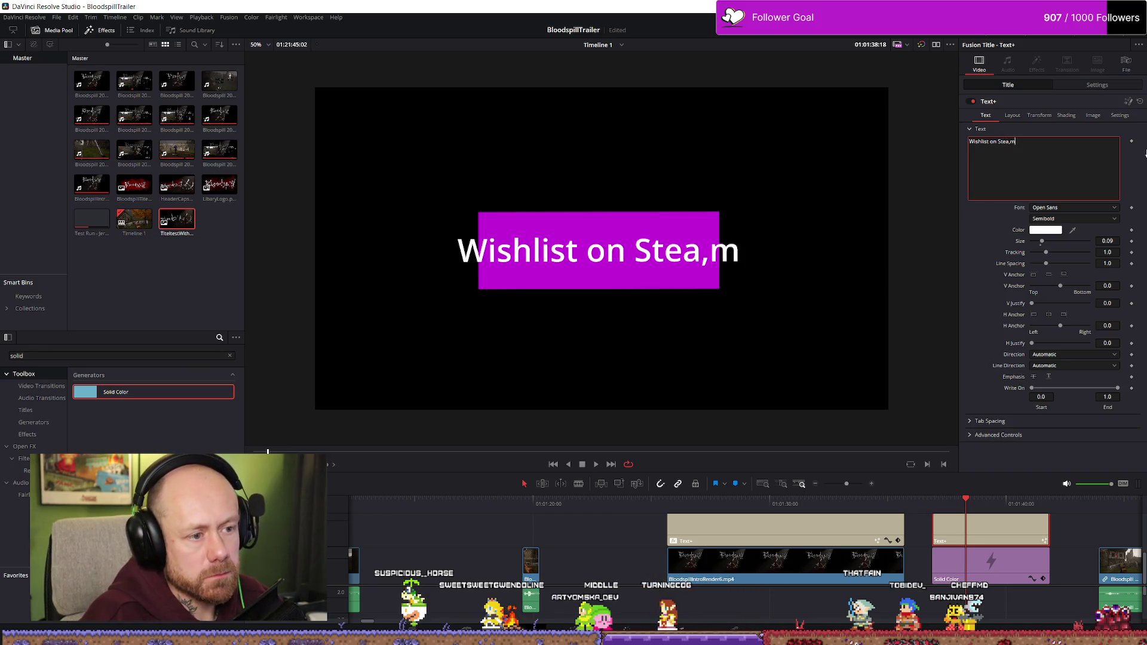
key("BackSpace")
key("BackSpace")
type("m")
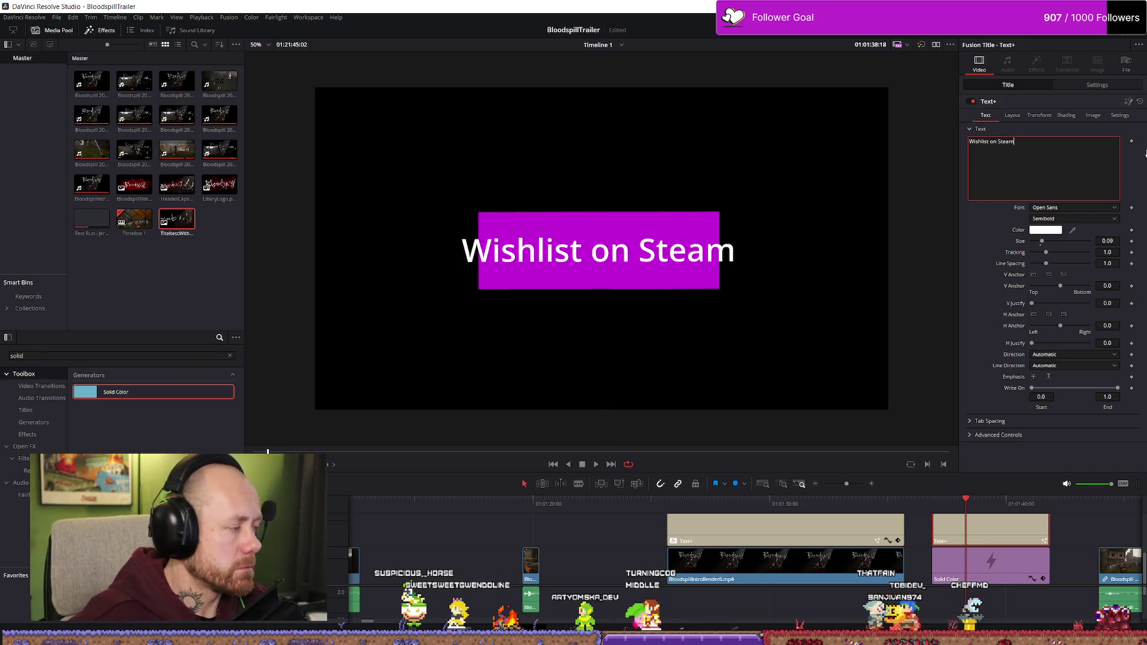
left_click(843, 503)
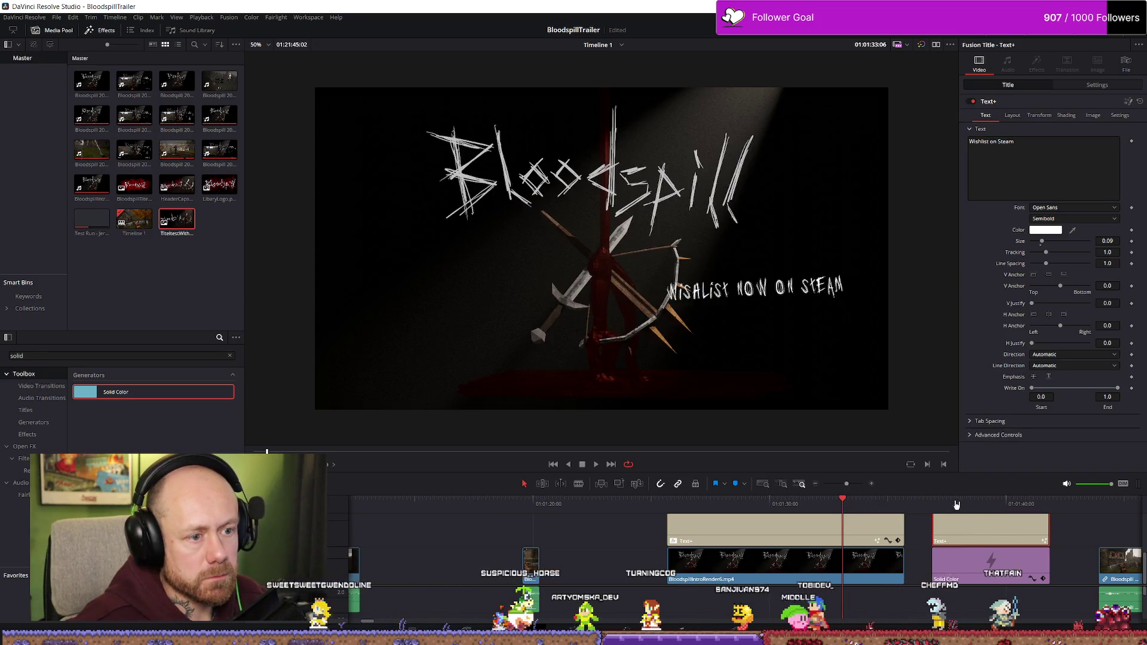
left_click(969, 503)
left_click(991, 144)
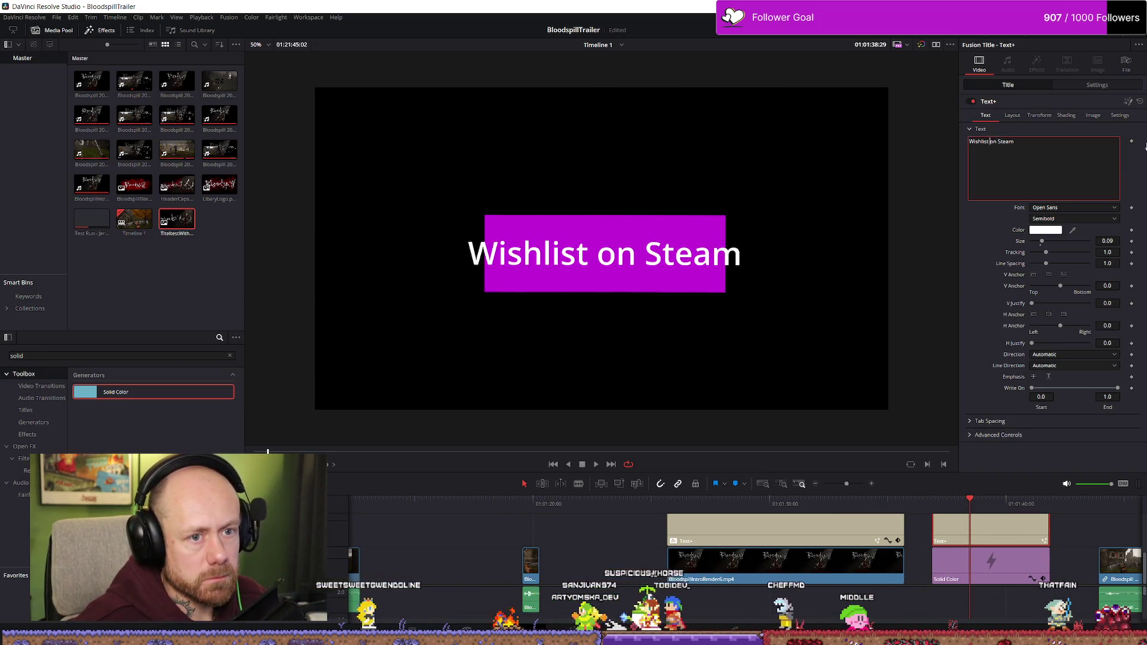
type("now")
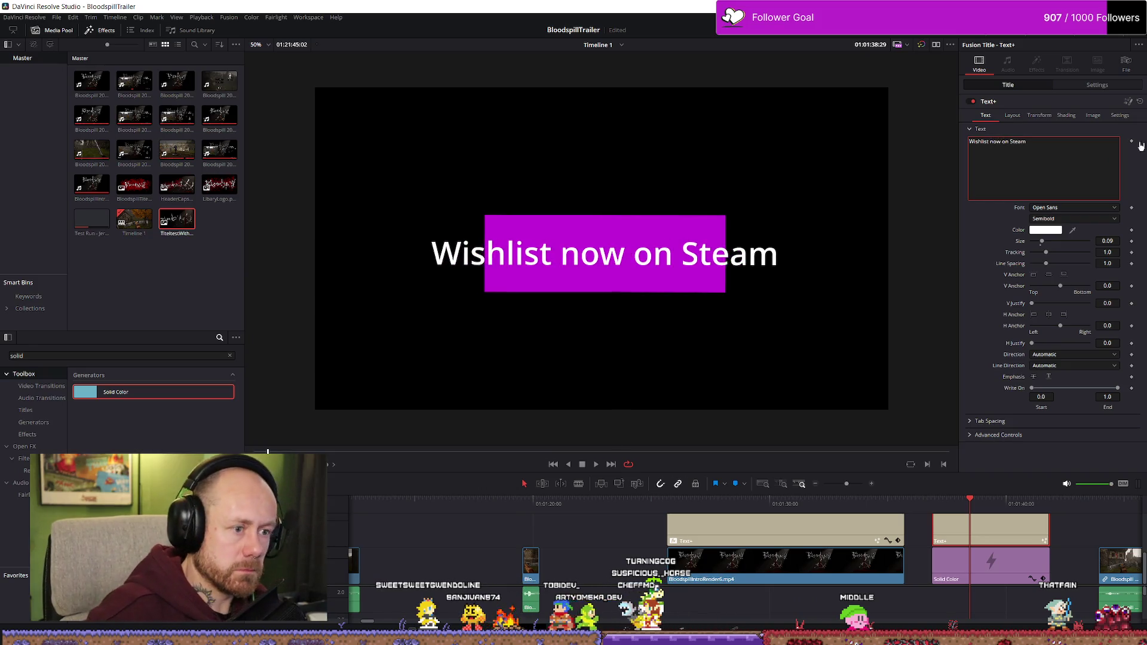
- Set the title's font to Jo_wrote_a_lovesong_Edited
left_click(1072, 207)
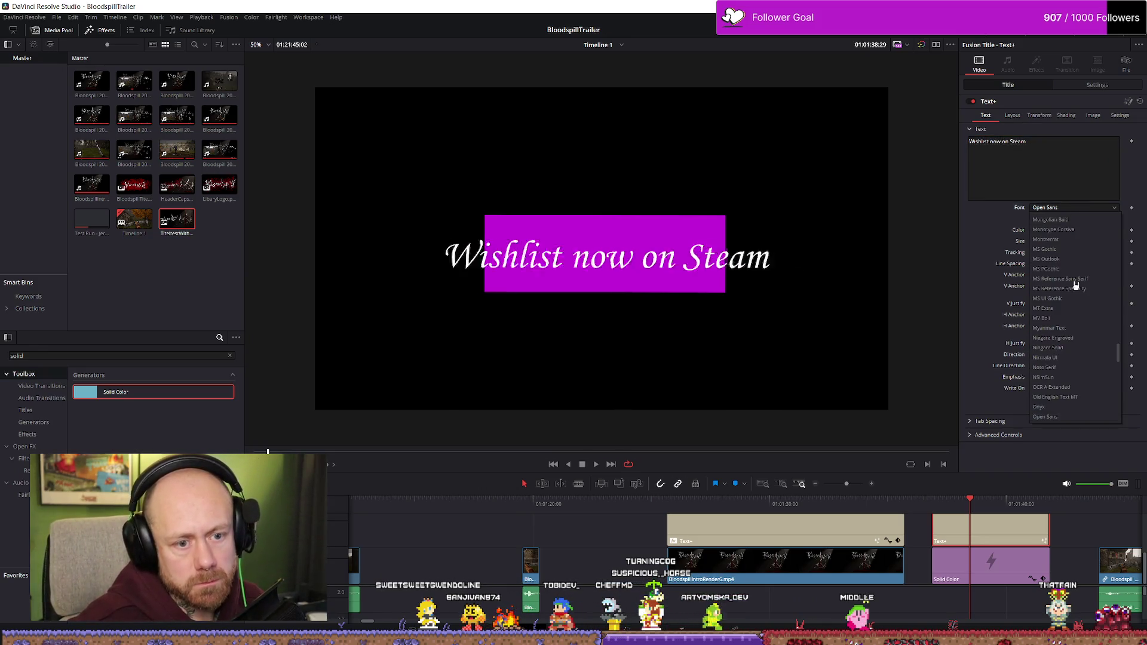
scroll(1081, 334, "up", 10)
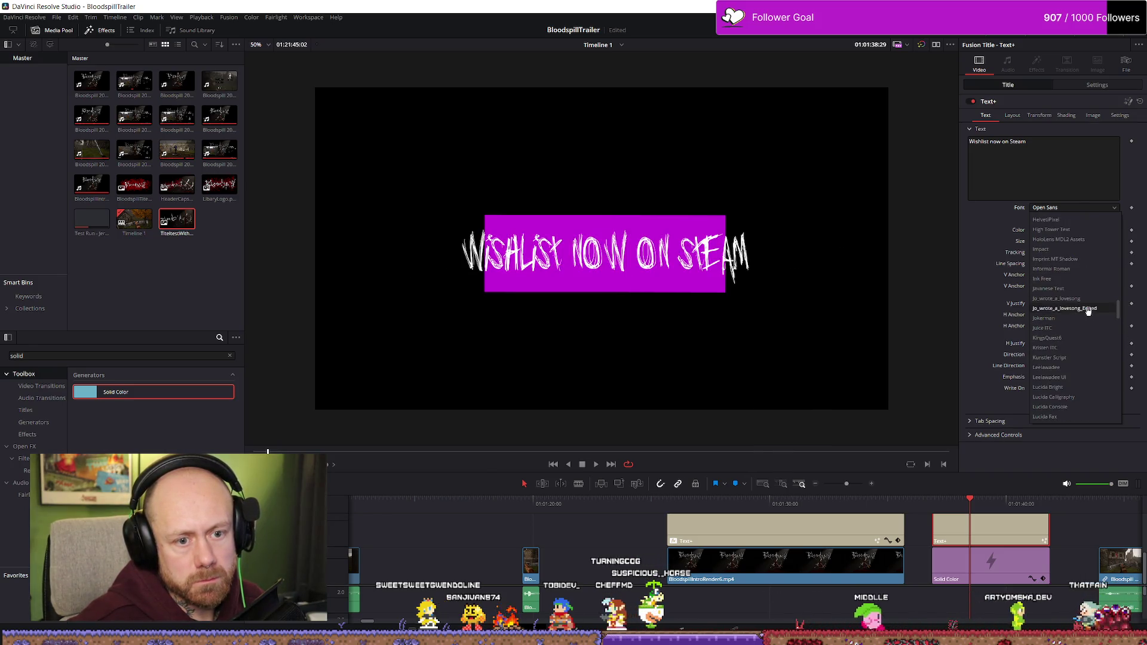
left_click(1069, 279)
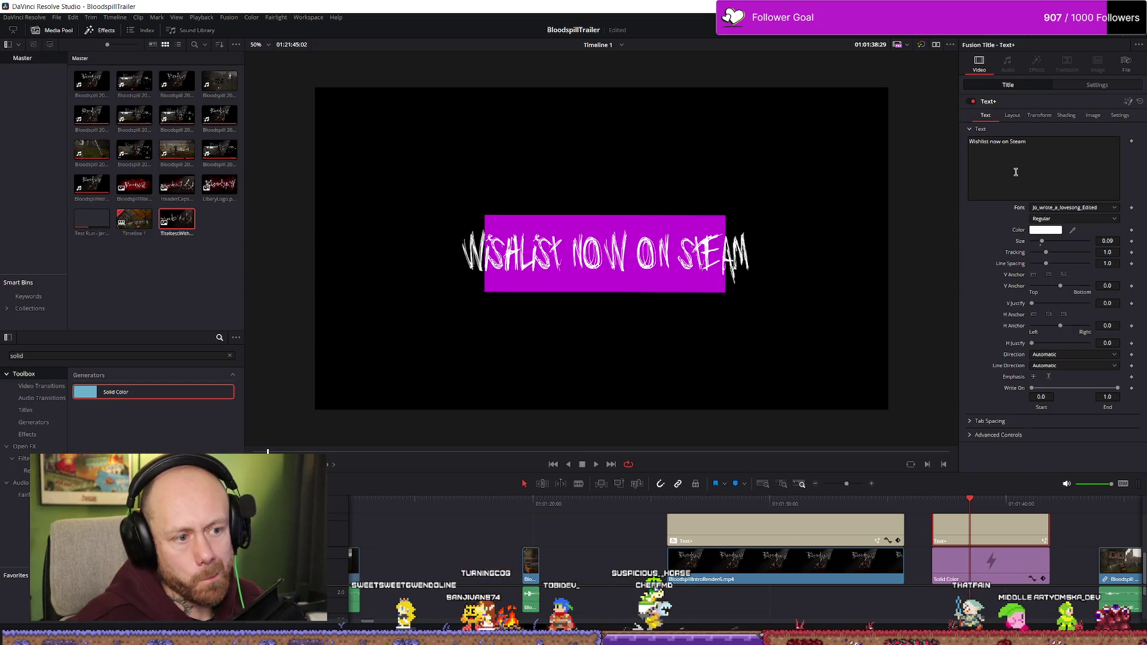
left_click(991, 564)
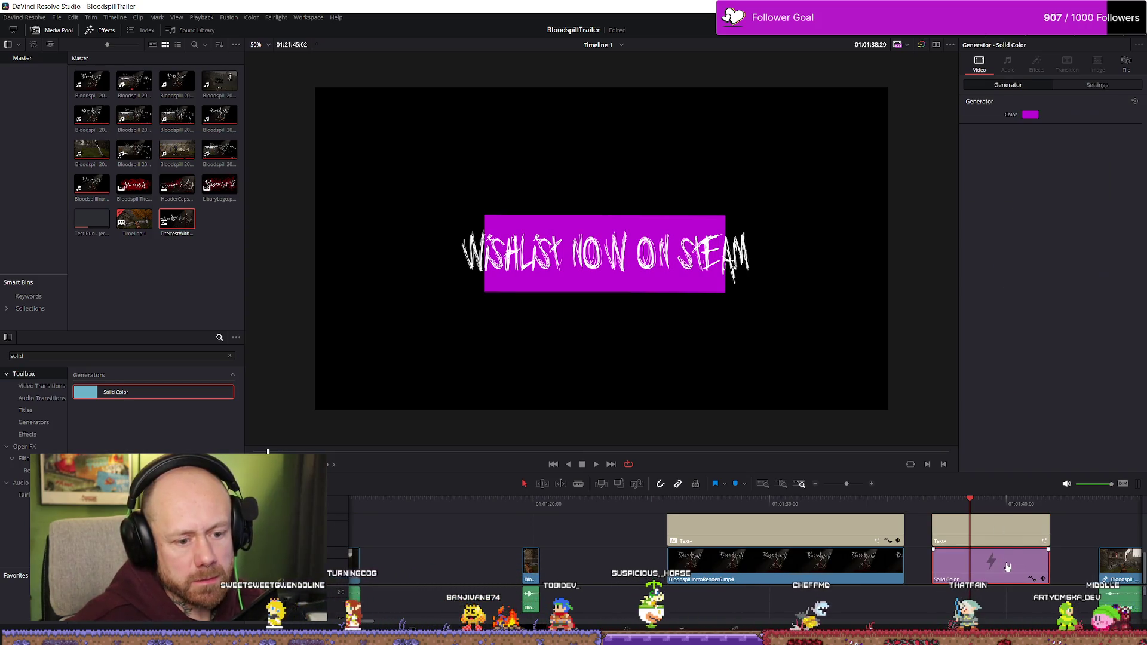
- Enlarge the magenta banner to a zoom of 0.540
left_click(1096, 85)
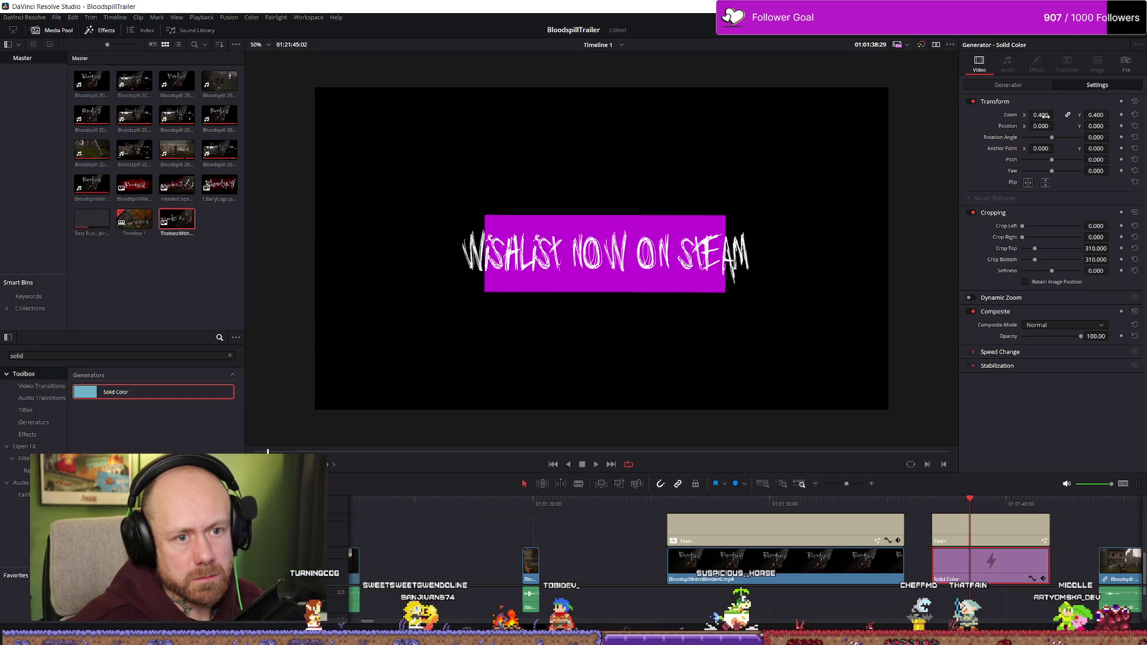
mouse_move(1040, 114)
left_mouse_down()
mouse_move(1081, 115)
mouse_move(1056, 114)
left_mouse_up()
scroll(1056, 114, "up", 1)
- Inspect the intro Wishlist title's position and rotation at the Bloodspill title frame
left_click(972, 528)
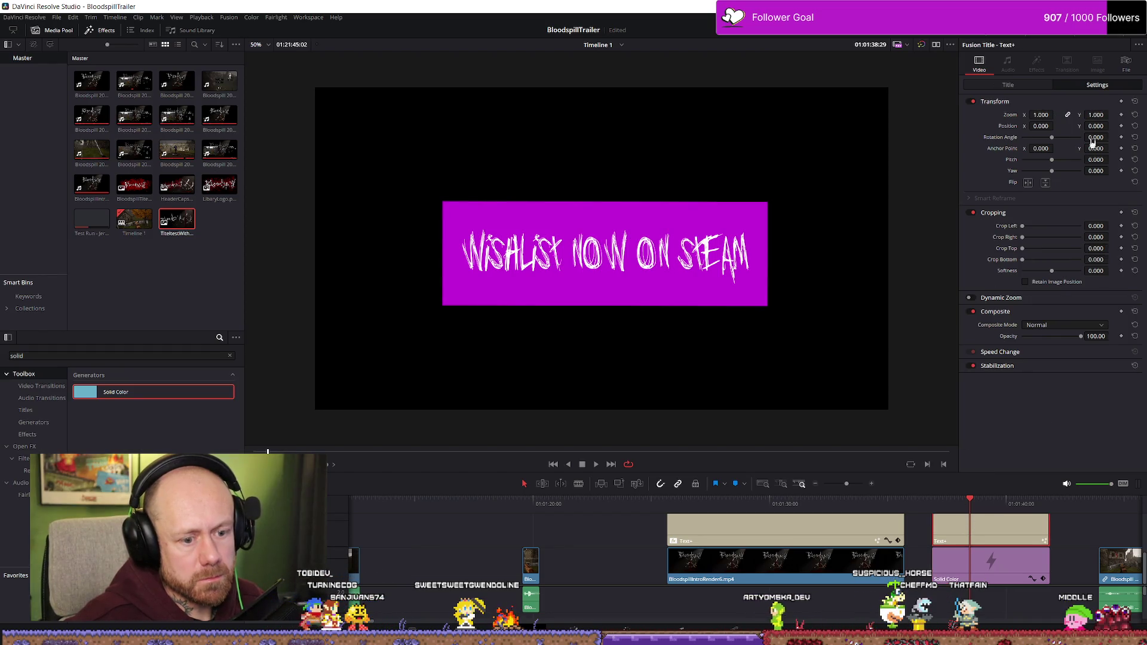
left_click(854, 528)
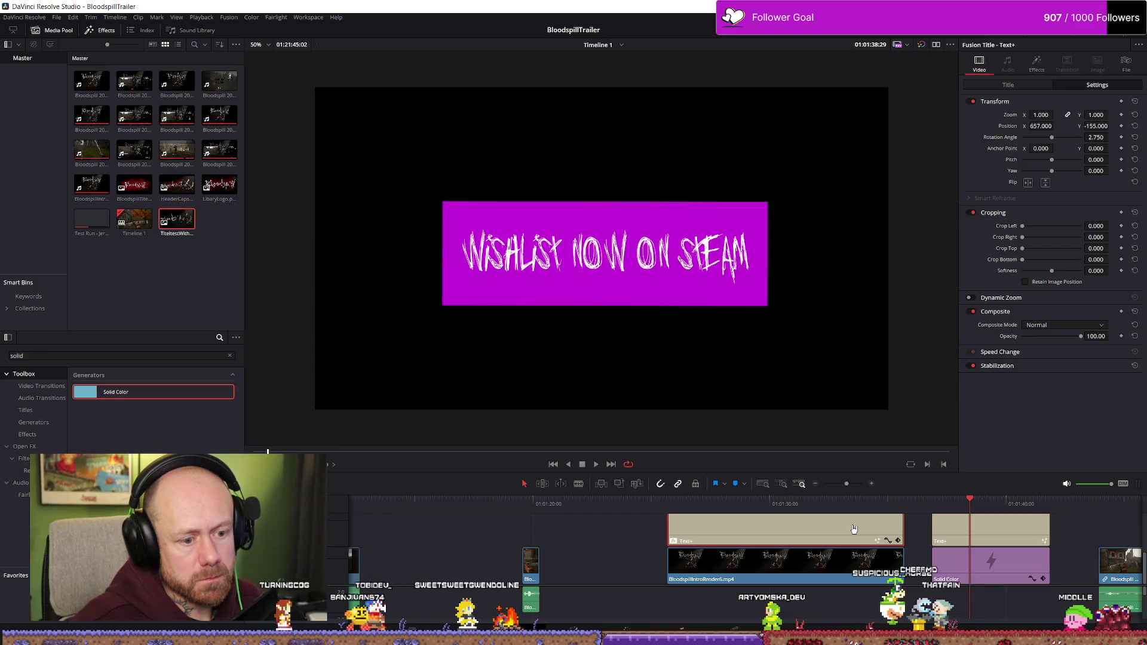
left_click(825, 503)
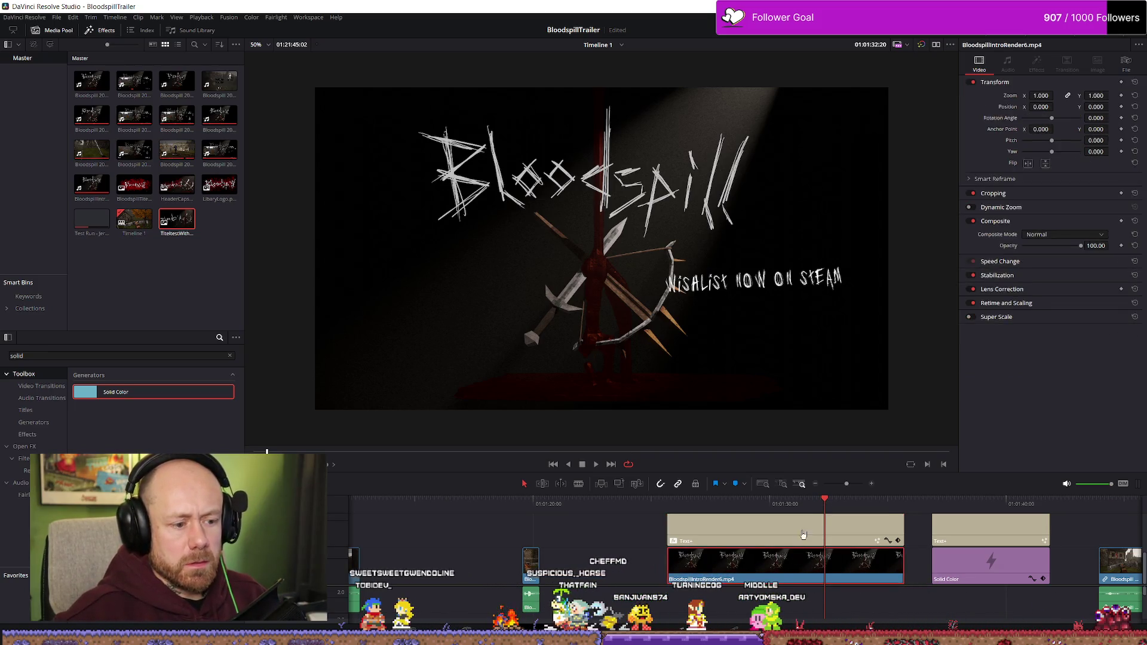
- Set the title's Text+ tracking to 1.1 and open the magenta Solid Color clip's colour picker
left_click(1021, 89)
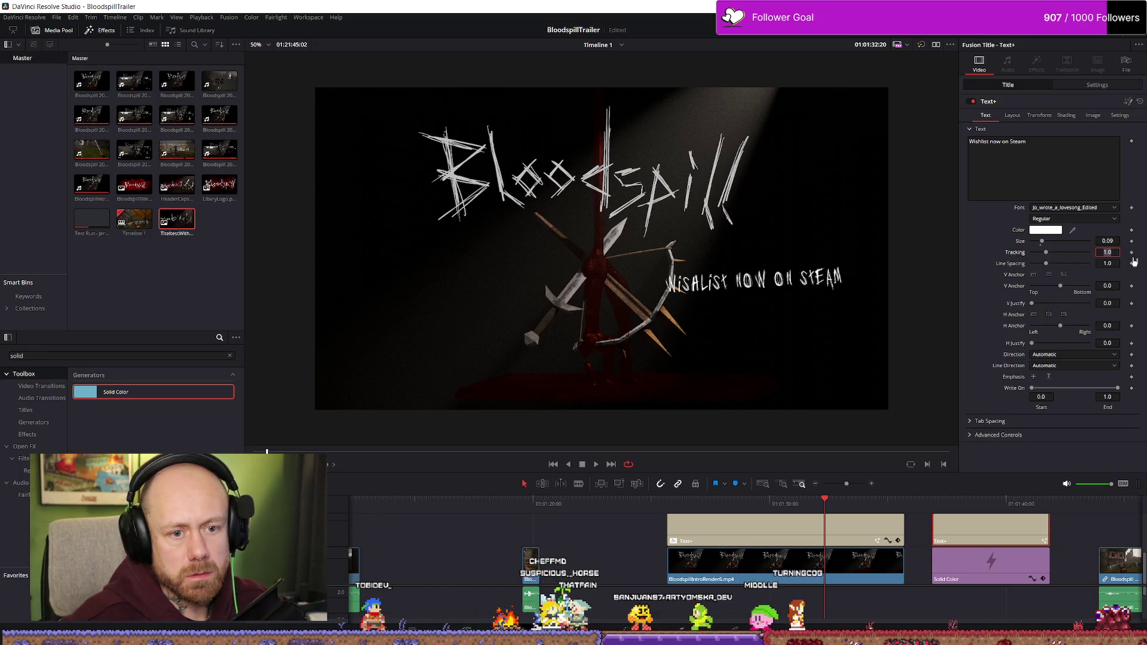
type("1.1")
key("Tab")
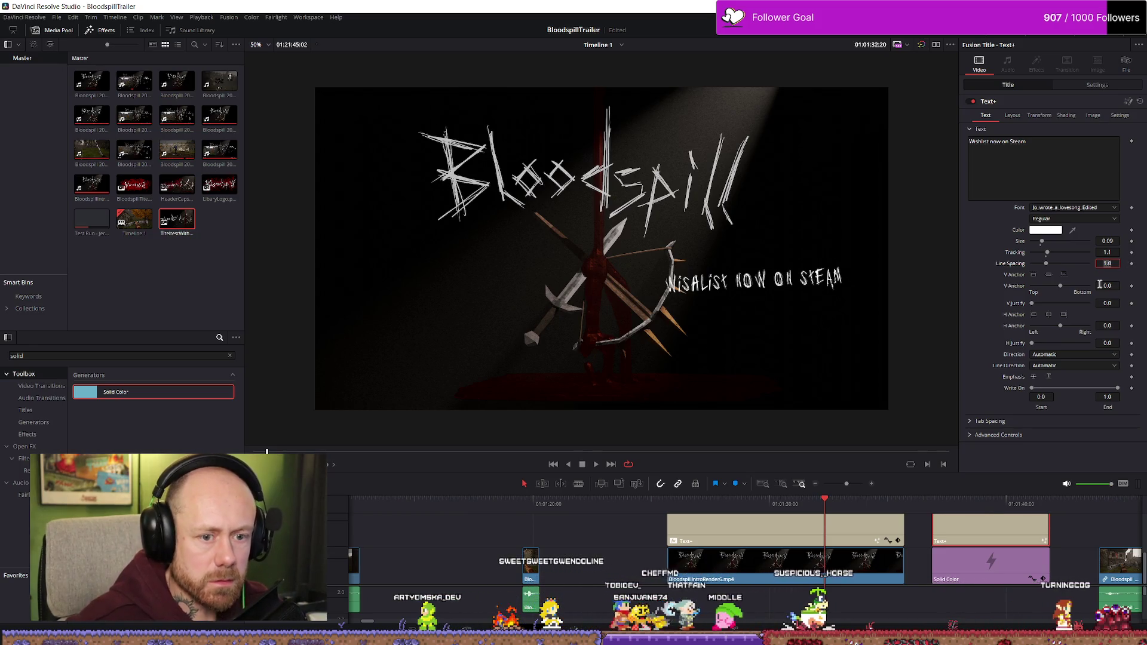
left_click(980, 502)
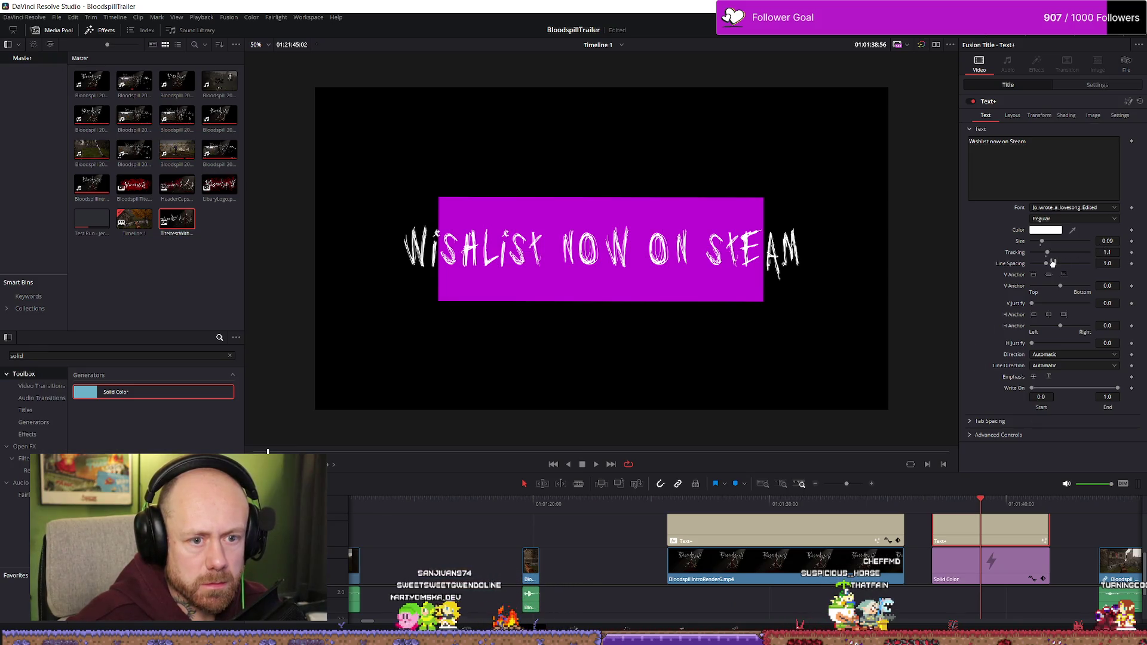
left_click_drag(1047, 259, 1116, 254)
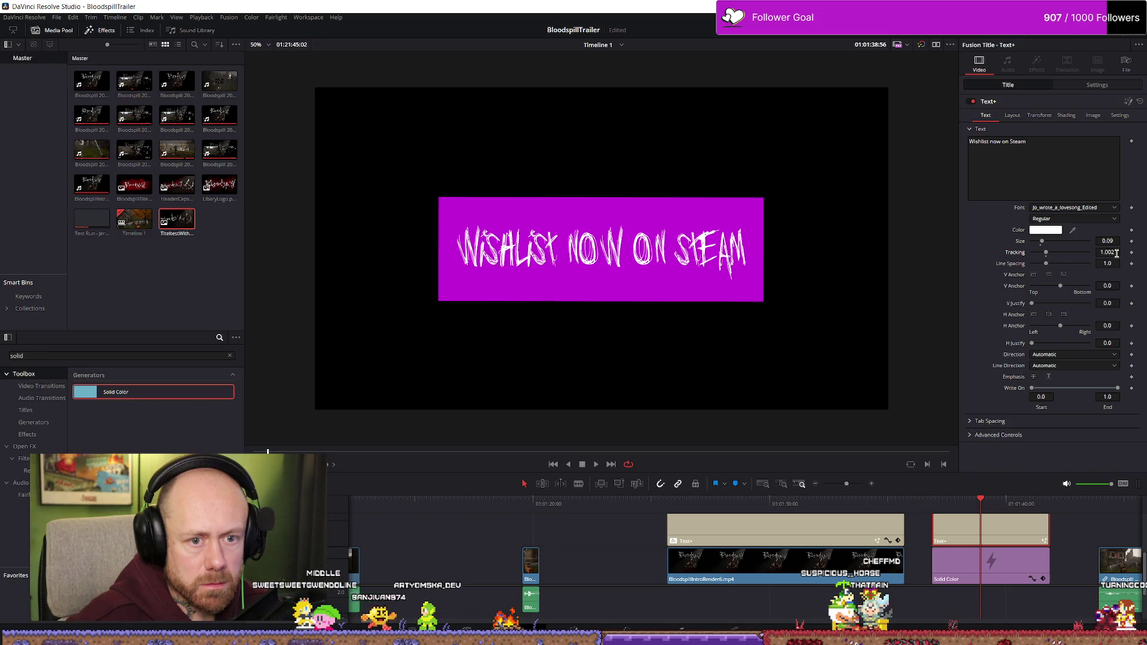
type(".1")
key("Tab")
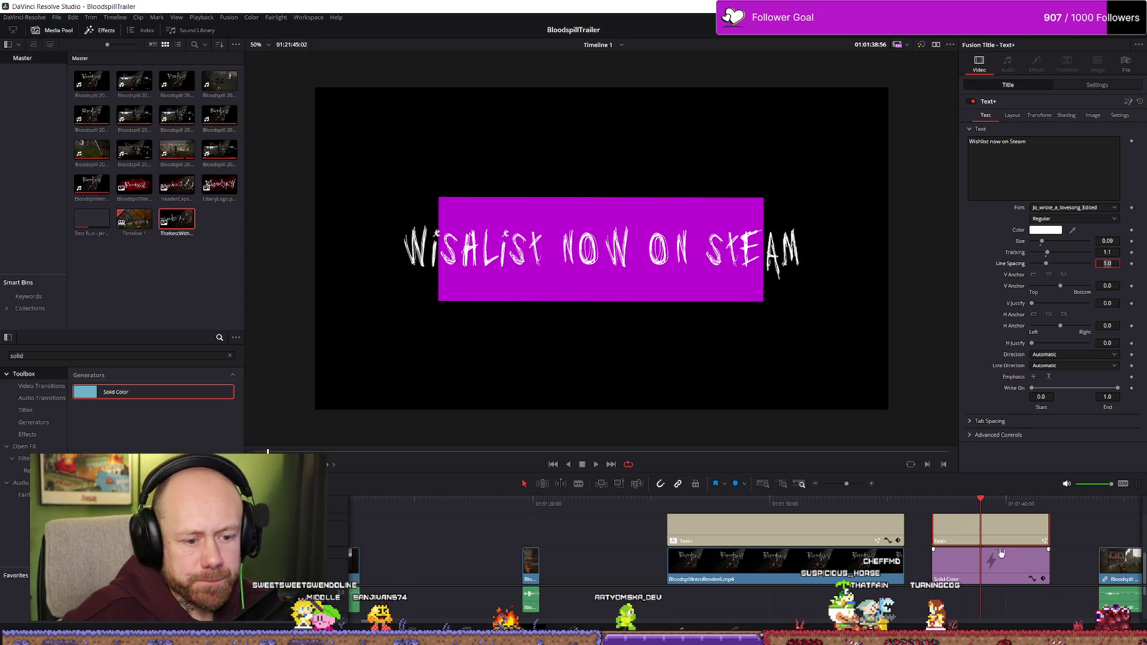
left_click(1001, 550)
left_click(1031, 115)
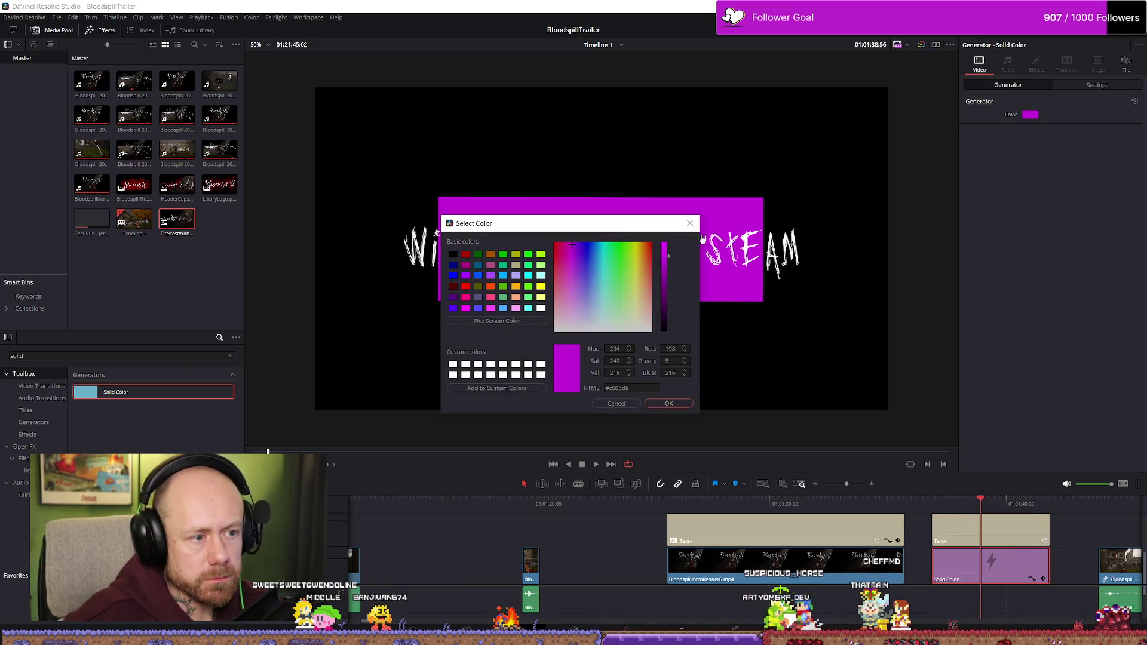
- Keep the banner magenta and set its zoom to 0.72
key("Return")
left_click(1105, 87)
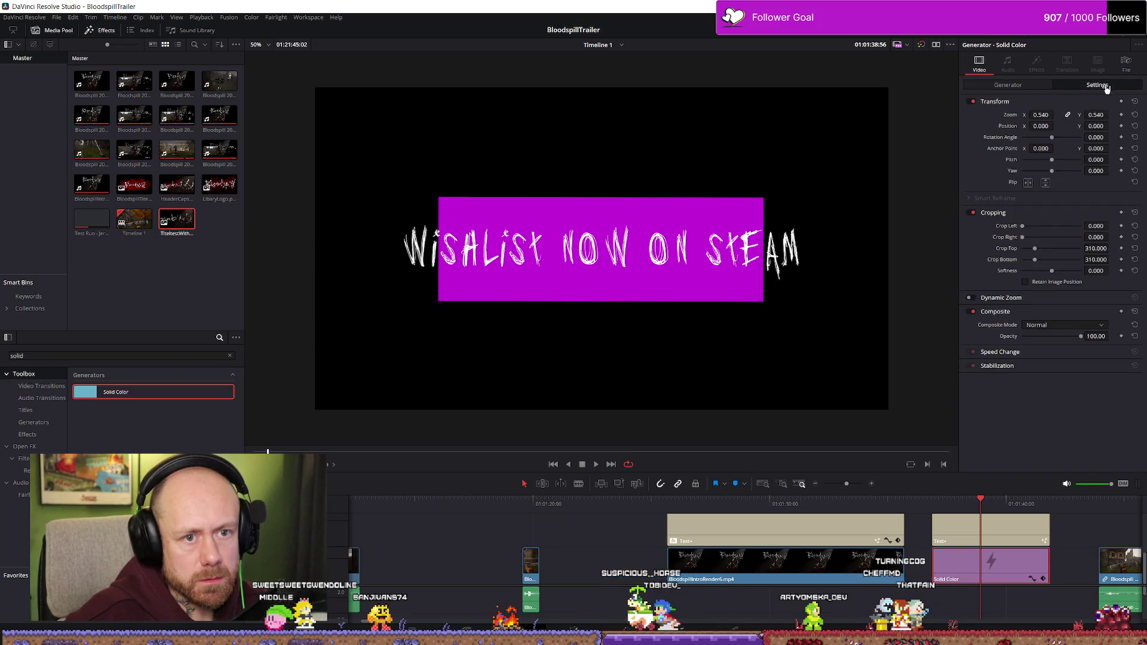
left_click_drag(1039, 115, 1056, 114)
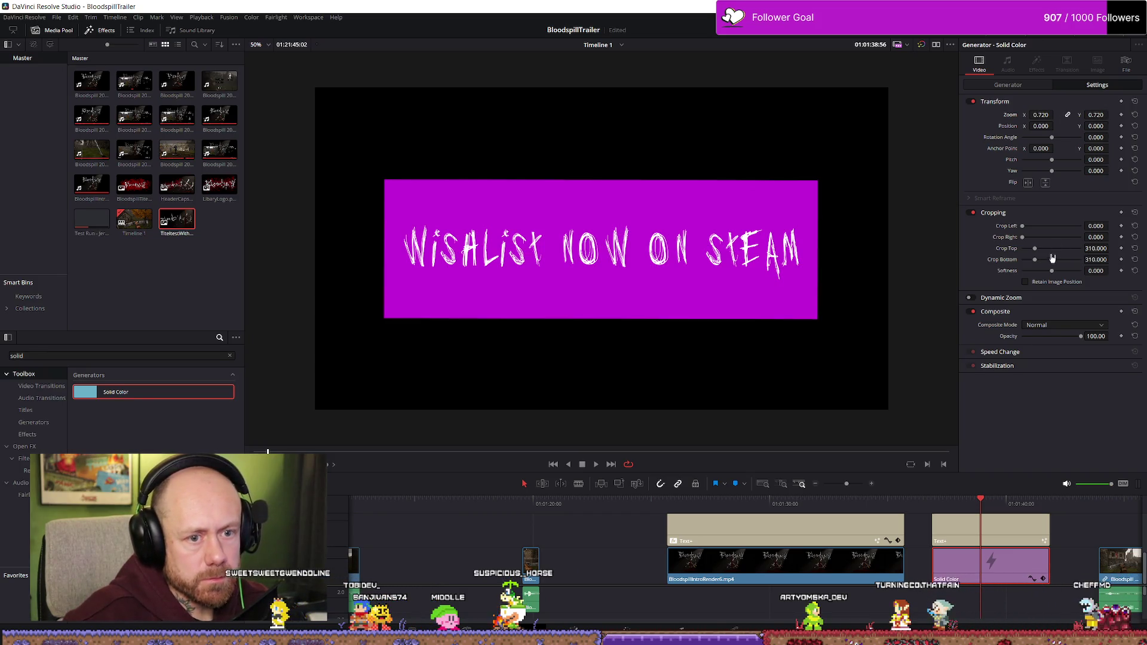
- Crop the magenta box to 480 at both top and bottom
left_click_drag(1101, 248, 1103, 248)
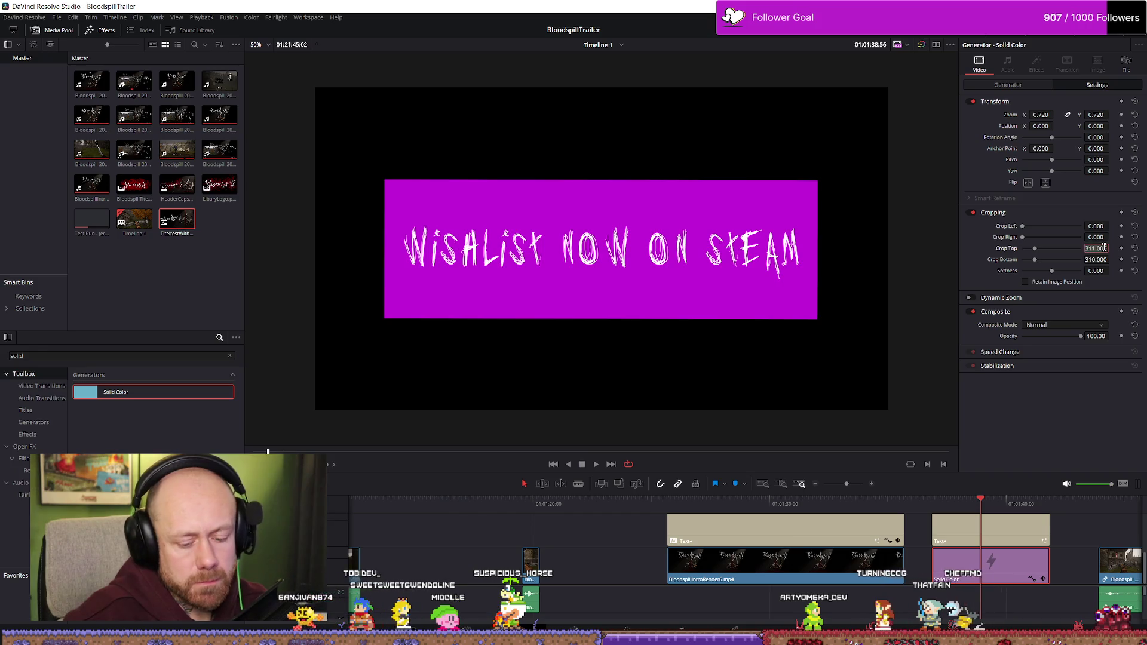
type("400")
key("Return")
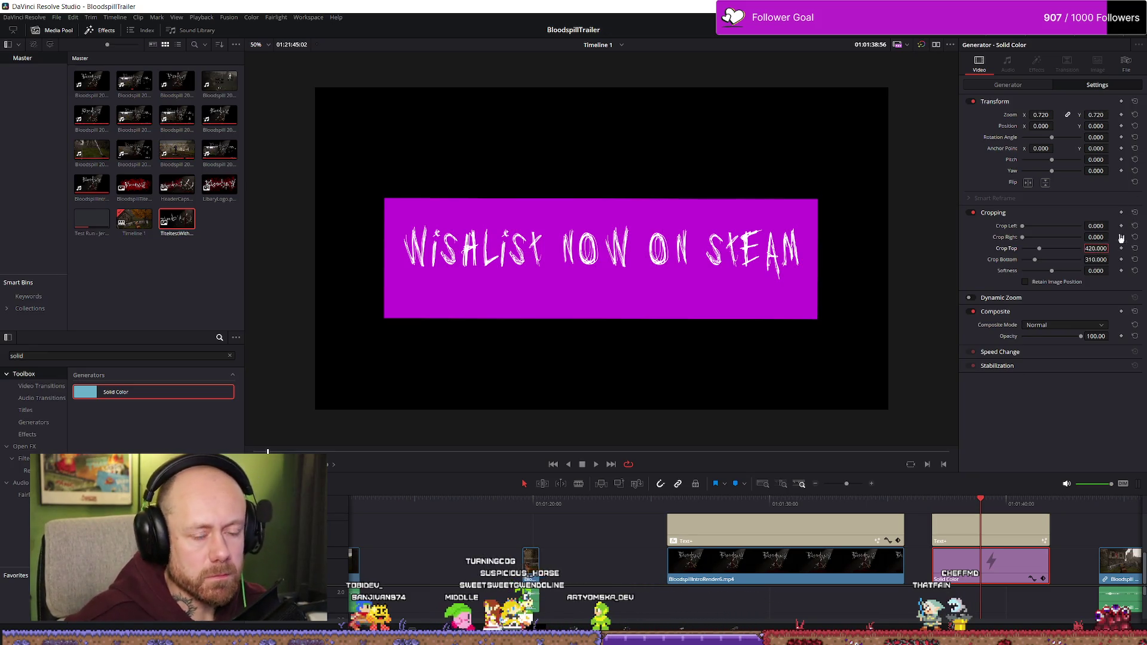
left_click_drag(1103, 259, 1103, 259)
type("420")
key("Return")
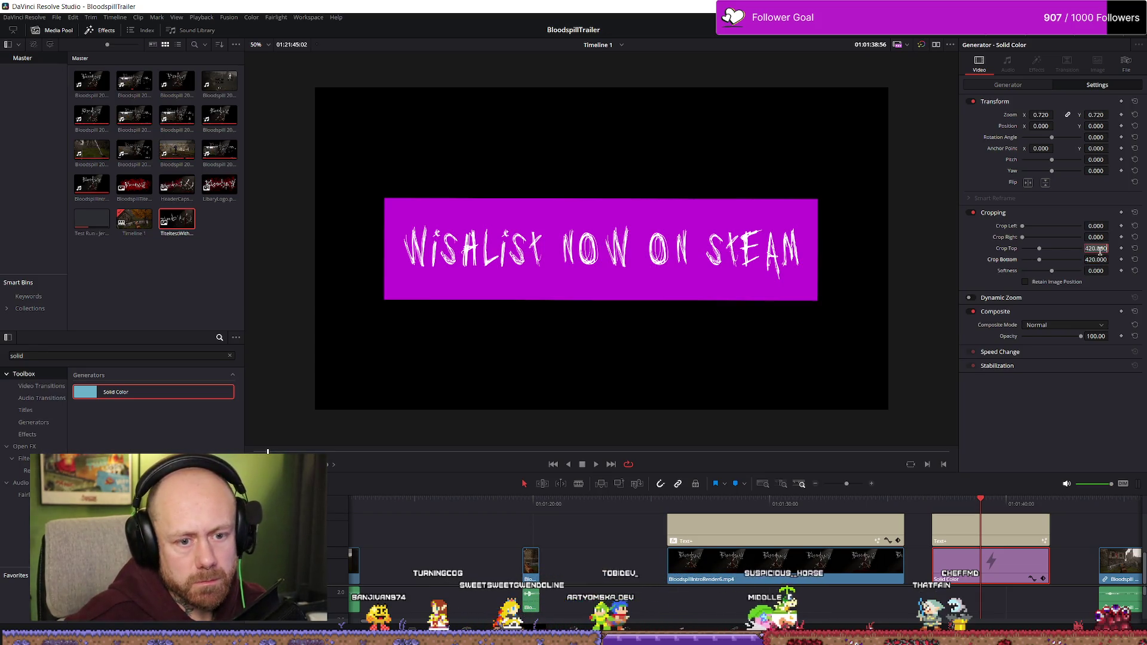
type("180")
key("Return")
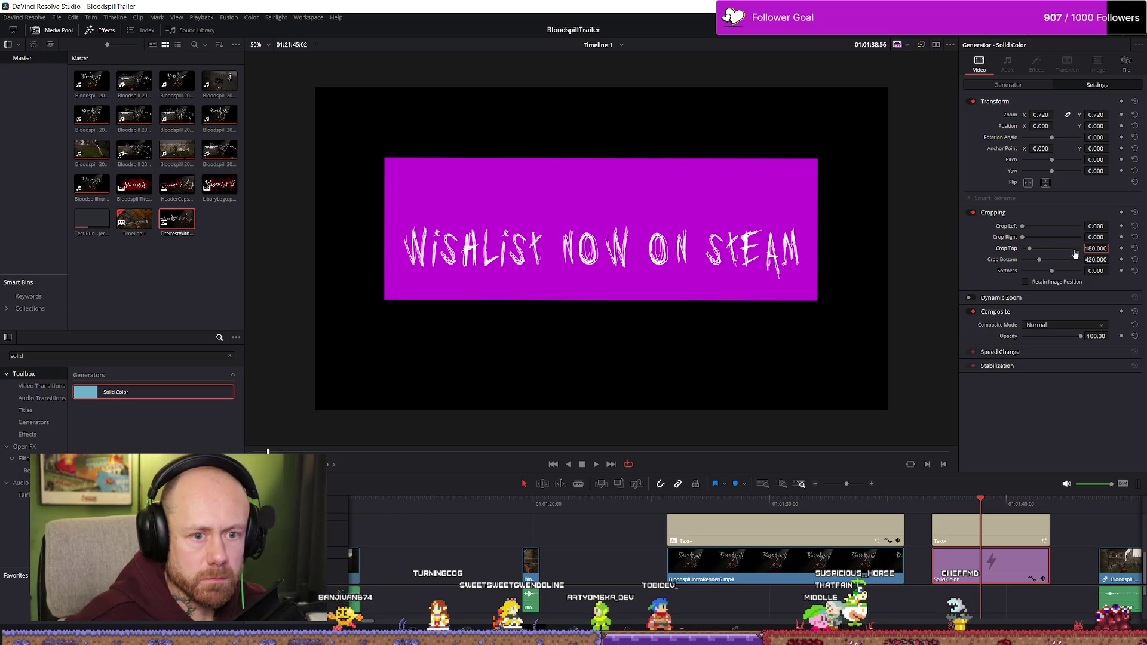
type("0")
key("Return")
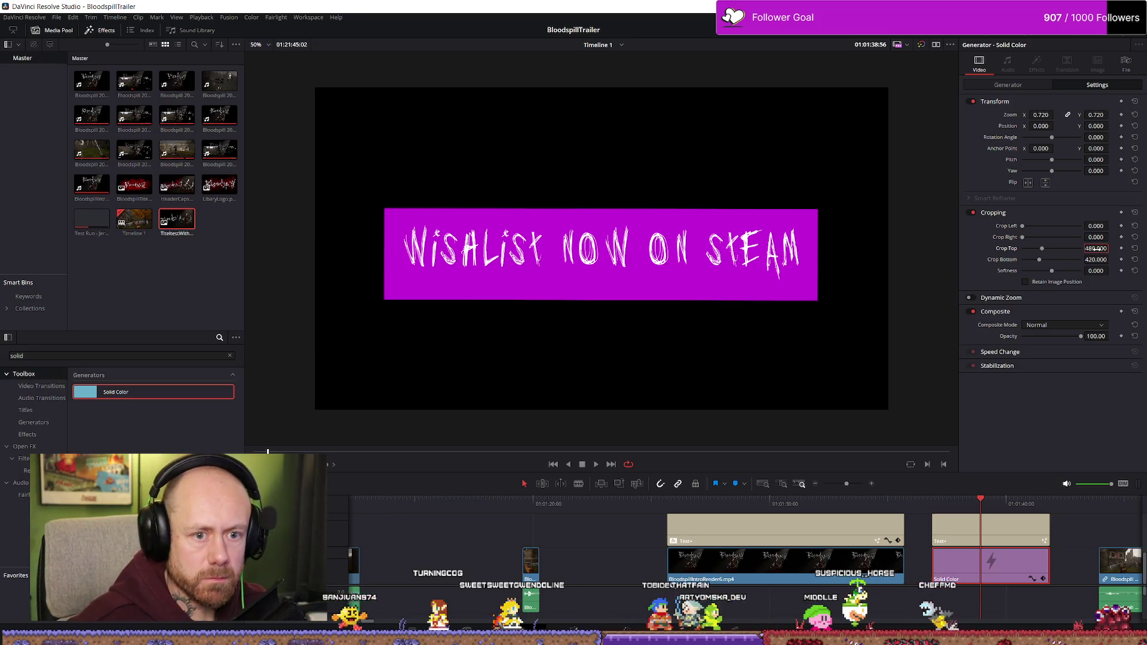
left_click(1106, 259)
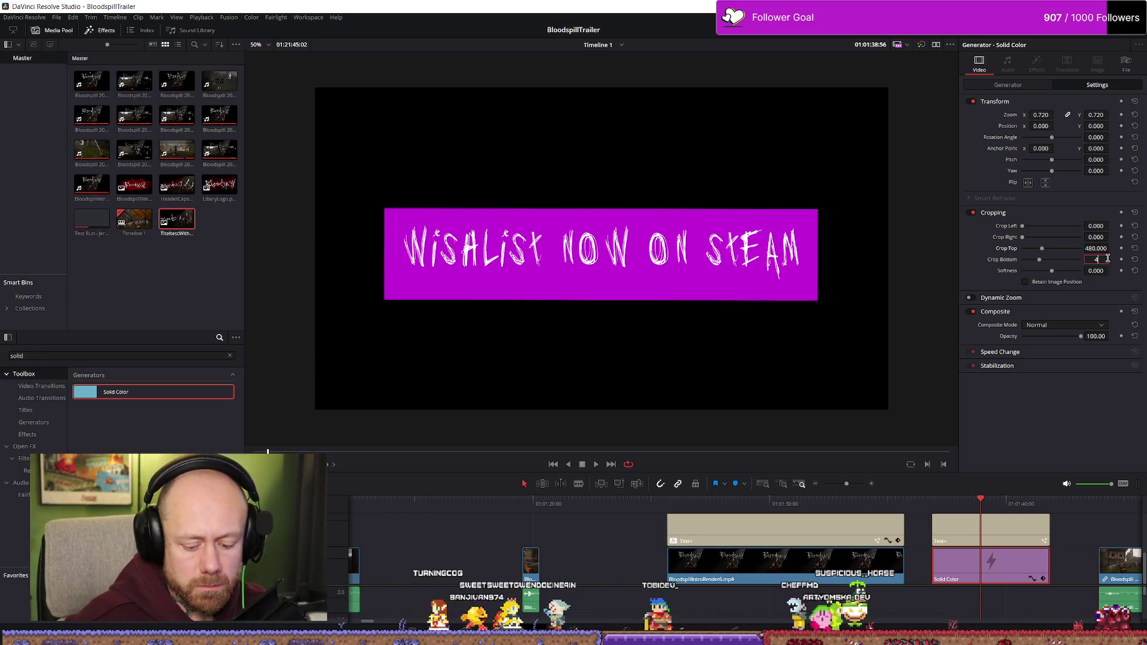
type("480")
key("Return")
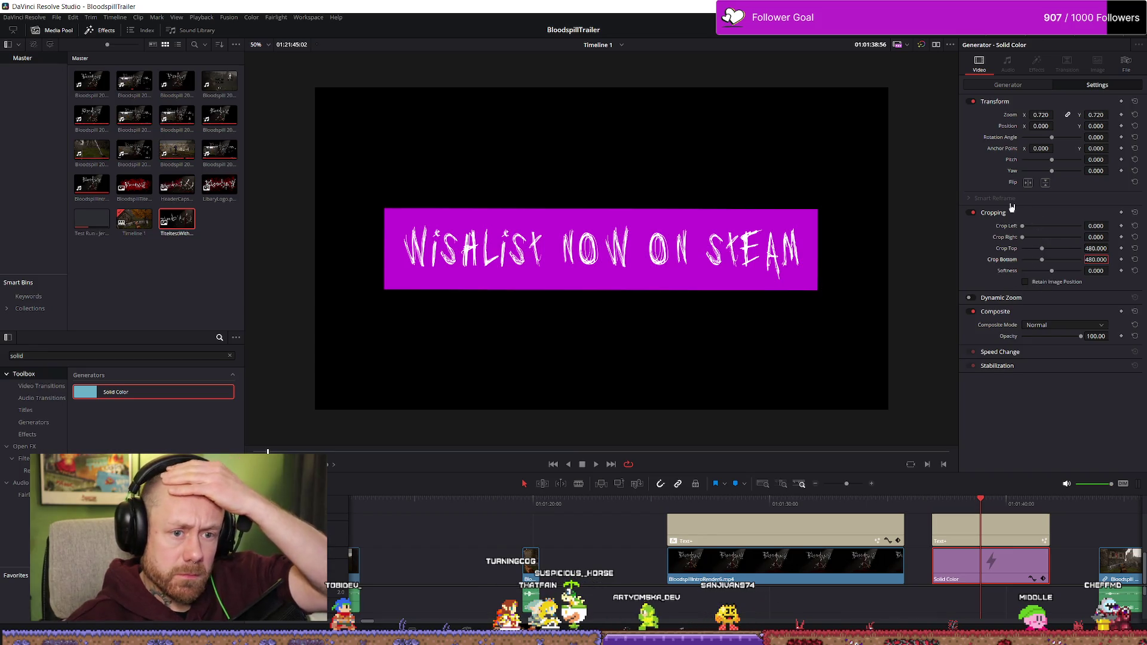
- Set the banner's crop softness to -10
left_click_drag(1053, 273, 1048, 272)
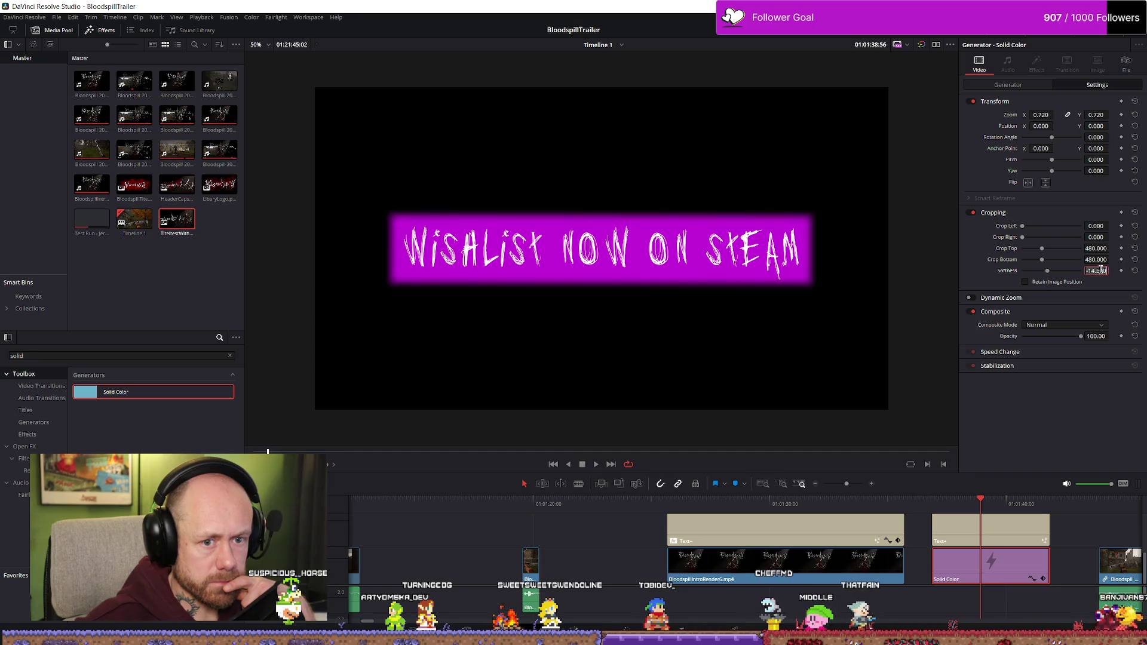
key("Return")
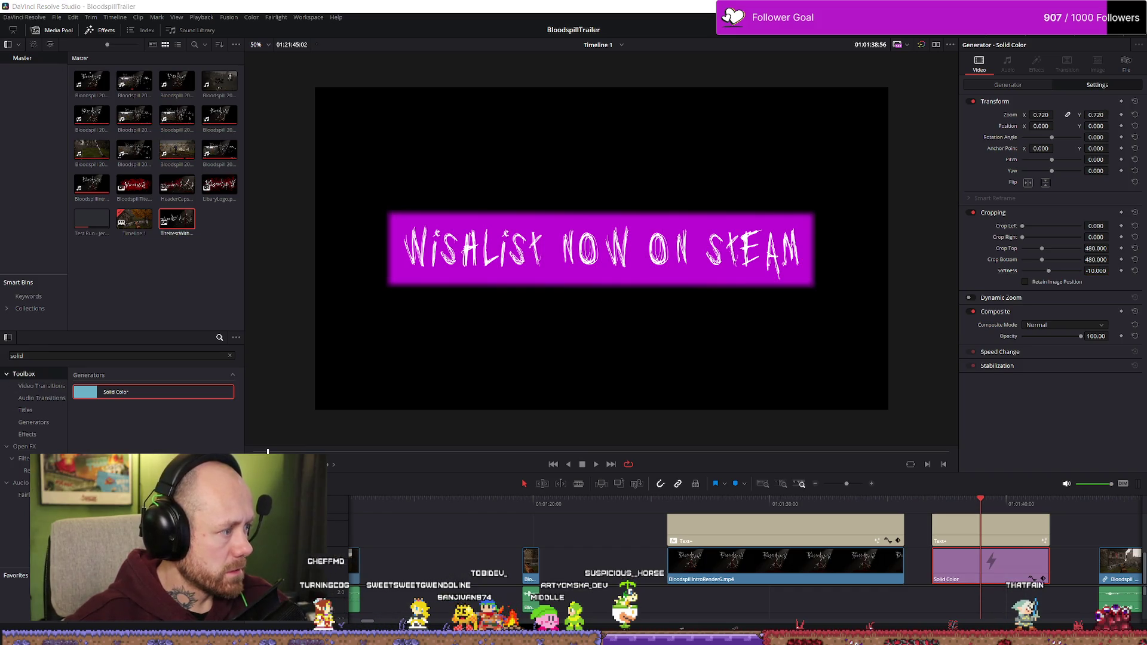
key("alt+Tab")
scroll(515, 377, "down", 3)
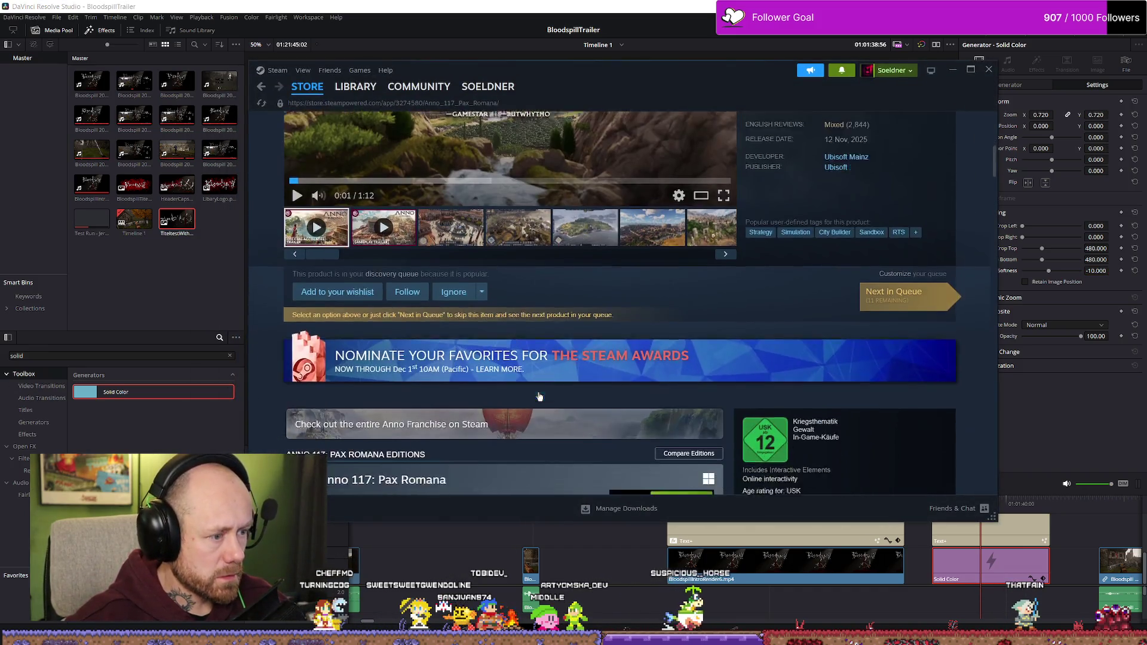
scroll(377, 410, "up", 5)
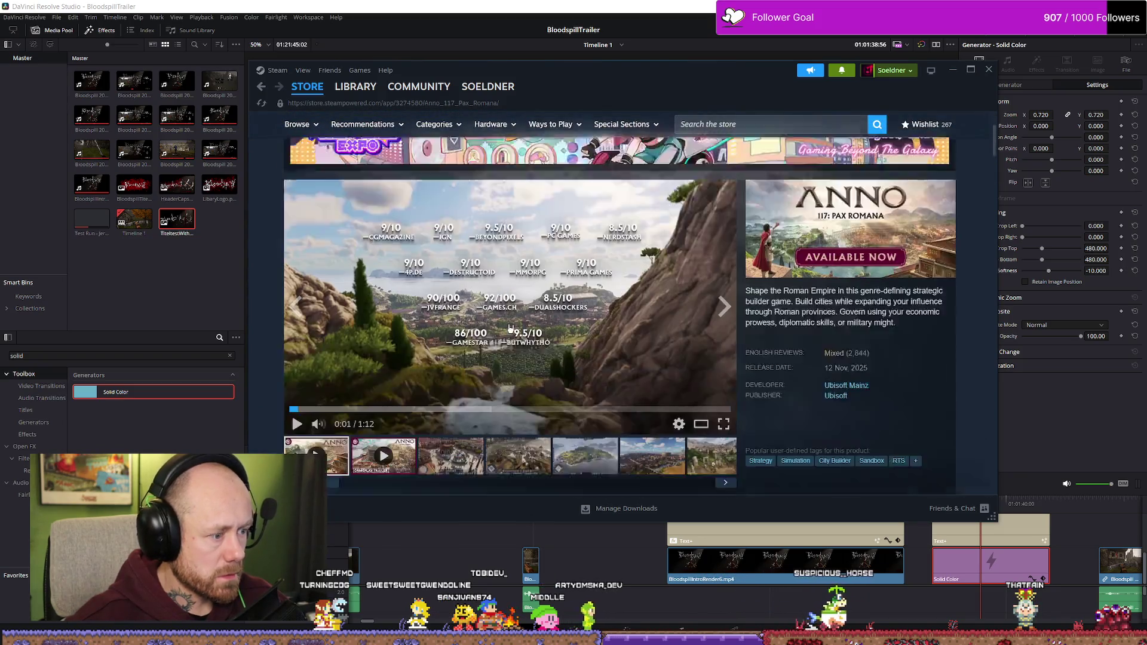
left_click(481, 421)
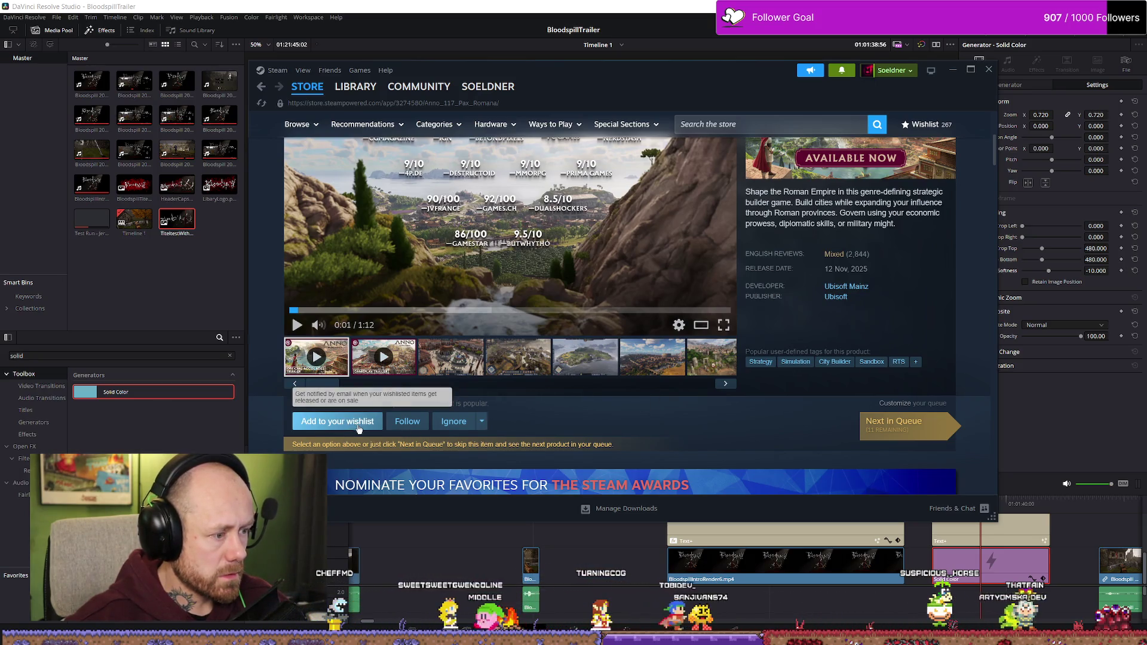
left_click(482, 421)
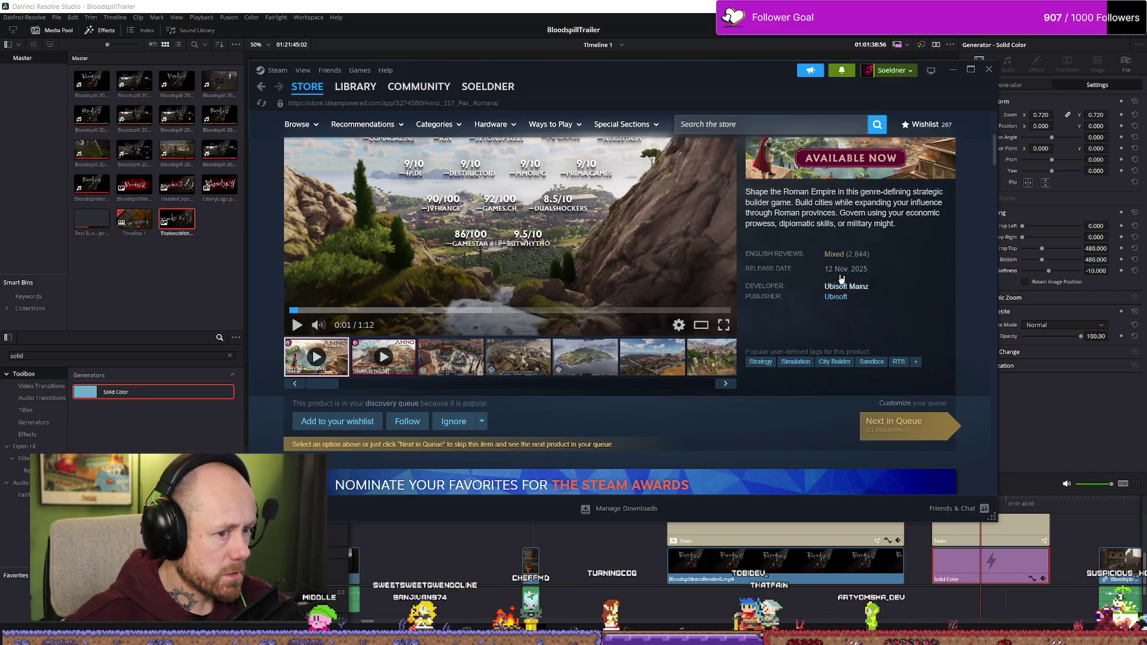
left_click(951, 71)
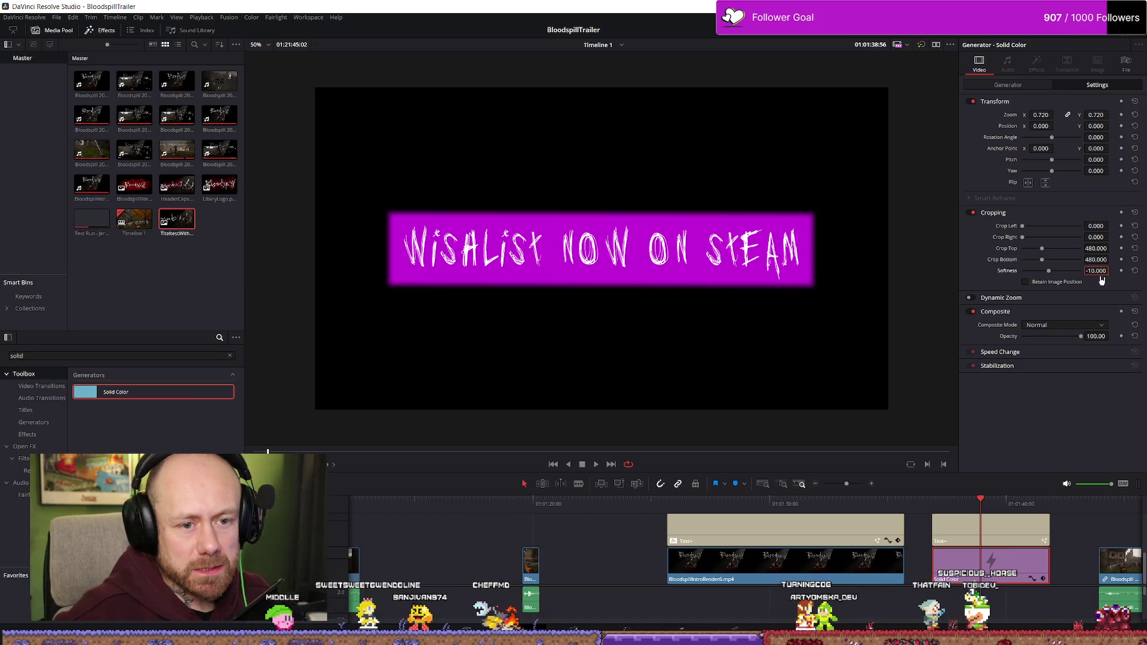
- Set the banner softness to -5 and open the Solid Color box's colour picker
type("-5")
key("Return")
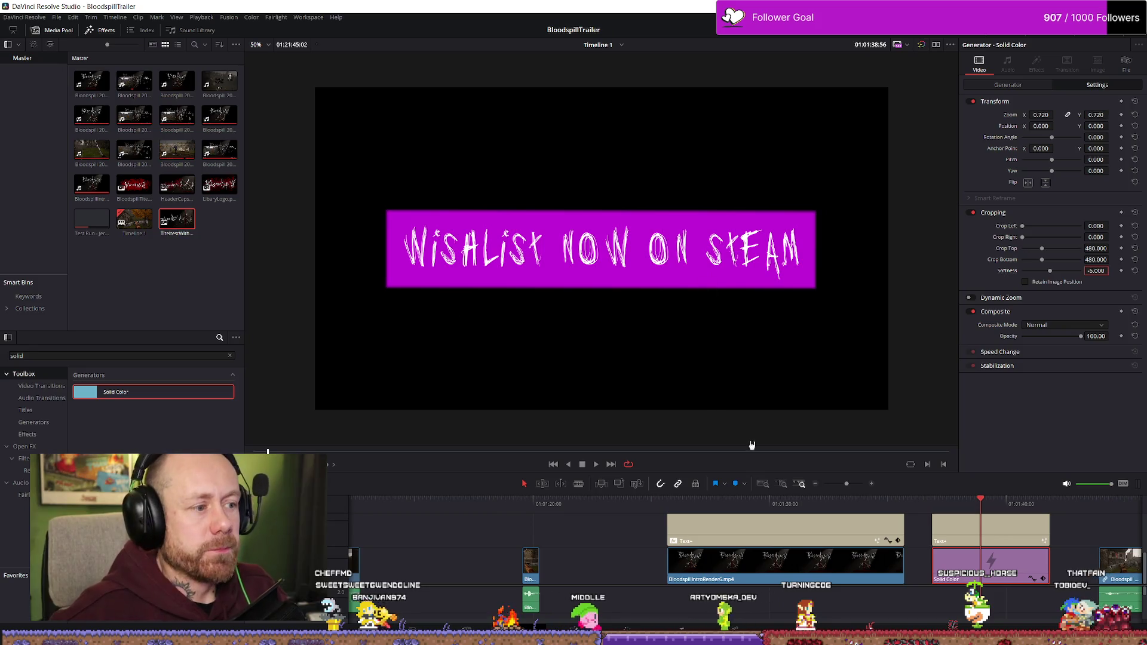
left_click(1018, 526)
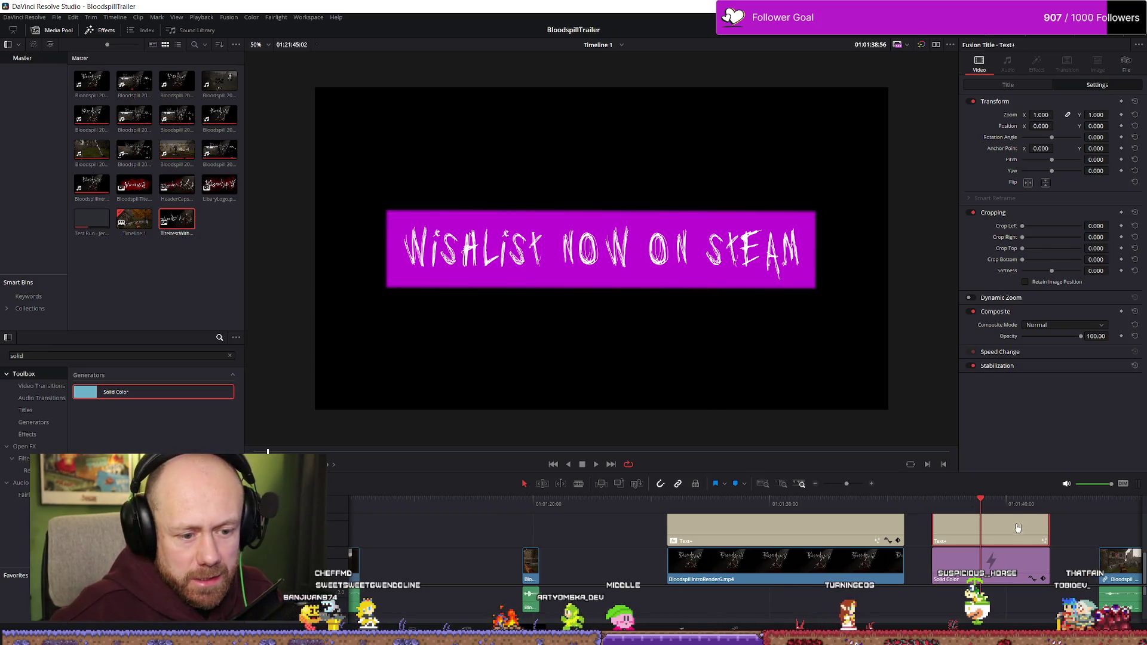
left_click(1008, 577)
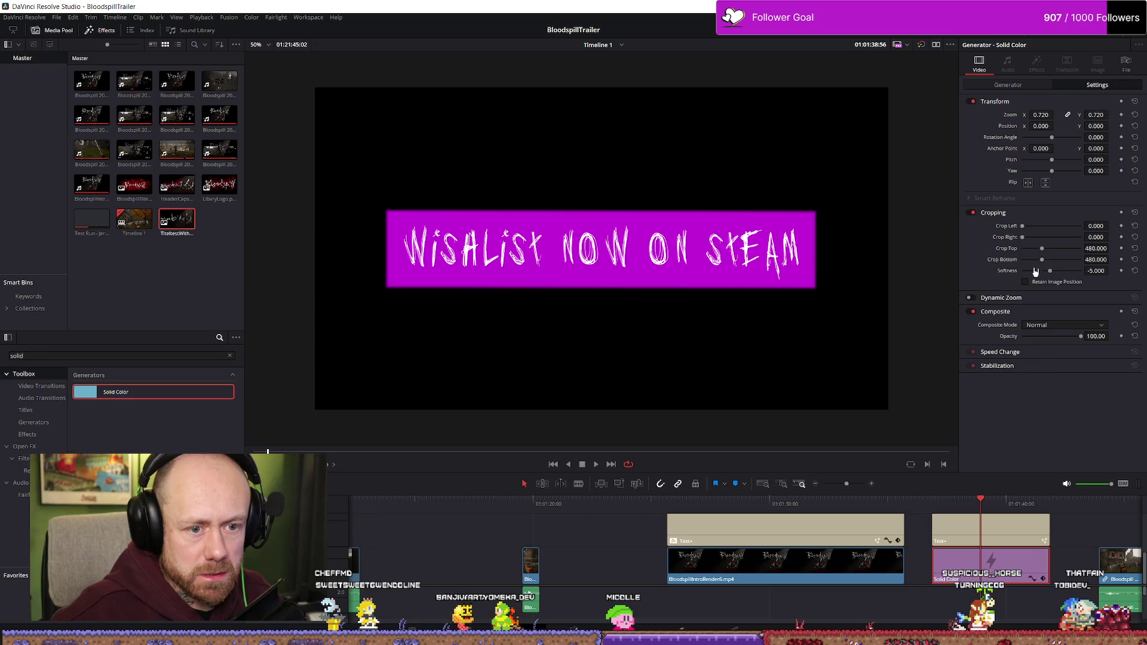
left_click(1007, 85)
left_click(1028, 115)
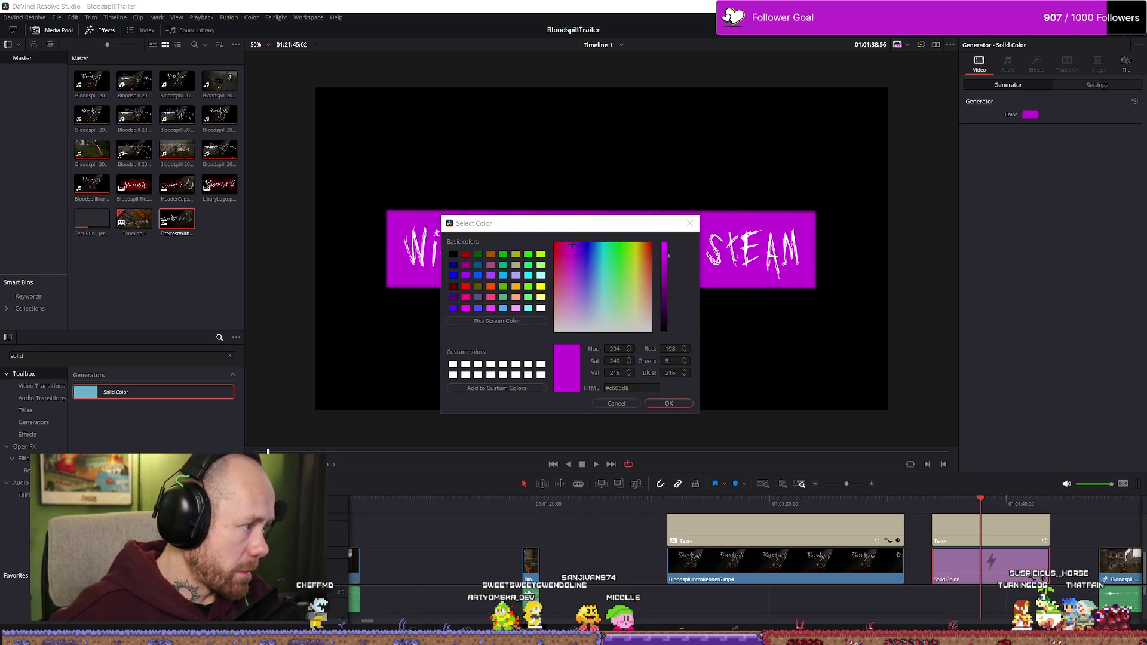
- Sample Steam's dark blue (#2a455c) from the screen as the box colour and confirm
key("alt+Tab")
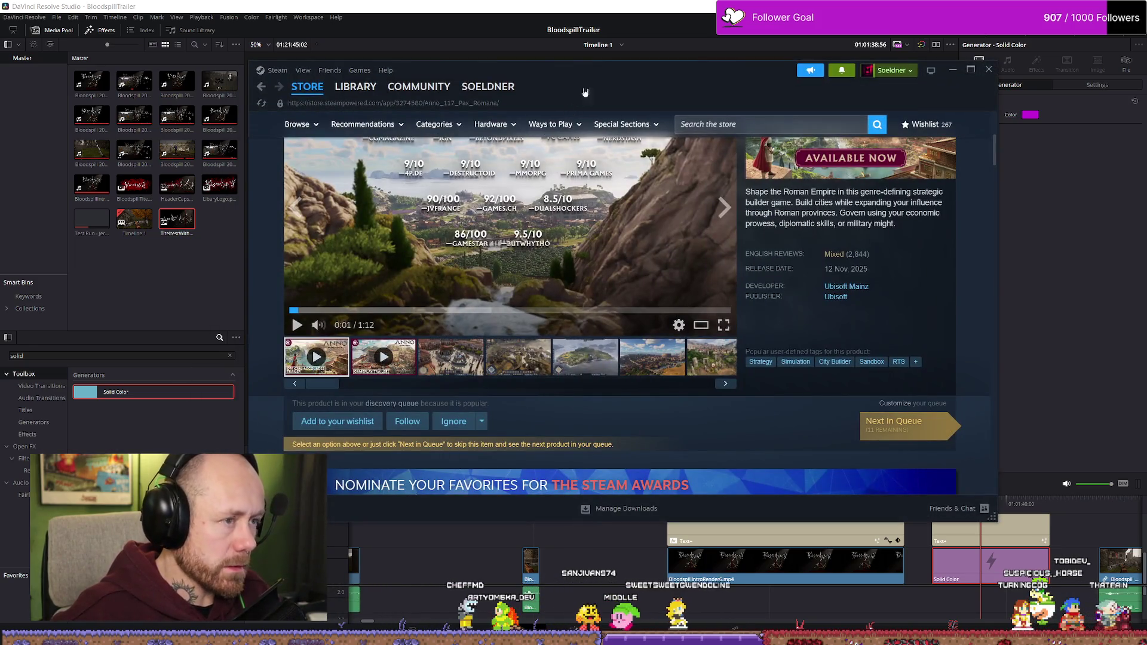
left_click(953, 70)
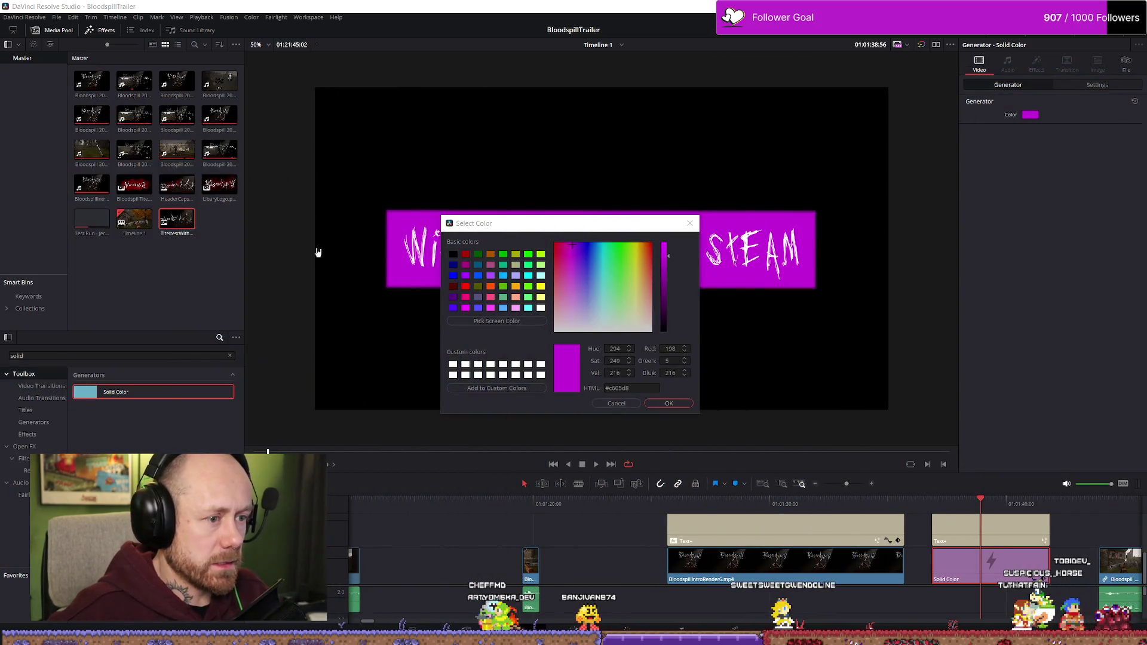
left_click(559, 267)
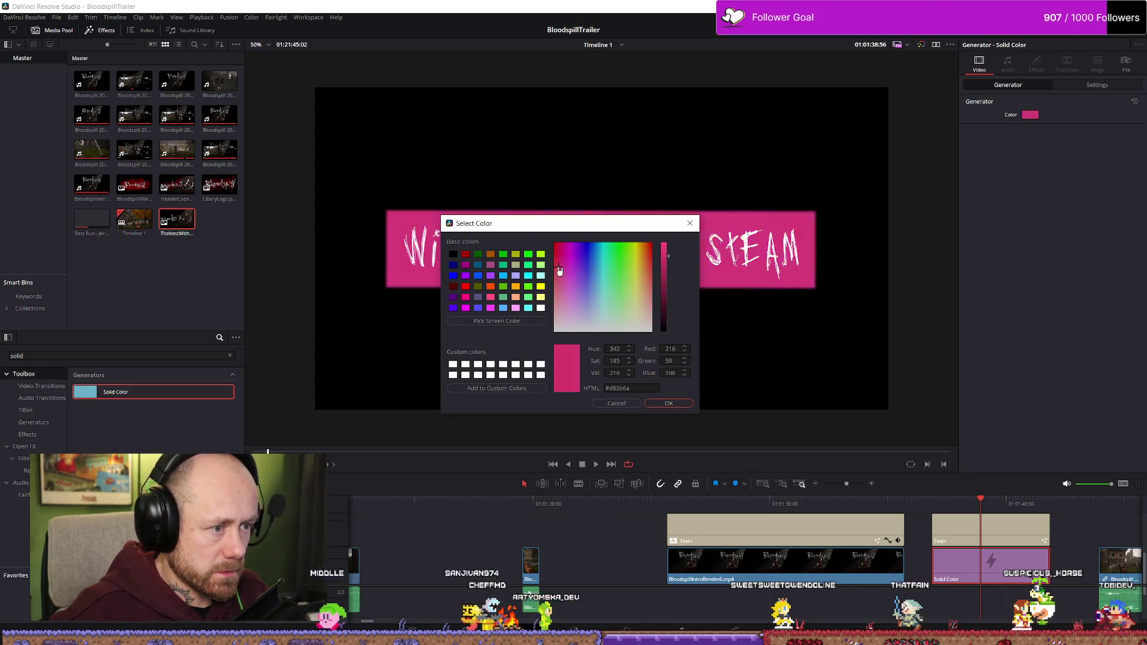
left_click(510, 321)
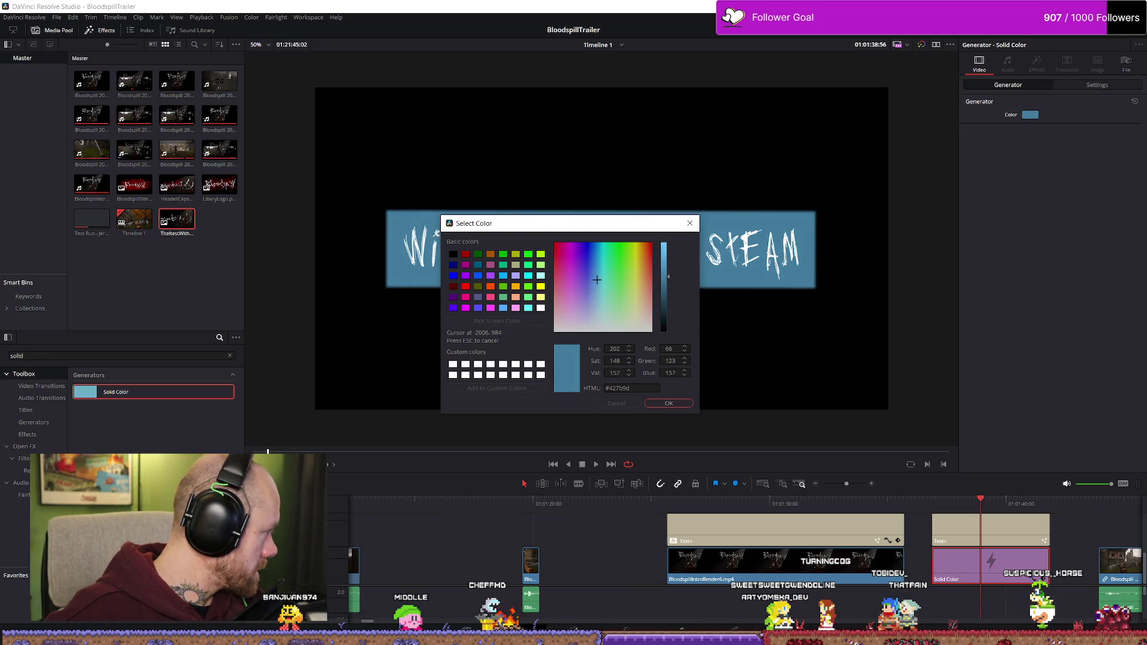
key("Return")
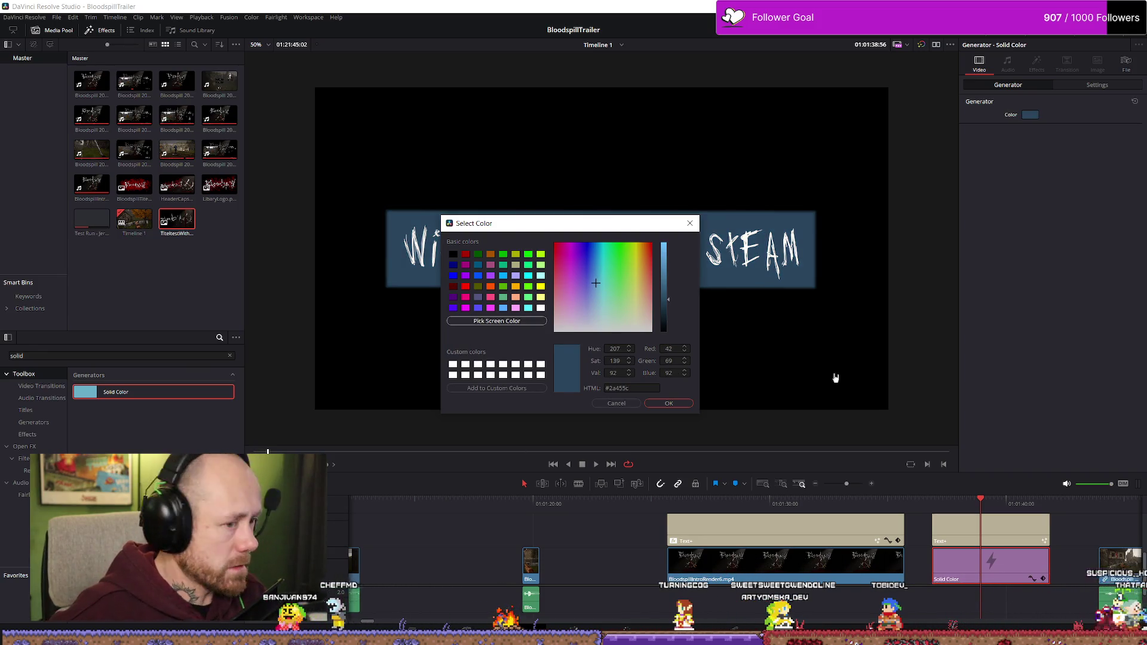
left_click(669, 403)
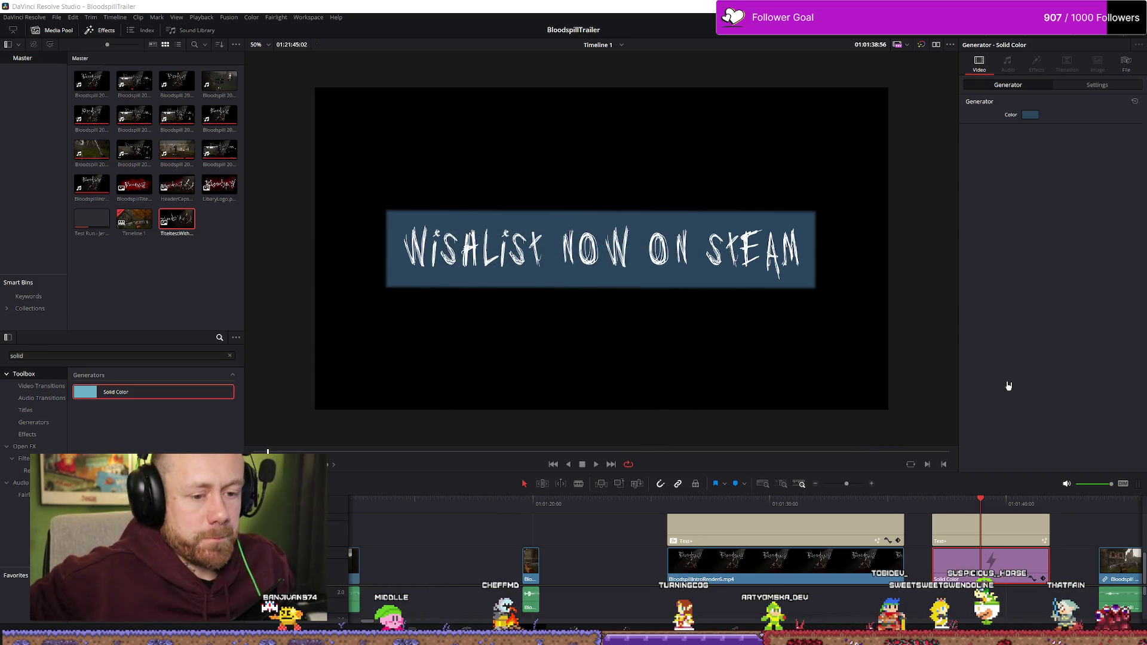
- Set the Adjustment Clip's zoom to 0.52 to shrink the banner and title together
left_click(1027, 525)
scroll(1026, 528, "up", 2)
left_click(1022, 531)
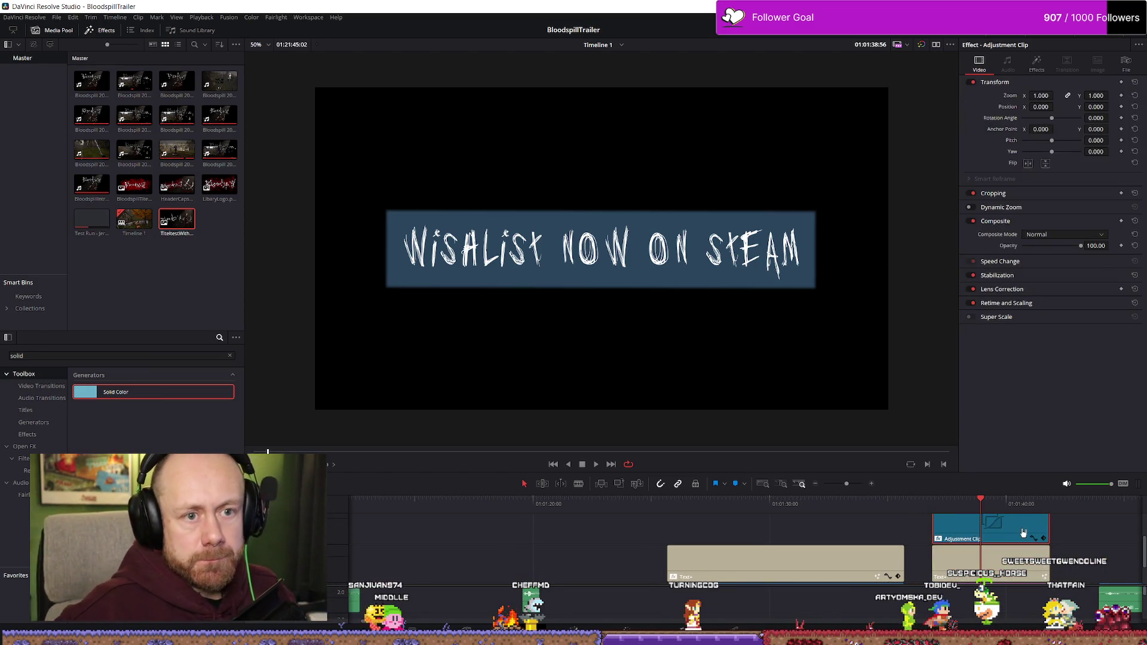
left_click_drag(1041, 96, 1016, 95)
- Move BloodspillIntroRender6.mp4 up onto Video 3
left_click_drag(980, 504, 999, 504)
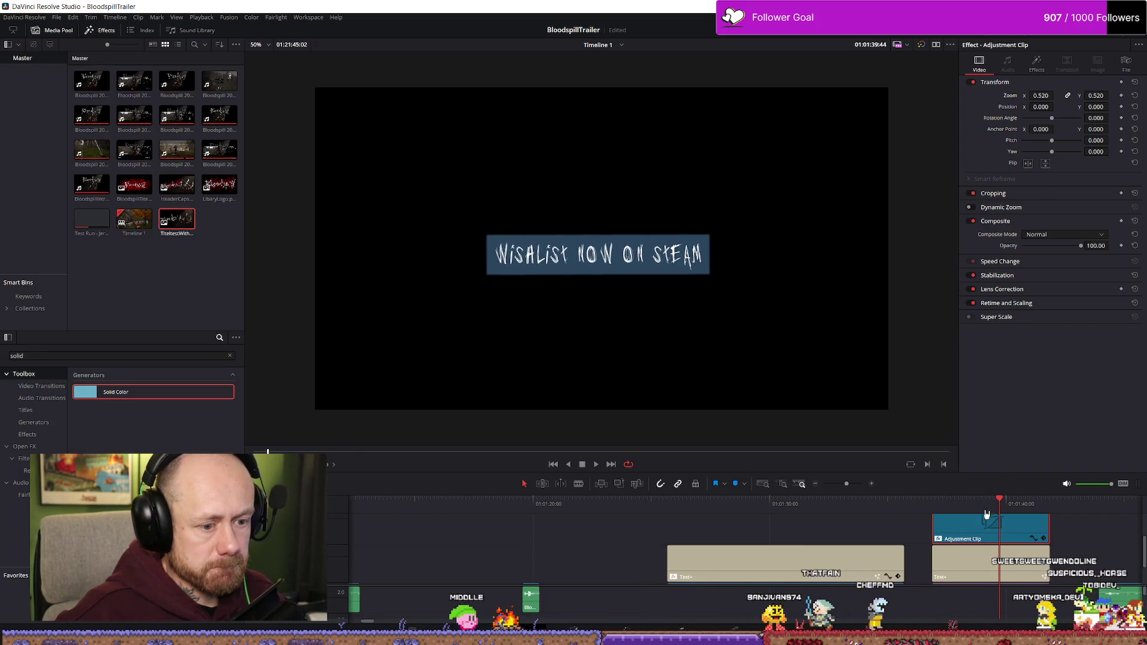
scroll(1005, 543, "down", 2)
scroll(999, 539, "up", 2)
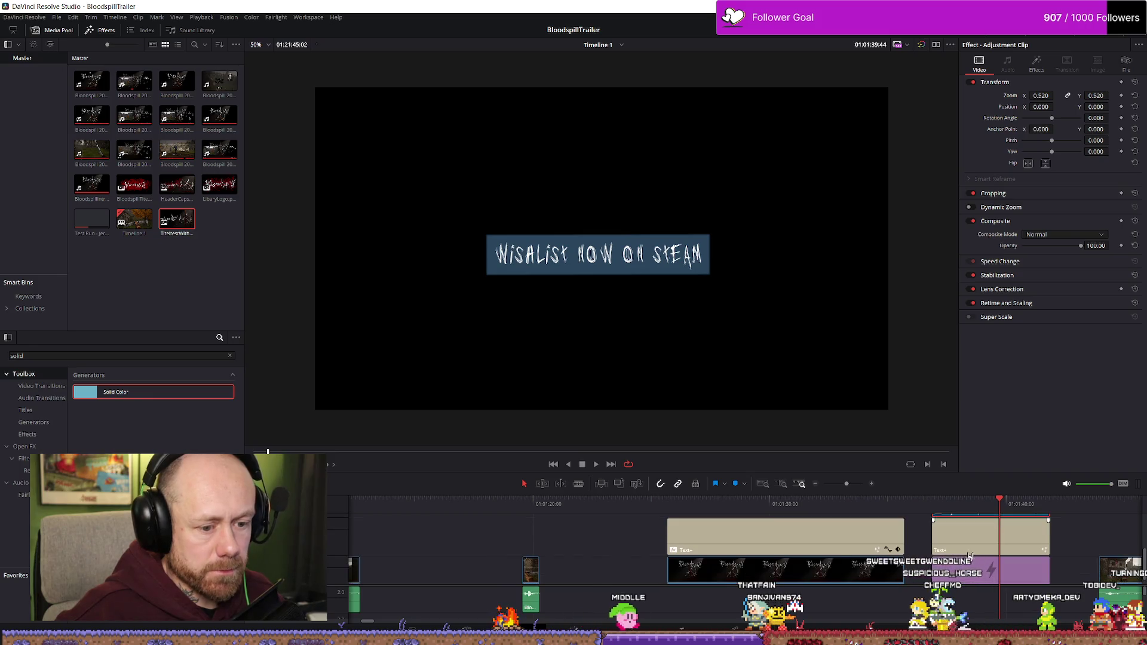
scroll(979, 559, "right", 3)
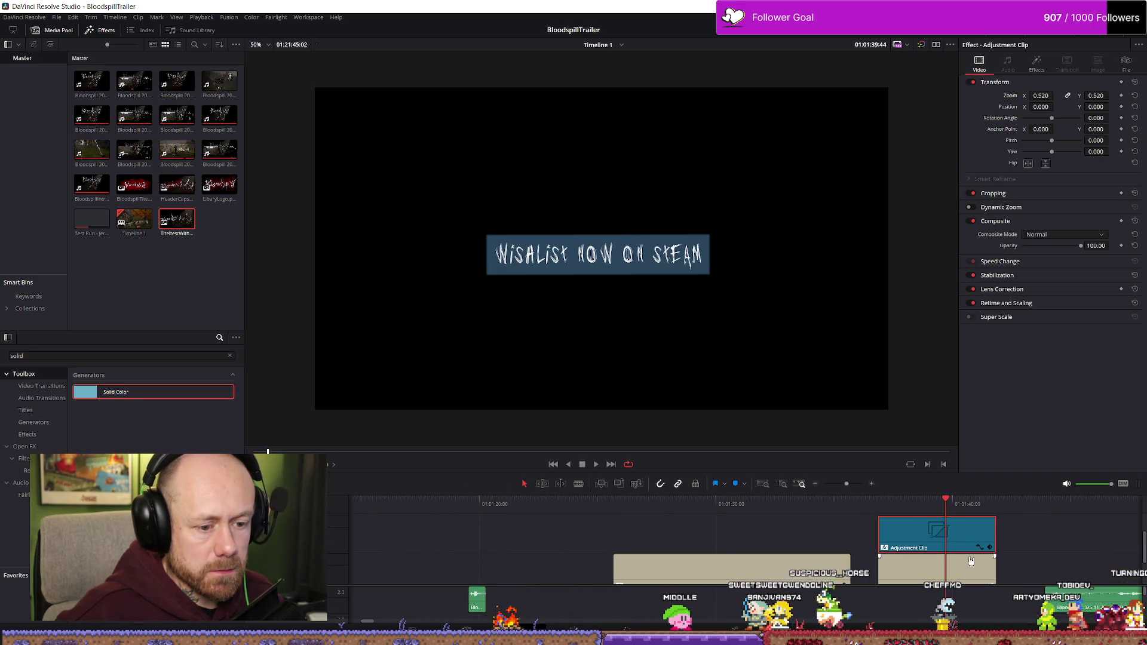
scroll(970, 559, "down", 2, "ctrl")
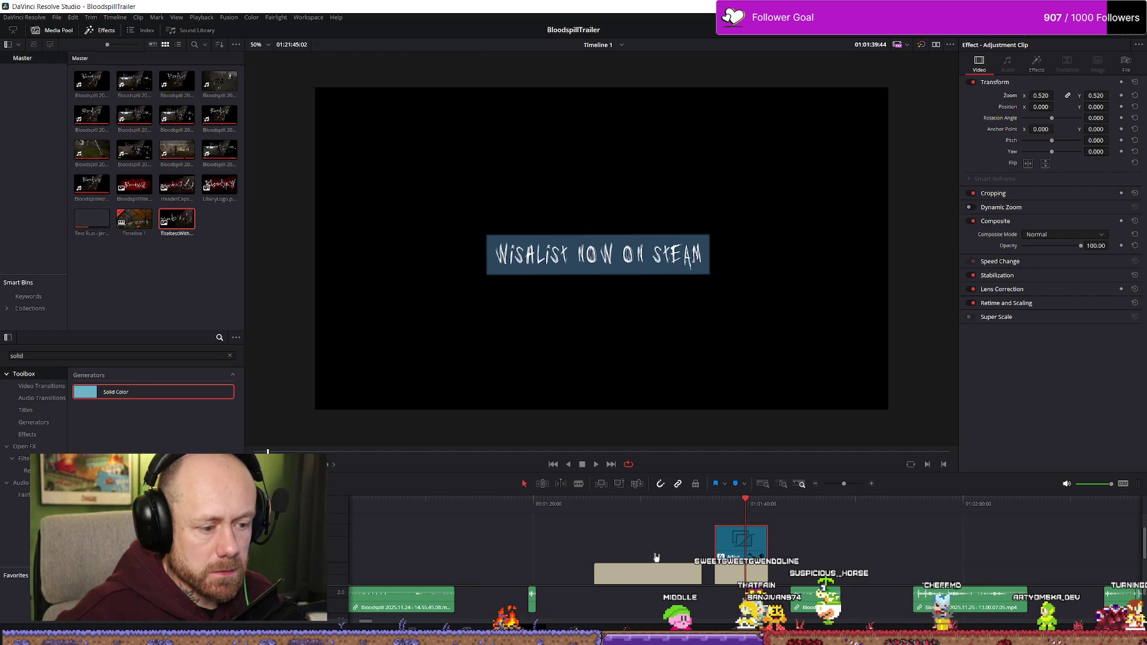
scroll(654, 557, "down", 3)
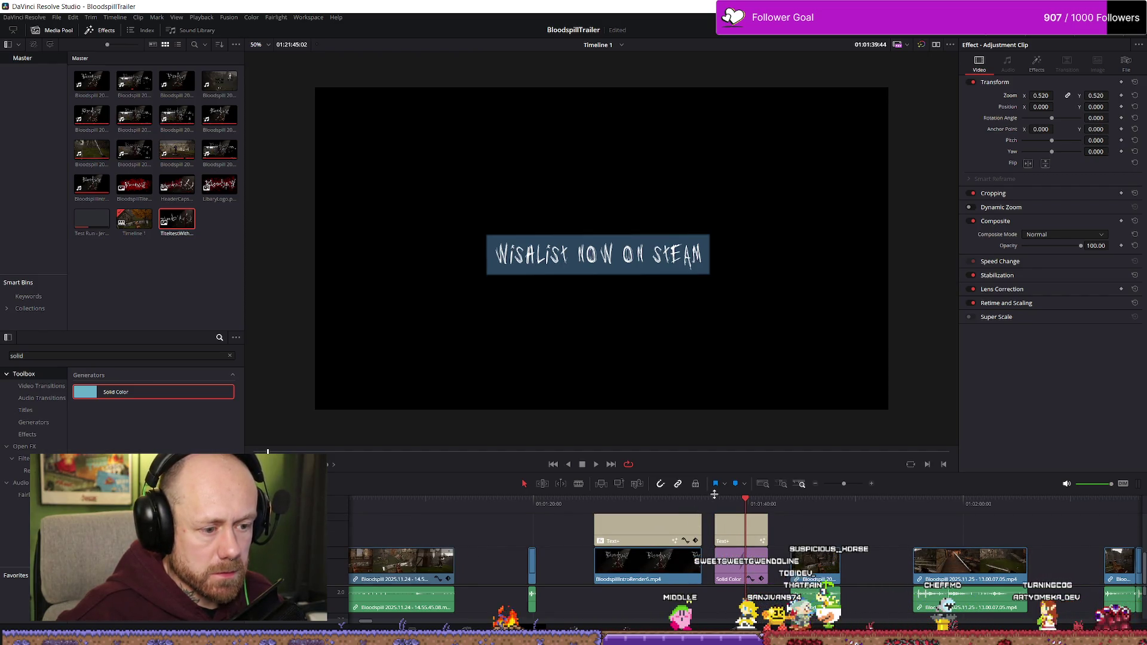
left_click_drag(715, 495, 715, 336)
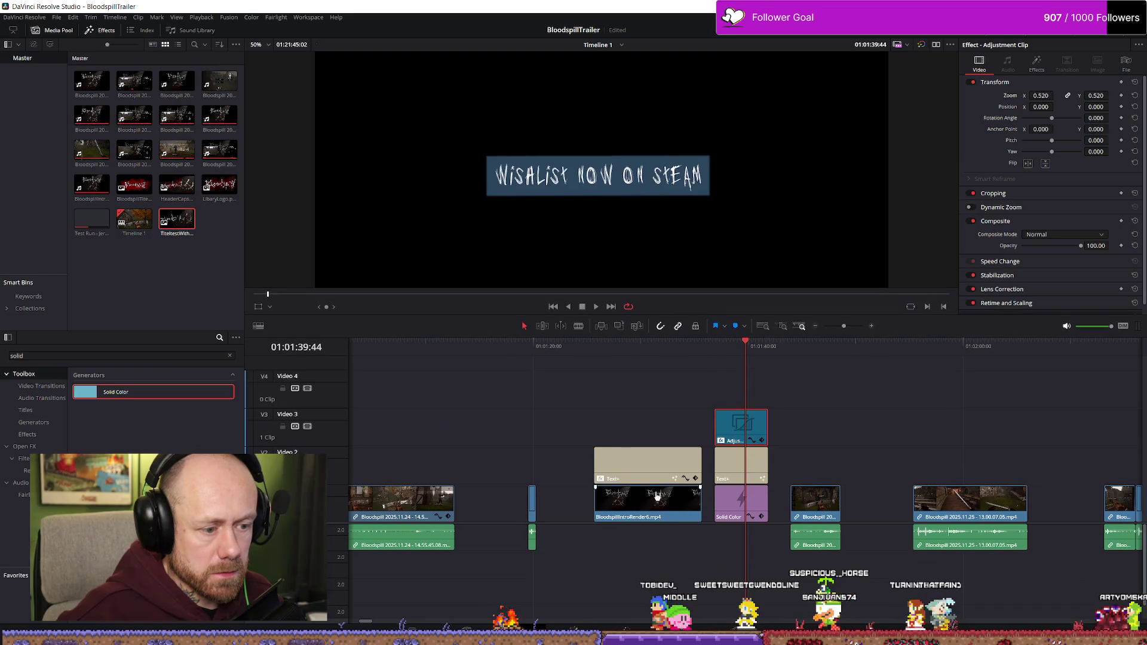